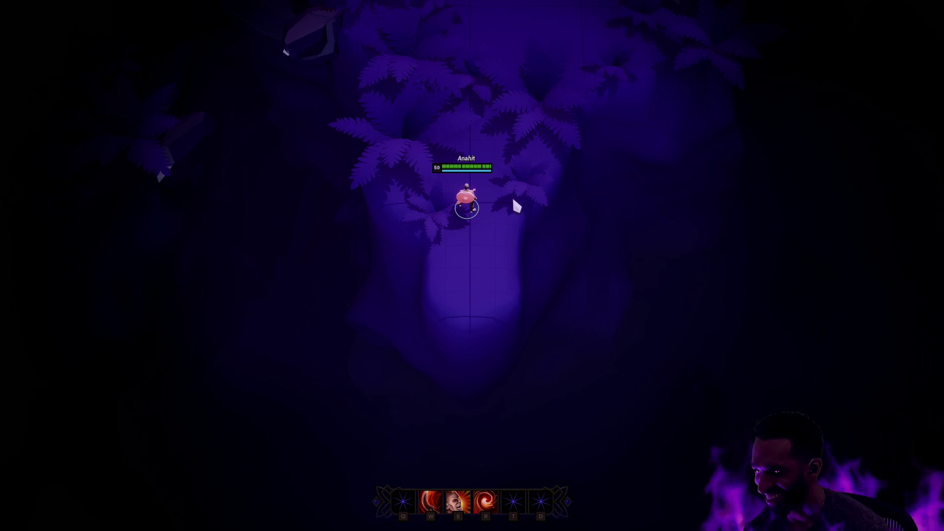
Playtest the level by casting the E ability and walking the character up and down the path
{"action": "key", "text": "e"}
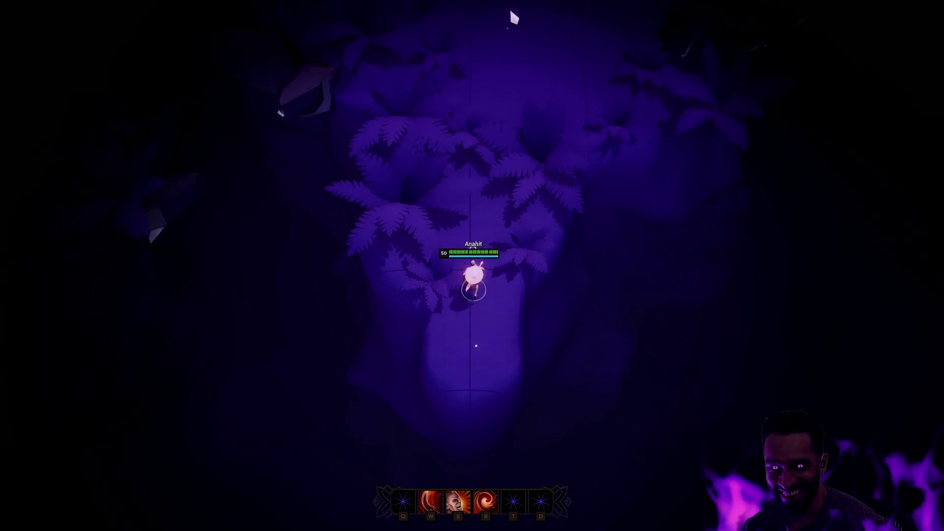
{"action": "right_click", "coordinate": [518, 96]}
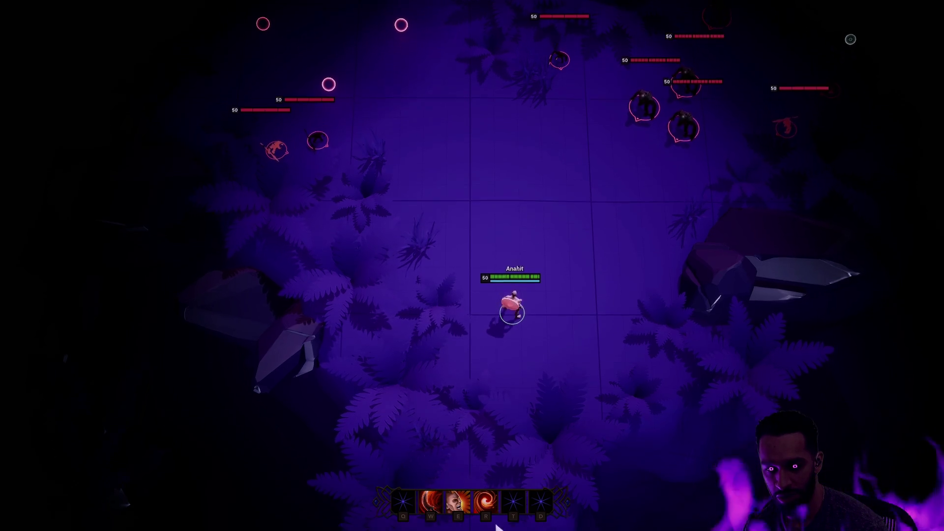
{"action": "mouse_move", "coordinate": [517, 530]}
{"action": "right_click", "coordinate": [485, 273]}
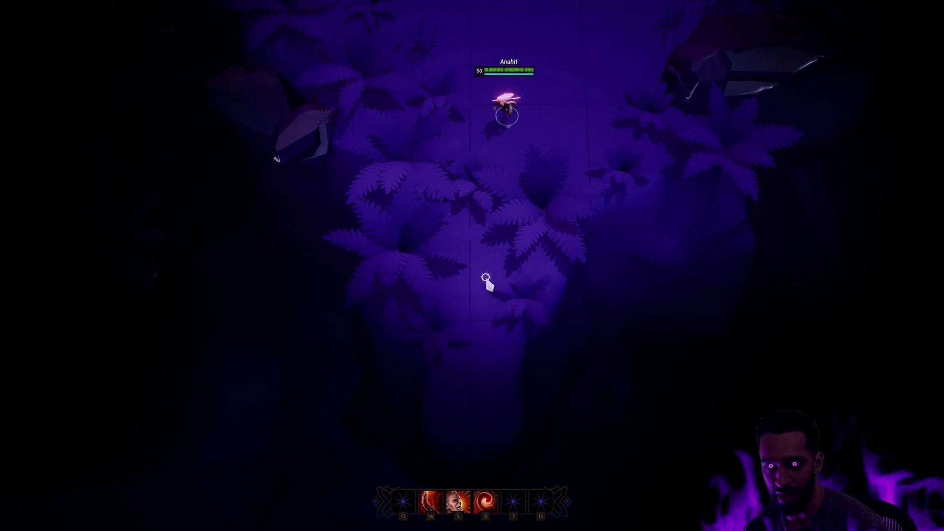
{"action": "right_click", "coordinate": [478, 367]}
{"action": "right_click", "coordinate": [467, 416]}
{"action": "right_click", "coordinate": [493, 231]}
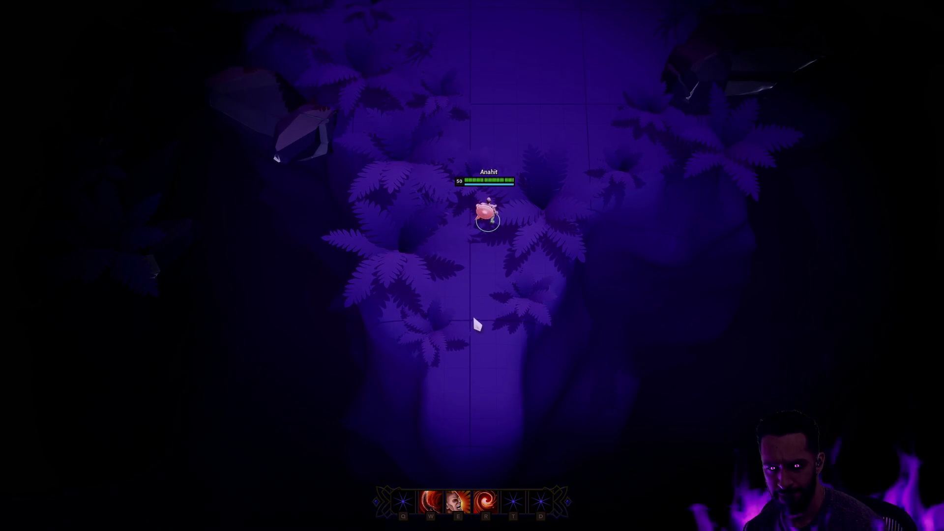
{"action": "key", "text": "Escape"}
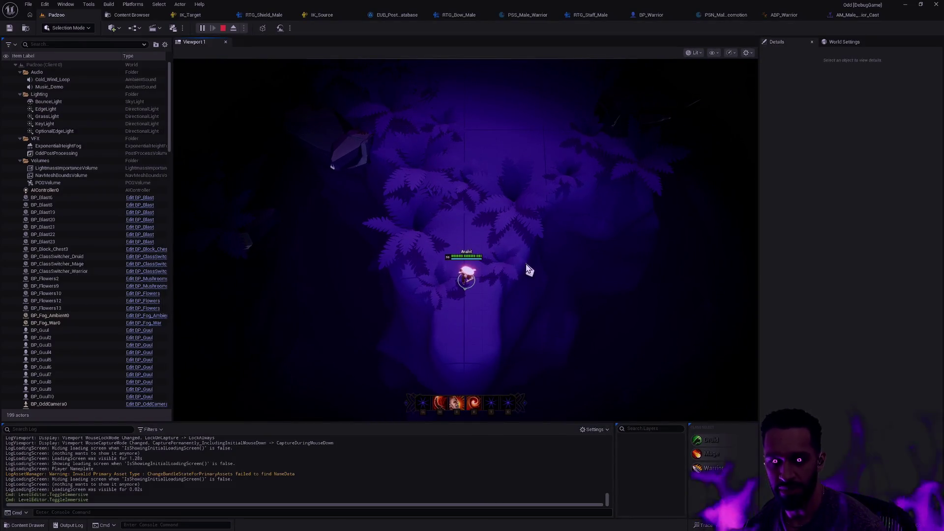
Switch to the ABP_Warrior animation graph, dismiss the Open Asset search, and bring up the Content Drawer
{"action": "left_click", "coordinate": [855, 15]}
{"action": "left_click", "coordinate": [722, 15]}
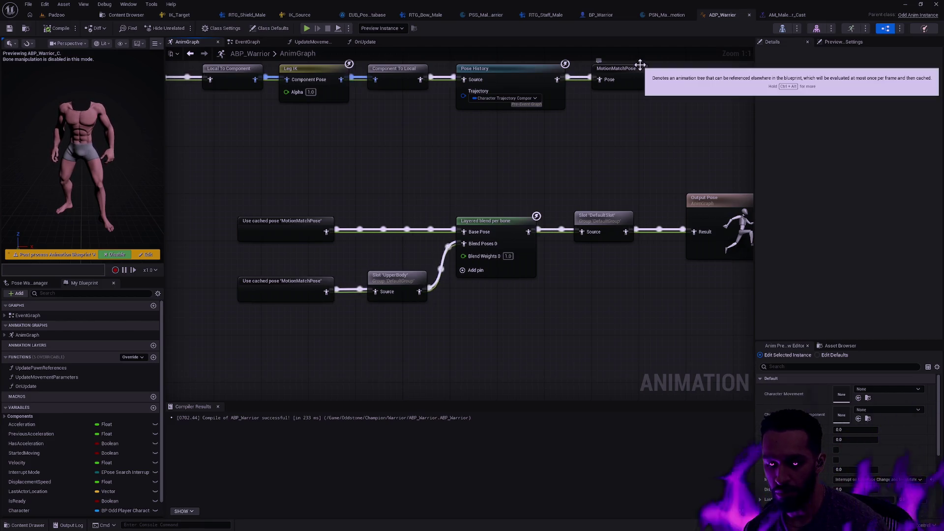
{"action": "key", "text": "ctrl+p"}
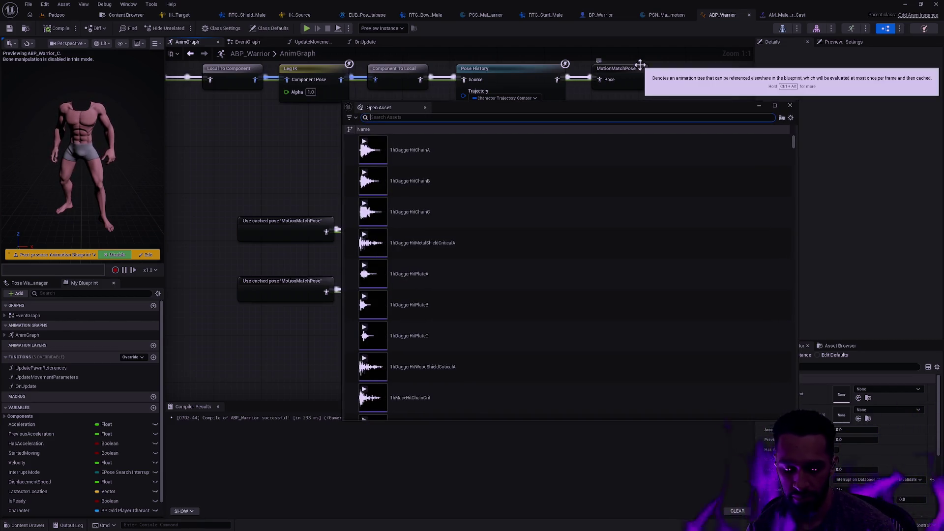
{"action": "key", "text": "Escape"}
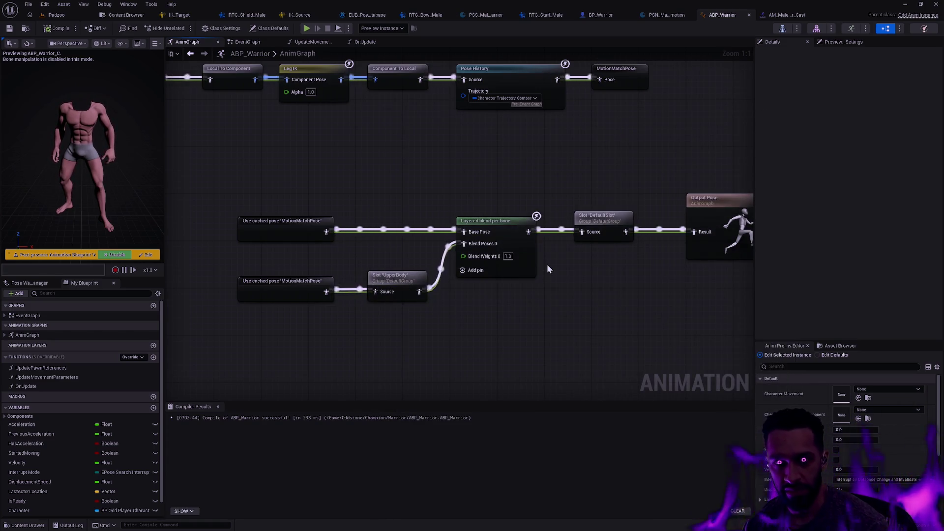
{"action": "key", "text": "ctrl+space"}
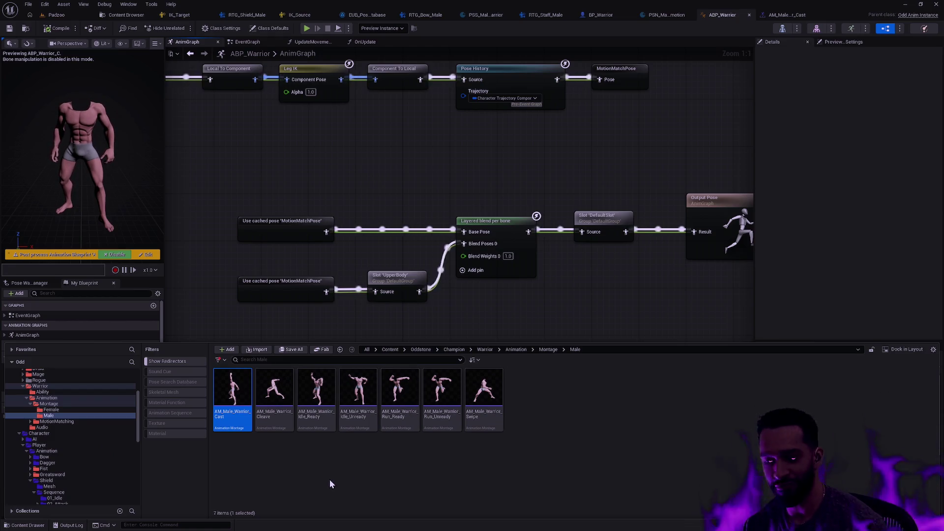
Browse Warrior > Animation > MotionMatching > Databases > Male > Default and open PSD_Male_Warrior_Run
{"action": "left_click", "coordinate": [54, 387]}
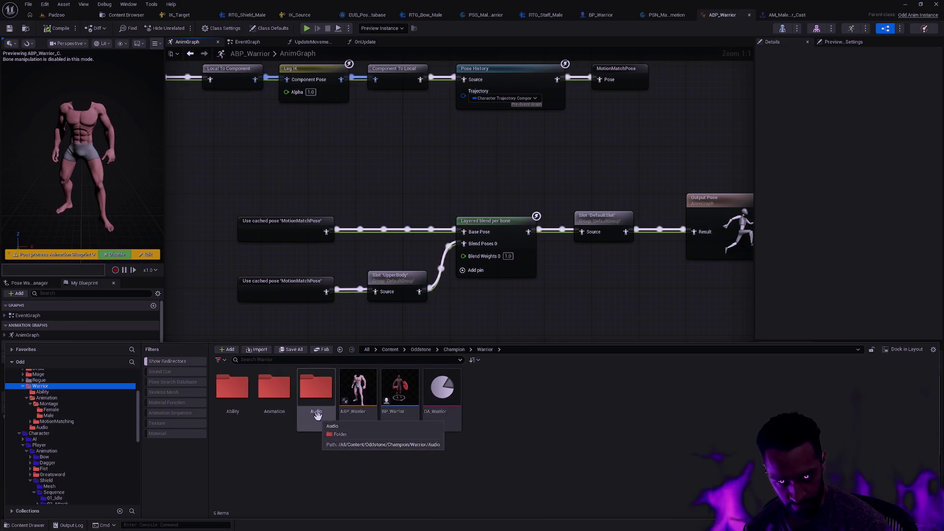
{"action": "double_click", "coordinate": [273, 389]}
{"action": "double_click", "coordinate": [274, 388]}
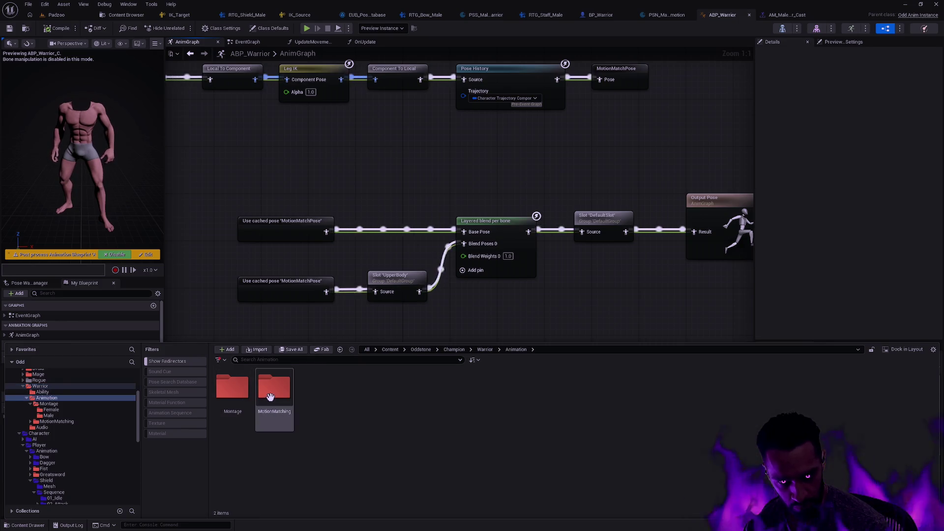
{"action": "double_click", "coordinate": [232, 387]}
{"action": "double_click", "coordinate": [232, 388]}
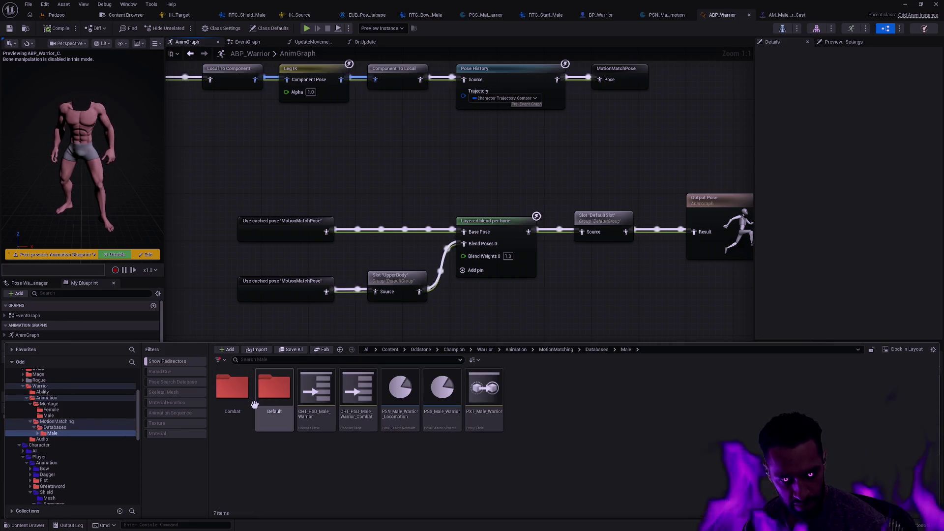
{"action": "double_click", "coordinate": [268, 395]}
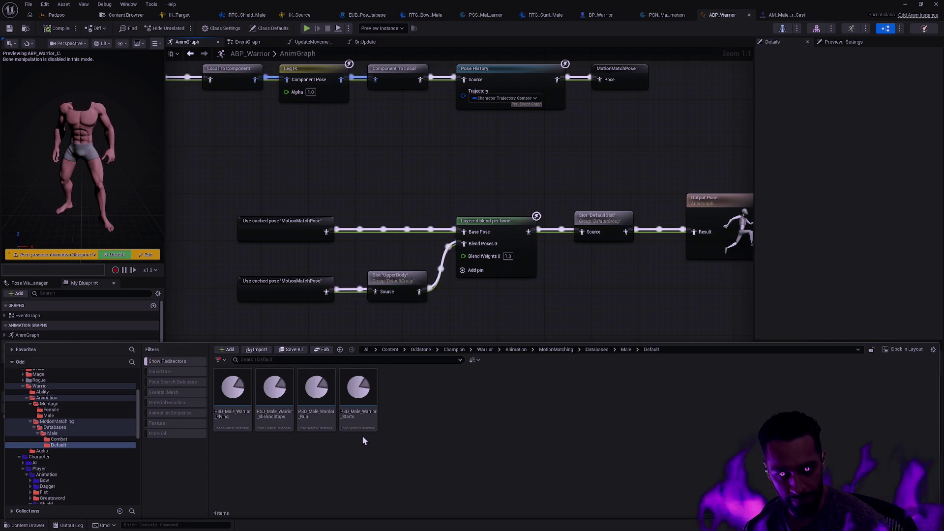
{"action": "double_click", "coordinate": [306, 418]}
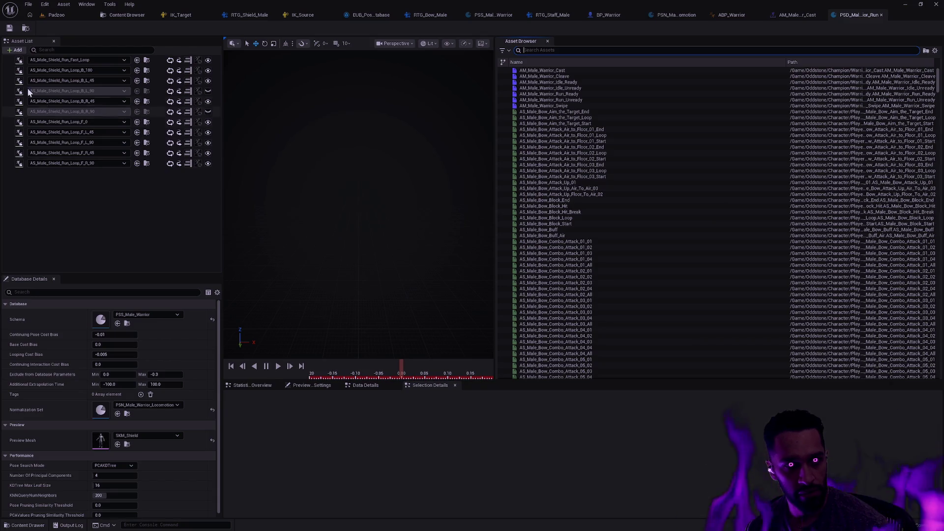
Widen the preview viewport and preview all eleven shield run loops together
{"action": "left_click", "coordinate": [9, 60]}
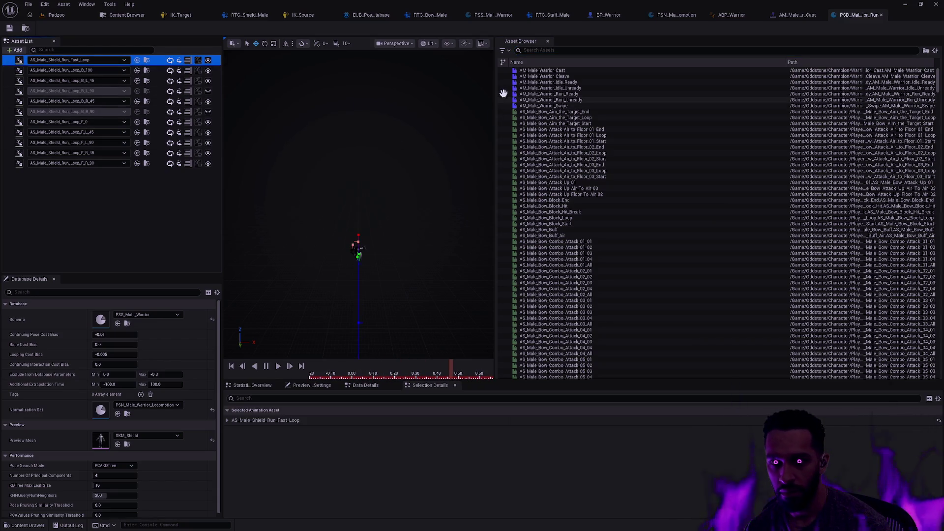
{"action": "left_click_drag", "start_coordinate": [495, 72], "coordinate": [736, 85]}
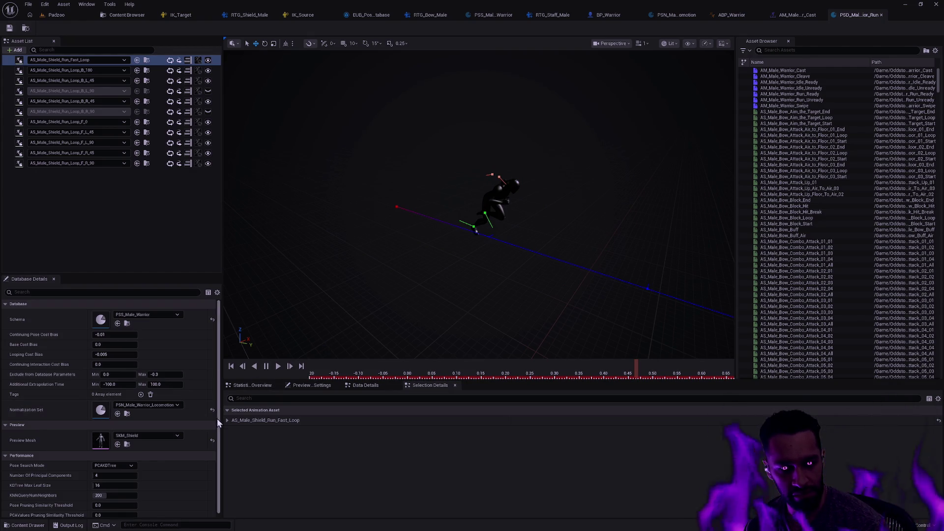
{"action": "left_click", "coordinate": [6, 164], "text": "shift"}
Filter the Male databases folder to Pose Search Databases and edit all eight together via Pose Search action
{"action": "key", "text": "ctrl+space"}
{"action": "left_click", "coordinate": [172, 381]}
{"action": "key", "text": "alt+Left"}
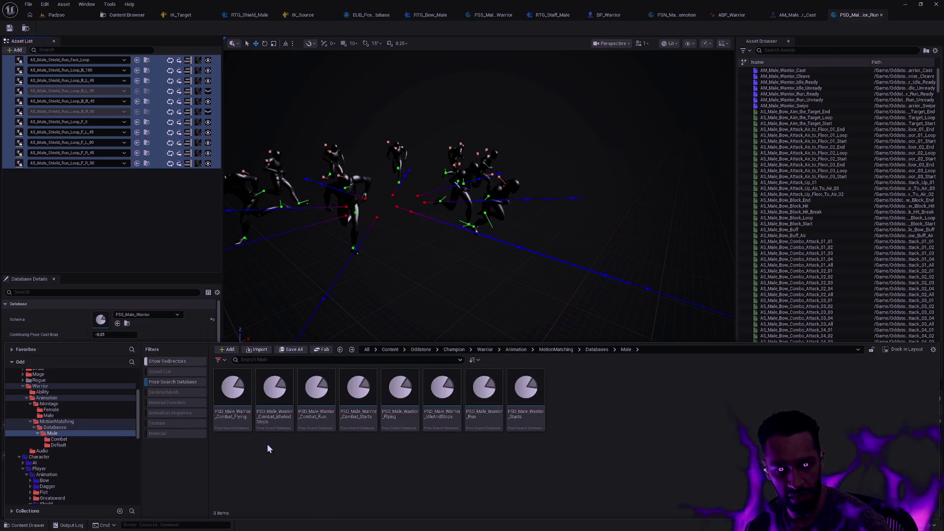
{"action": "key", "text": "ctrl+a"}
{"action": "right_click", "coordinate": [525, 406]}
{"action": "mouse_move", "coordinate": [589, 284]}
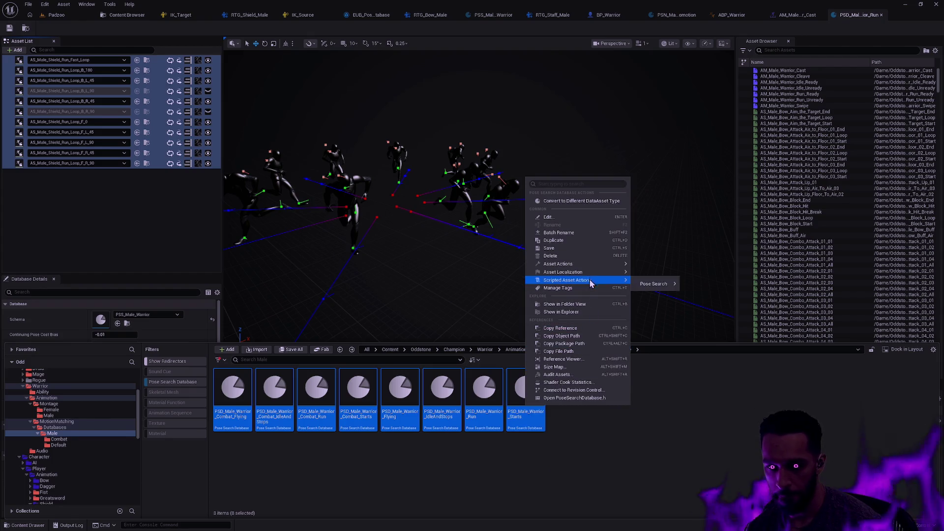
{"action": "mouse_move", "coordinate": [654, 284]}
{"action": "left_click", "coordinate": [697, 376]}
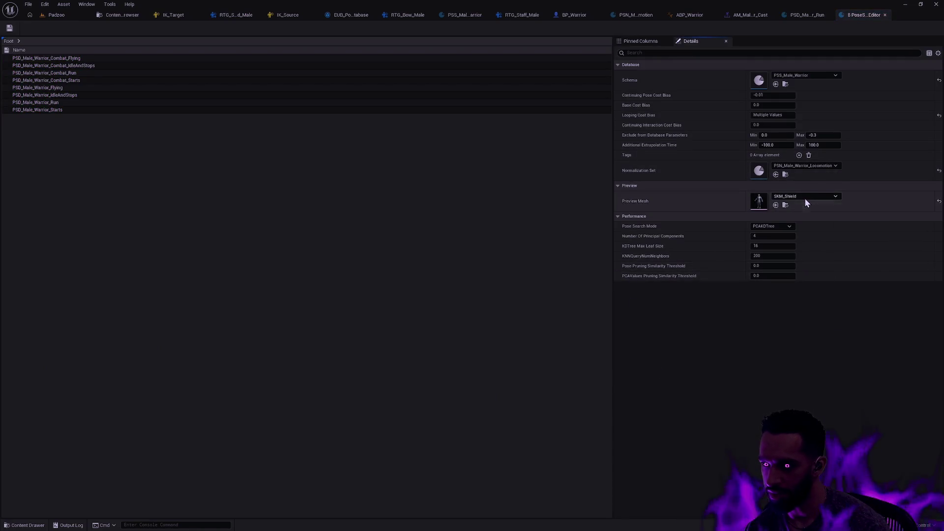
Set the preview mesh of all eight Male databases to SKM_Male and save them
{"action": "left_click", "coordinate": [804, 198]}
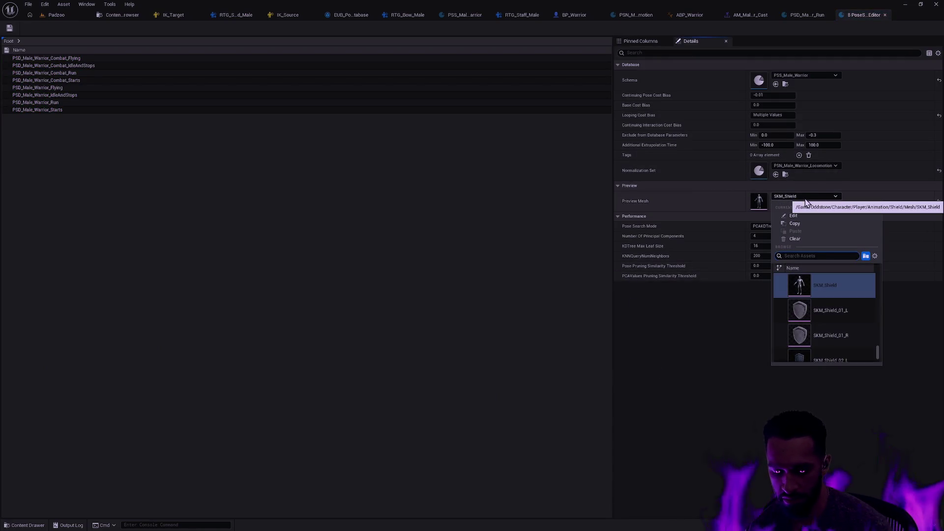
{"action": "type", "text": "SK_Male"}
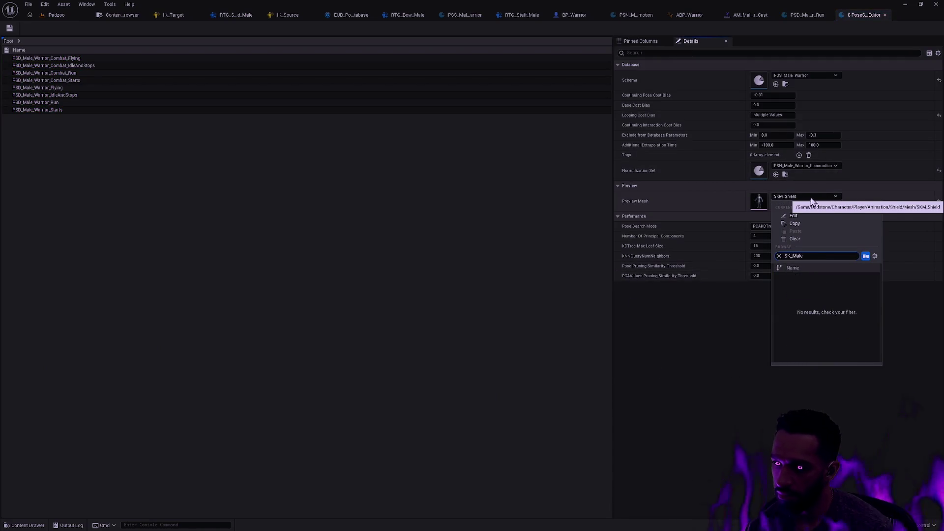
{"action": "key", "text": "ctrl+a"}
{"action": "type", "text": "SKM_Male"}
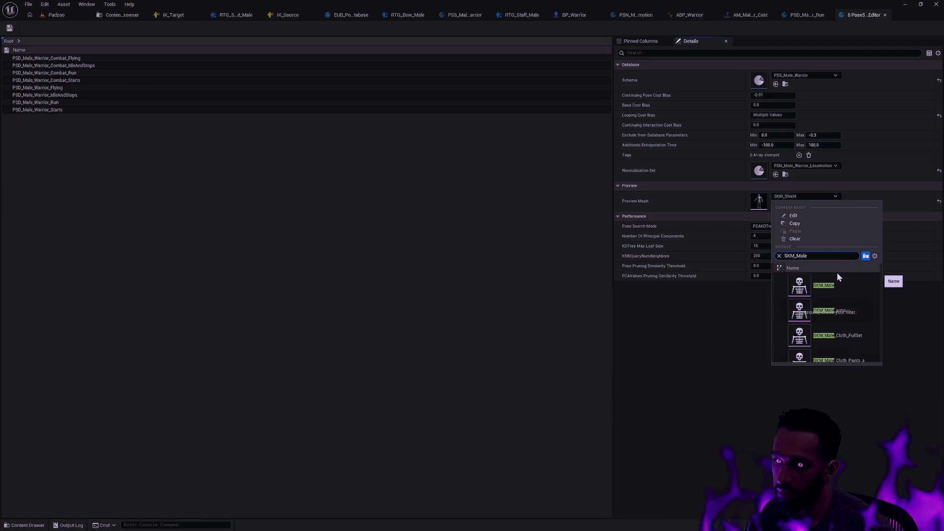
{"action": "left_click", "coordinate": [831, 288]}
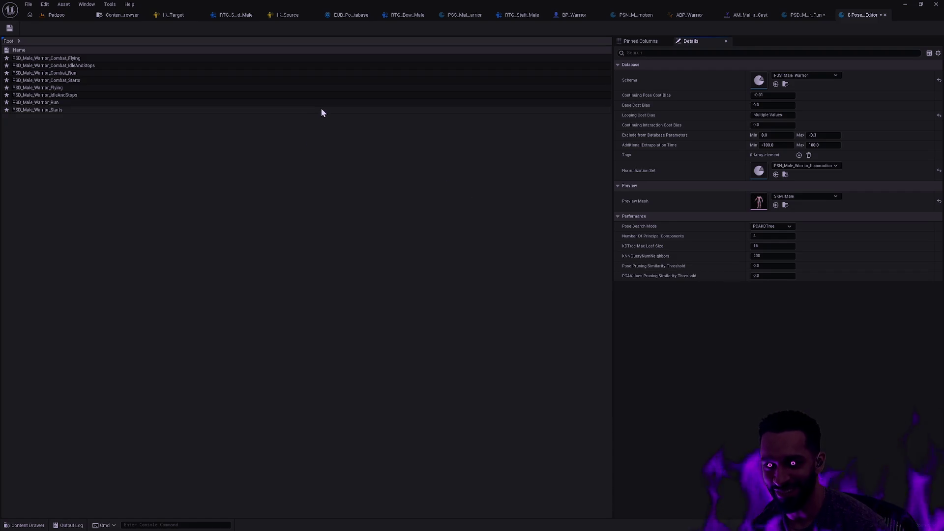
{"action": "left_click", "coordinate": [10, 30]}
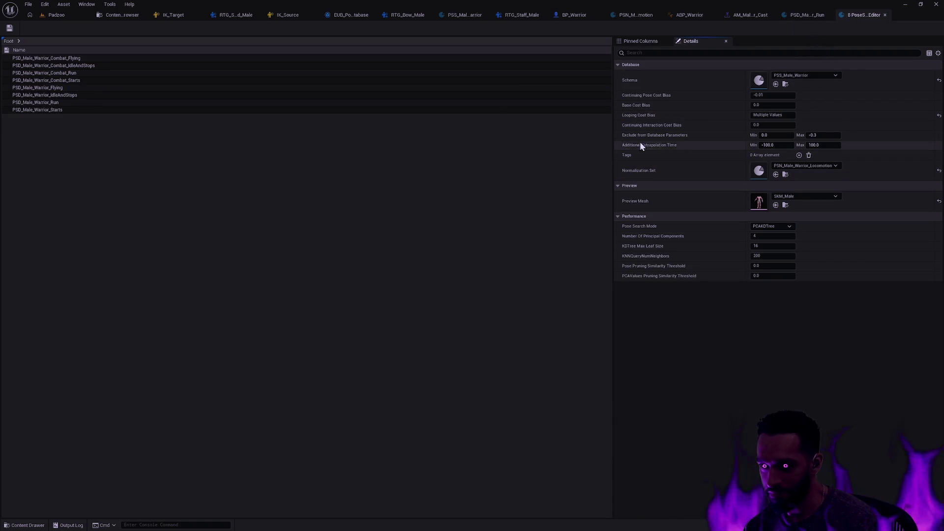
{"action": "key", "text": "ctrl+space"}
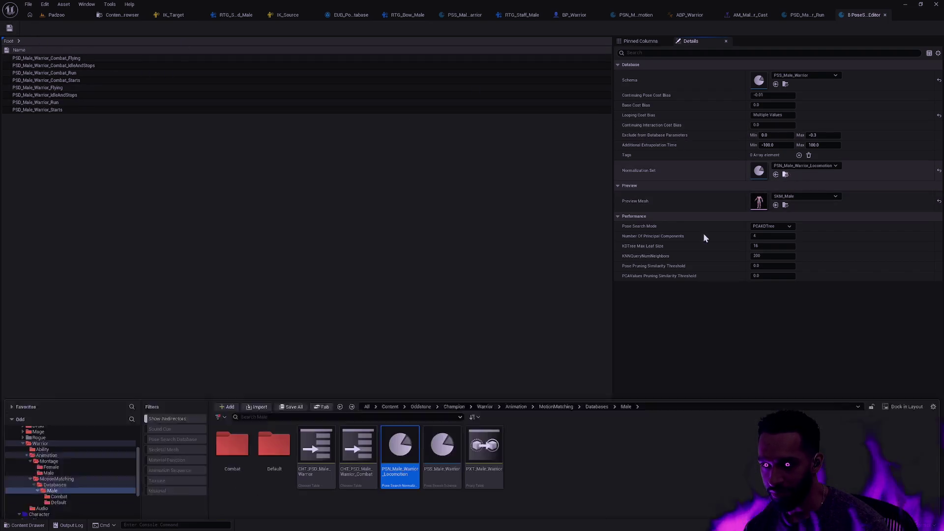
Open and close the PSN_Male_Warrior_Locomotion normalization set, then close the multi-database editor
{"action": "double_click", "coordinate": [421, 402]}
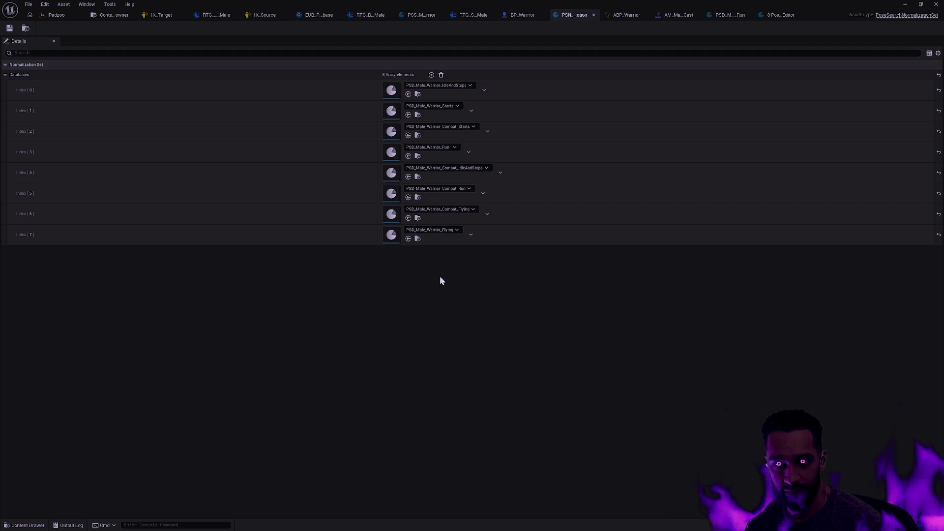
{"action": "left_click", "coordinate": [593, 14]}
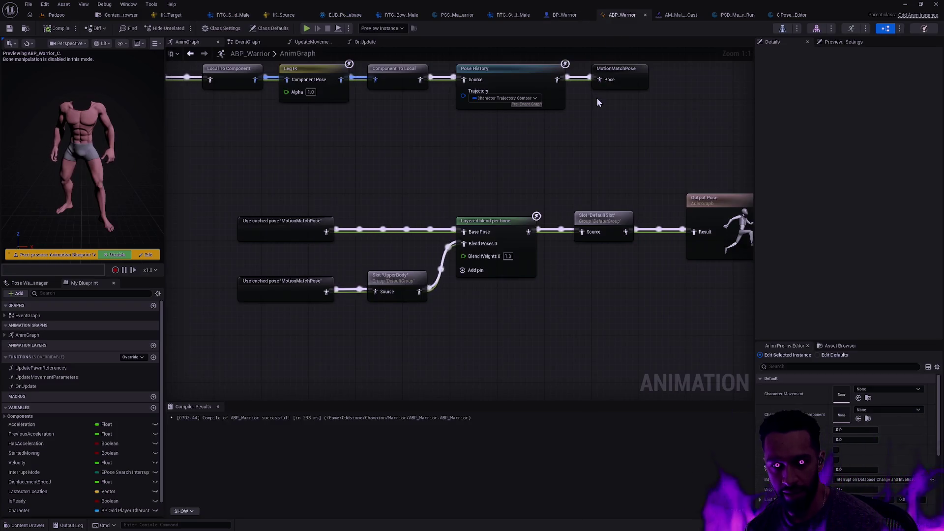
{"action": "left_click", "coordinate": [792, 15]}
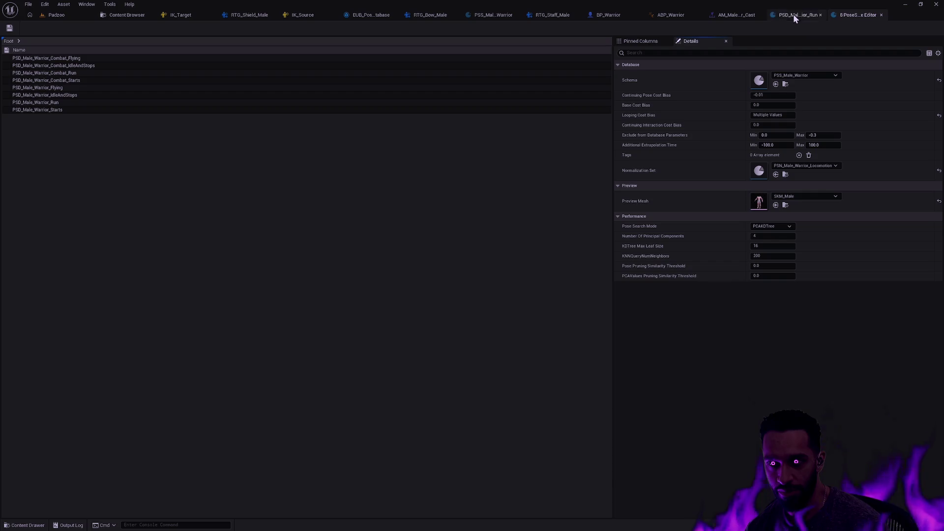
{"action": "left_click", "coordinate": [881, 16]}
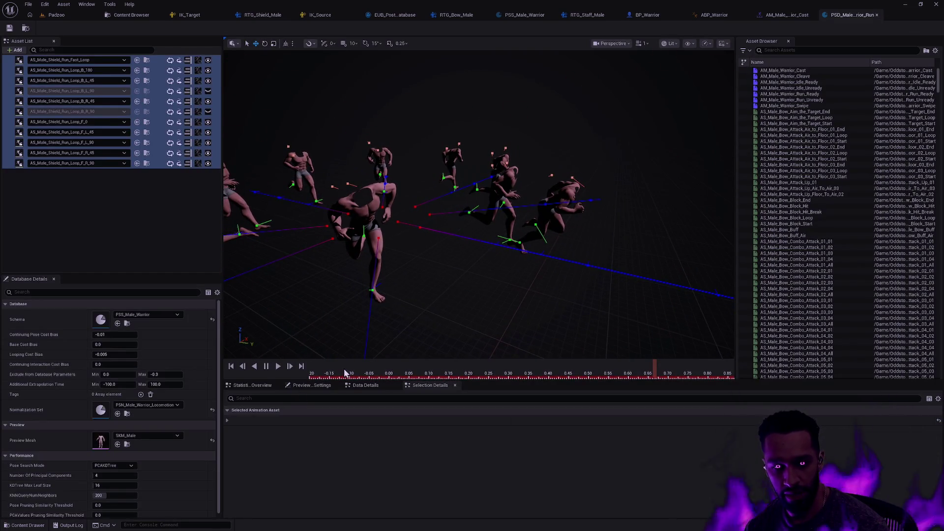
Preview only AS_Male_Shield_Run_Fast_Loop, save the database, and play the Padzoo level
{"action": "mouse_move", "coordinate": [386, 368]}
{"action": "left_mouse_down"}
{"action": "mouse_move", "coordinate": [550, 375]}
{"action": "mouse_move", "coordinate": [597, 365]}
{"action": "mouse_move", "coordinate": [362, 367]}
{"action": "mouse_move", "coordinate": [697, 362]}
{"action": "mouse_move", "coordinate": [449, 363]}
{"action": "mouse_move", "coordinate": [639, 362]}
{"action": "mouse_move", "coordinate": [464, 356]}
{"action": "mouse_move", "coordinate": [565, 355]}
{"action": "left_mouse_up"}
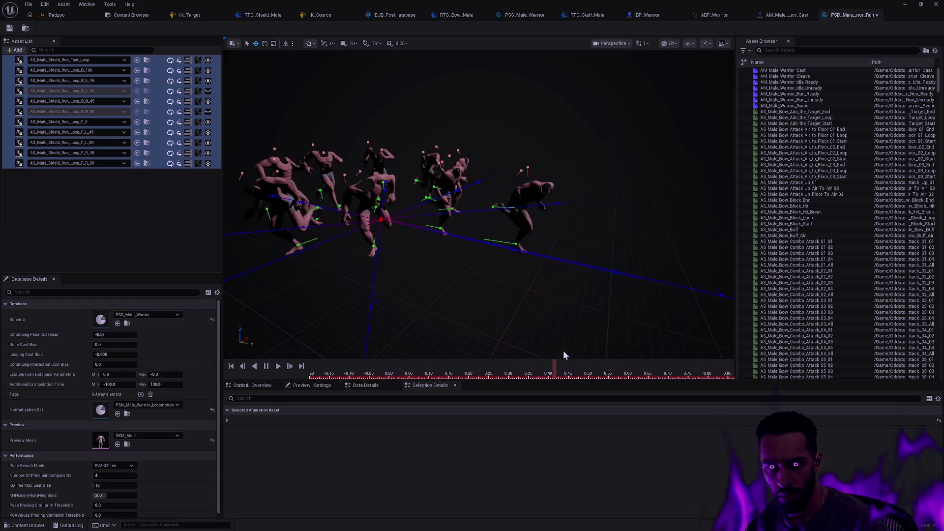
{"action": "left_click", "coordinate": [176, 226]}
{"action": "left_click", "coordinate": [10, 62]}
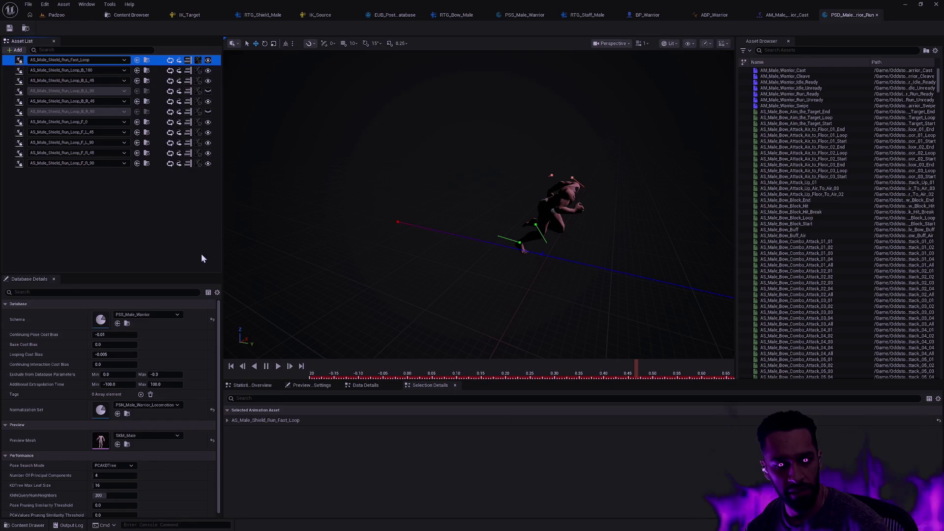
{"action": "left_click", "coordinate": [9, 28]}
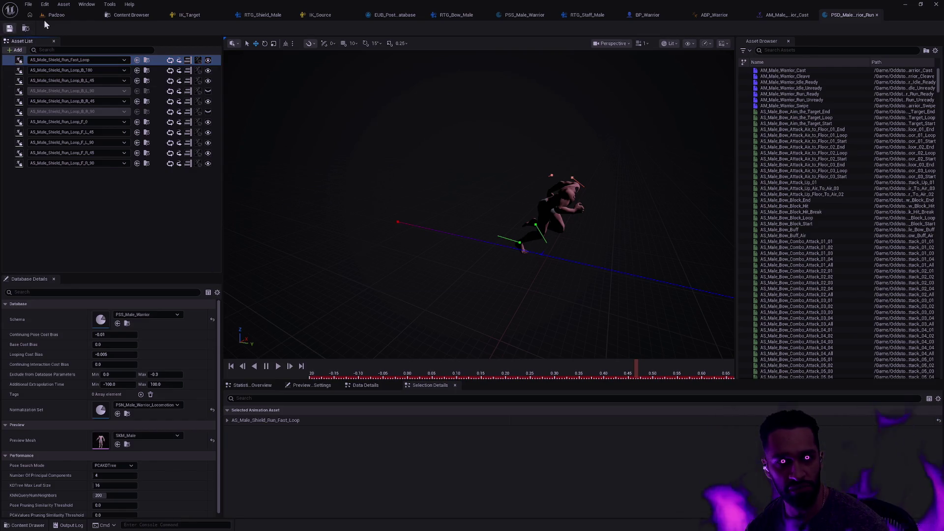
{"action": "left_click", "coordinate": [57, 15]}
{"action": "left_click", "coordinate": [203, 28]}
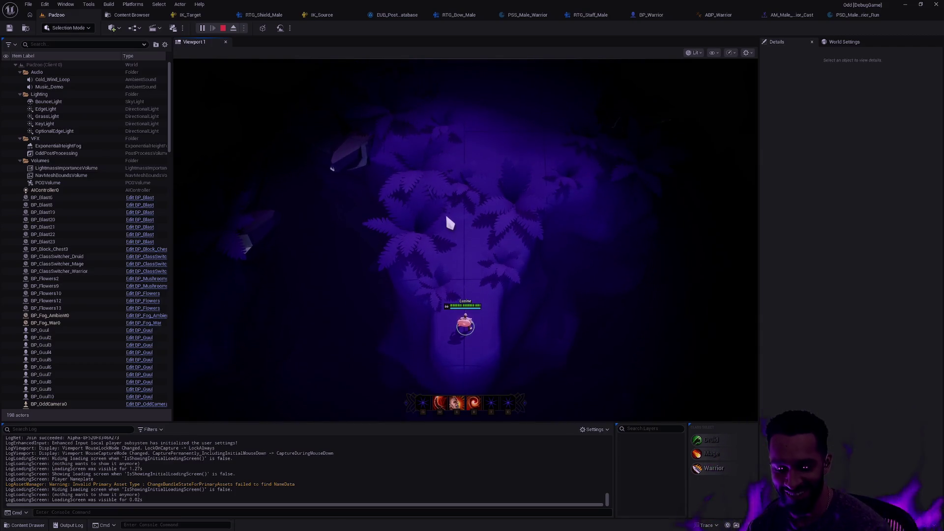
Playtest in fullscreen, walking the character up and down the path, then stop the session
{"action": "key", "text": "F11"}
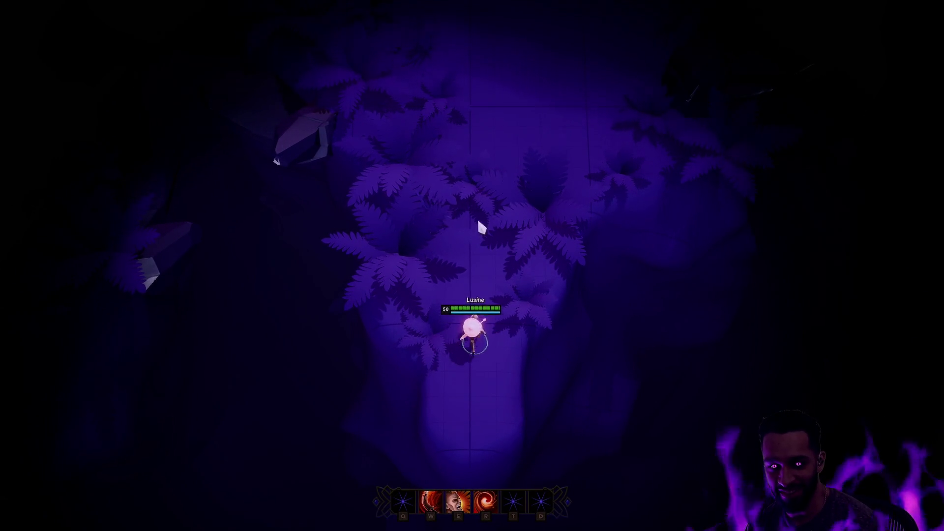
{"action": "right_click", "coordinate": [489, 140]}
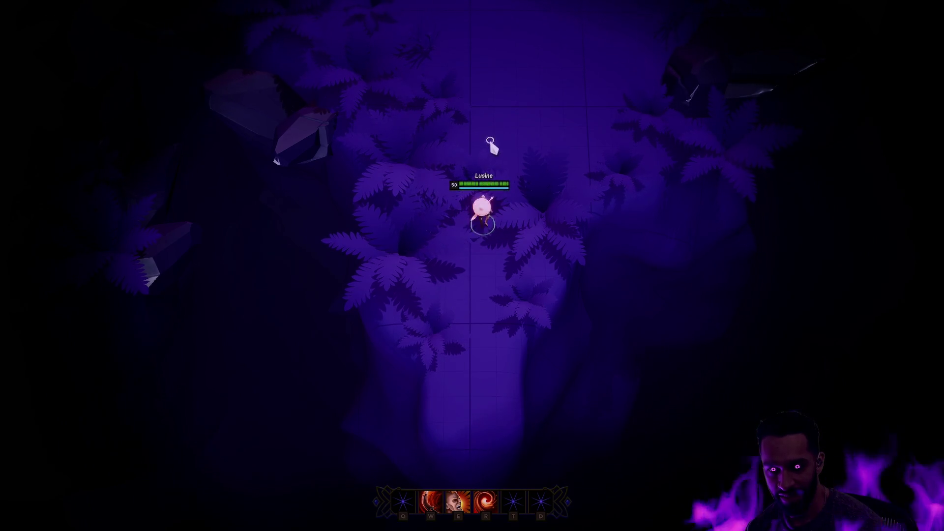
{"action": "right_click", "coordinate": [498, 109]}
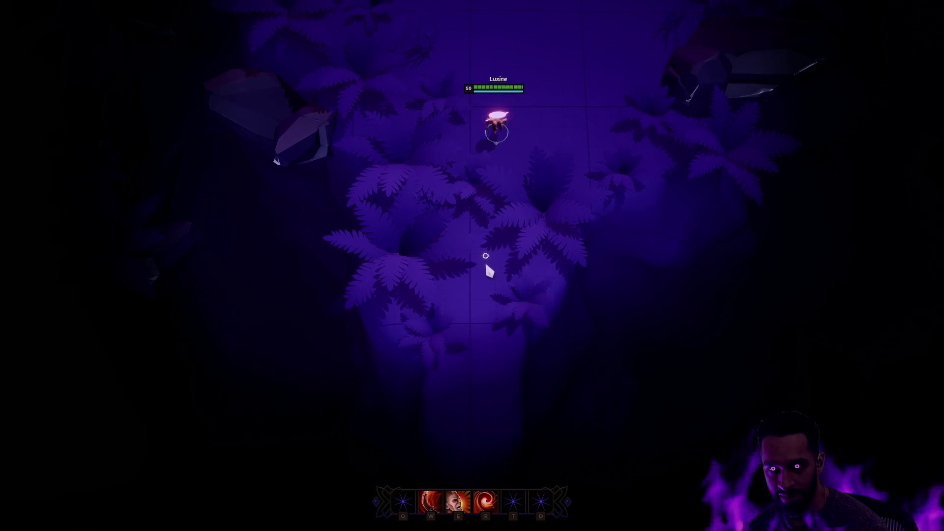
{"action": "right_click", "coordinate": [499, 276]}
{"action": "right_click", "coordinate": [568, 202]}
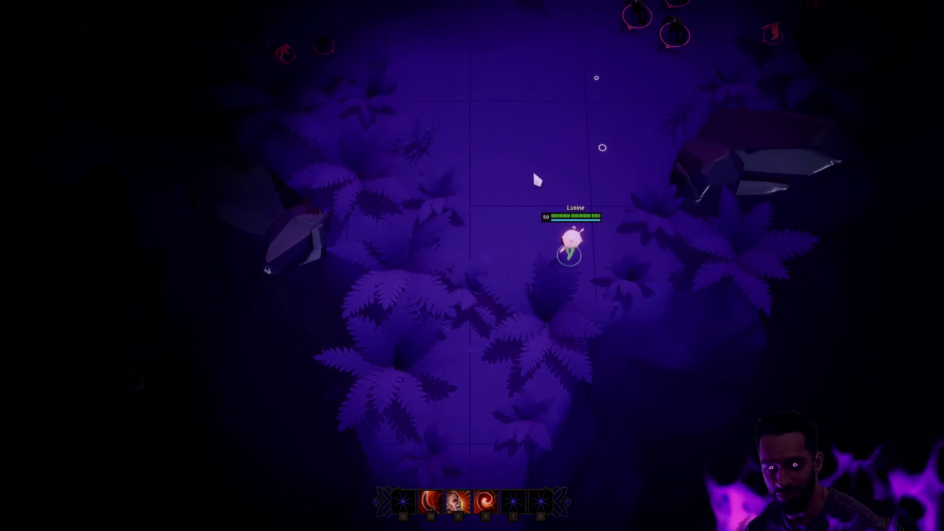
{"action": "right_click", "coordinate": [491, 292]}
{"action": "right_click", "coordinate": [575, 293]}
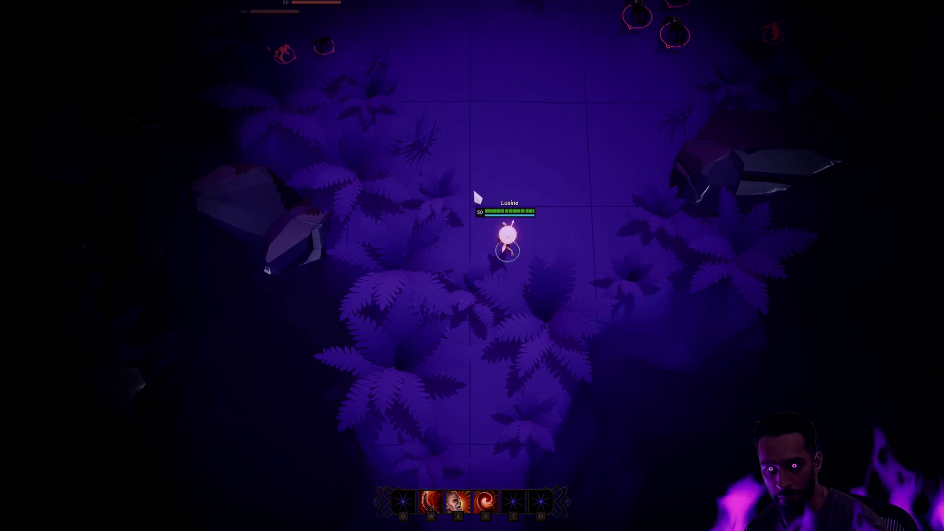
{"action": "right_click", "coordinate": [498, 347]}
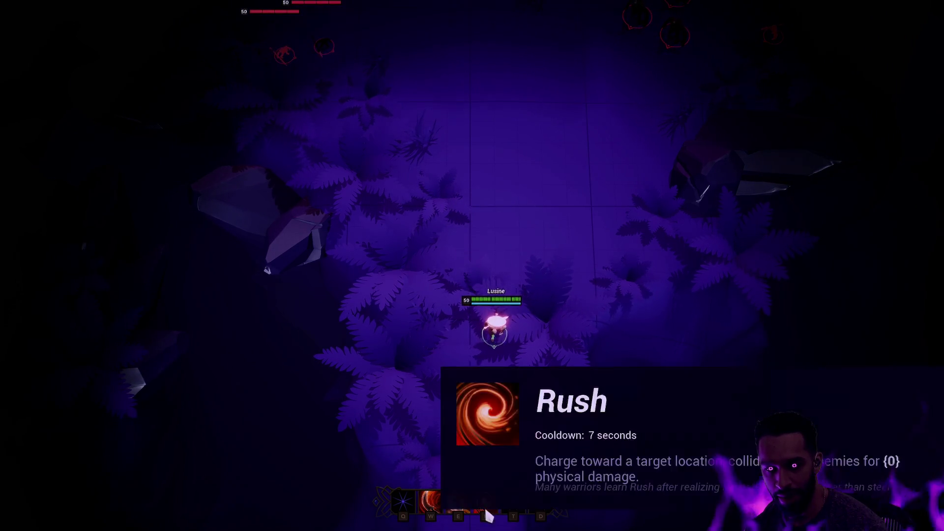
{"action": "right_click", "coordinate": [488, 378]}
{"action": "right_click", "coordinate": [489, 251]}
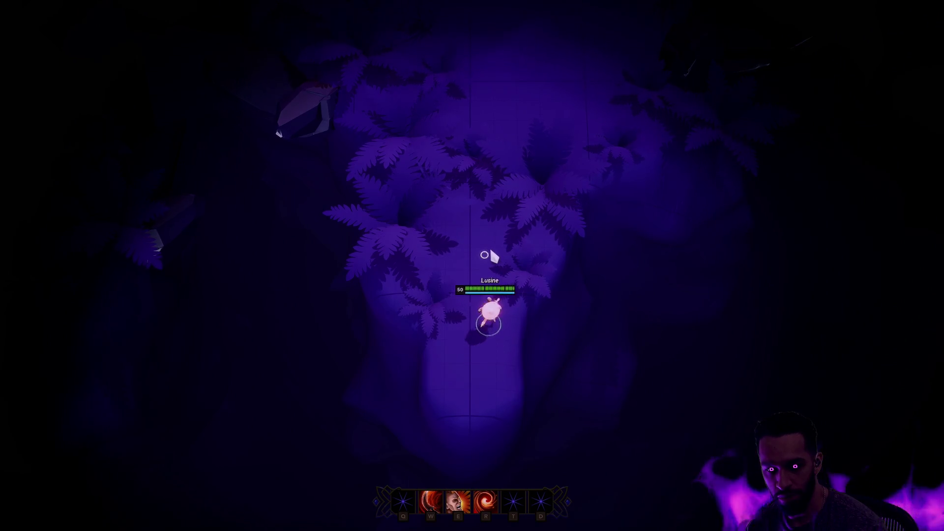
{"action": "right_click", "coordinate": [495, 173]}
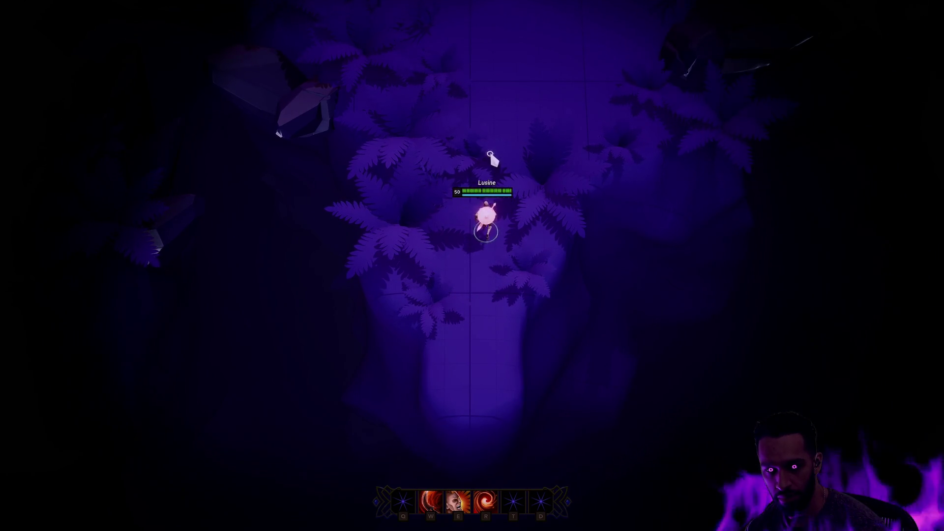
{"action": "key", "text": "F11"}
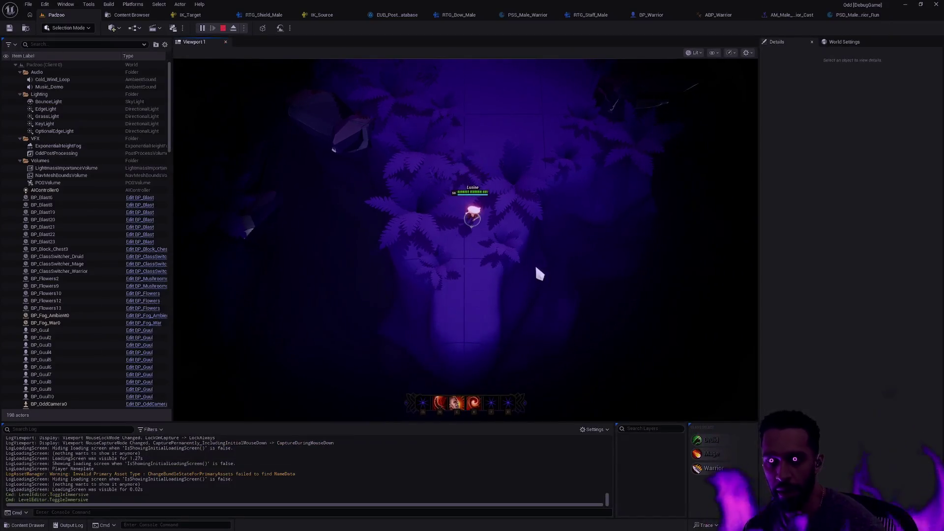
{"action": "key", "text": "Escape"}
Browse the Content Drawer to MotionMatching > Databases > Male
{"action": "key", "text": "ctrl+space"}
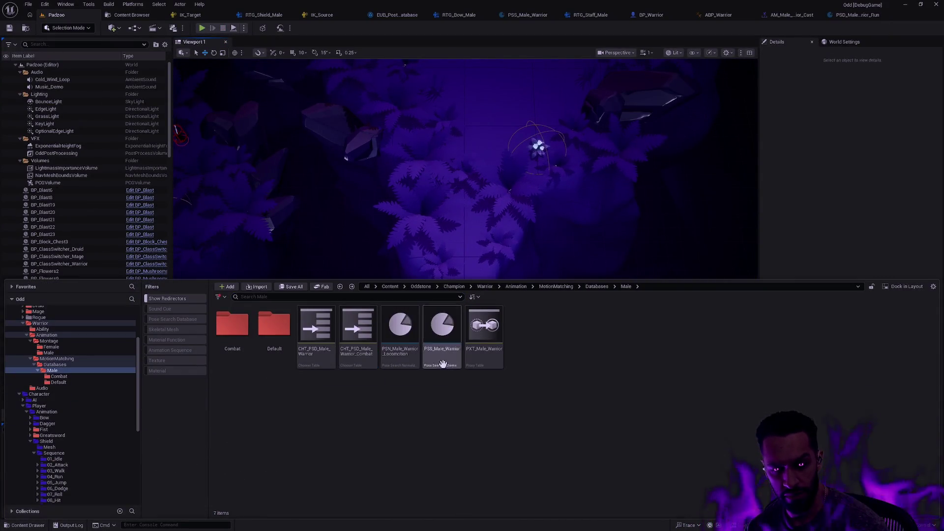
{"action": "key", "text": "alt+Left"}
{"action": "left_click", "coordinate": [63, 359]}
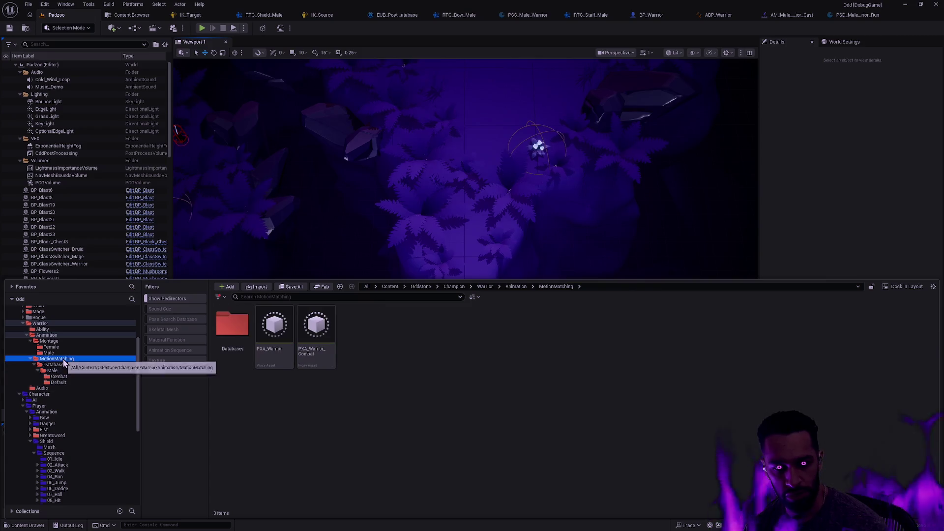
{"action": "double_click", "coordinate": [244, 339]}
{"action": "double_click", "coordinate": [231, 339]}
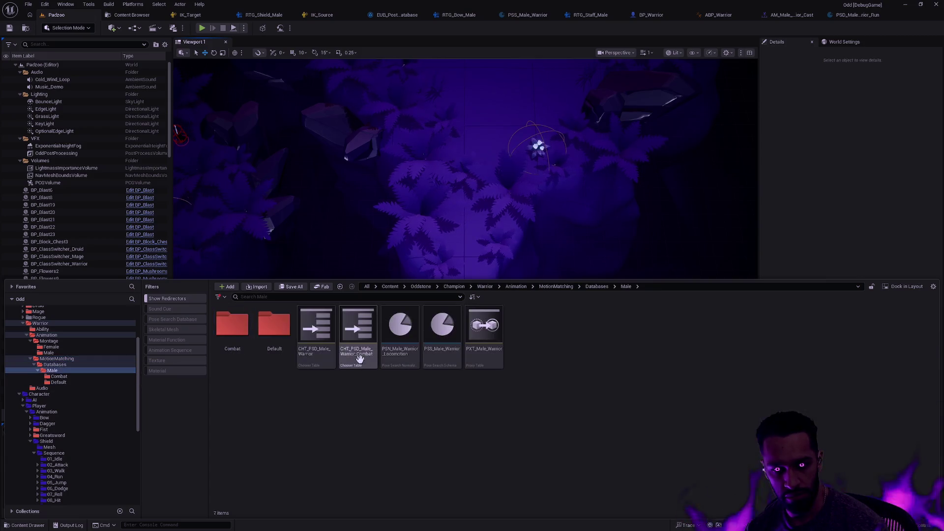
Open the PSS_Male_Warrior schema and inspect the third bone's Normalization Group
{"action": "left_click", "coordinate": [367, 352]}
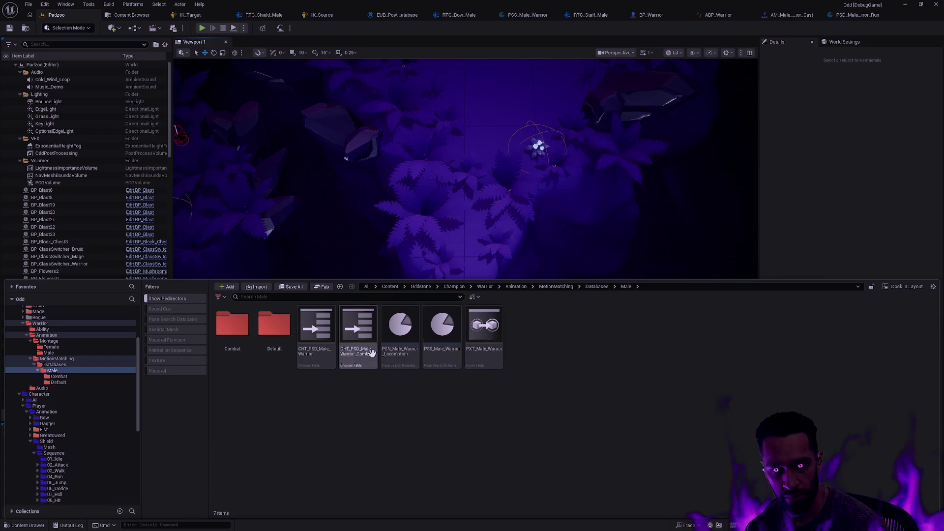
{"action": "double_click", "coordinate": [436, 349]}
{"action": "scroll", "coordinate": [273, 300], "scroll_direction": "down", "scroll_amount": 5}
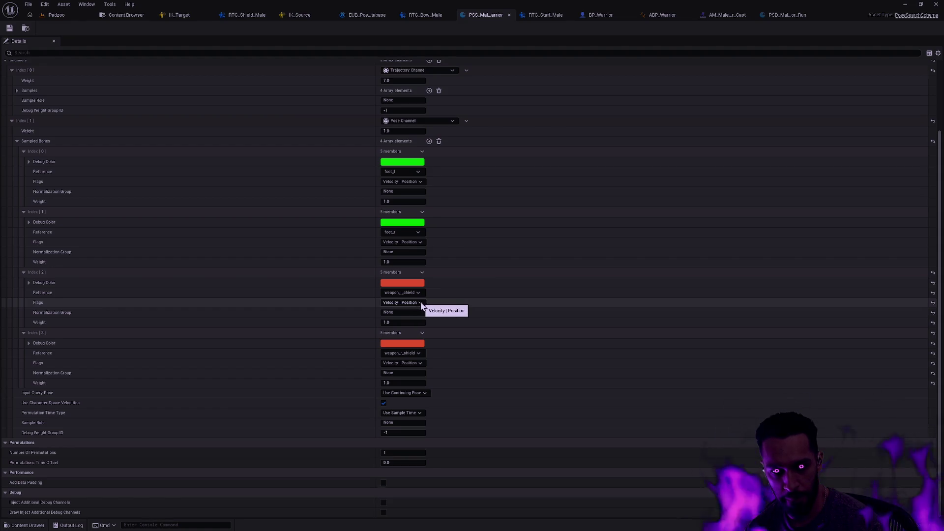
{"action": "left_click", "coordinate": [418, 312]}
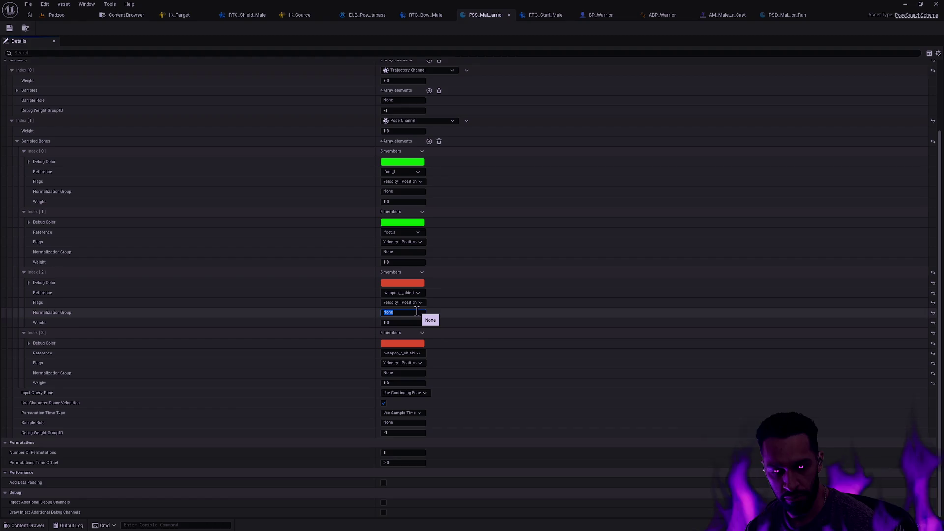
Open and close PSN_Male_Warrior_Locomotion, then reopen the PSS_Male_Warrior schema
{"action": "key", "text": "ctrl+space"}
{"action": "left_click", "coordinate": [400, 404]}
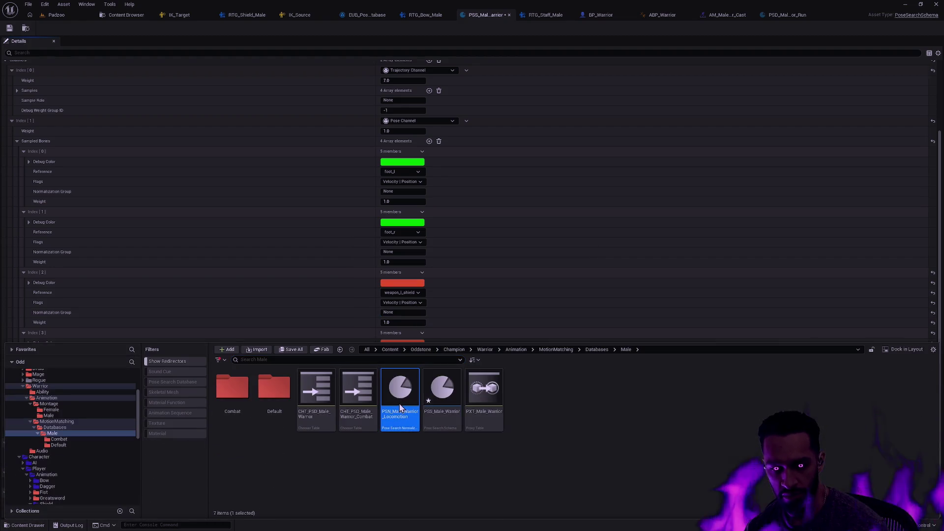
{"action": "double_click", "coordinate": [400, 407]}
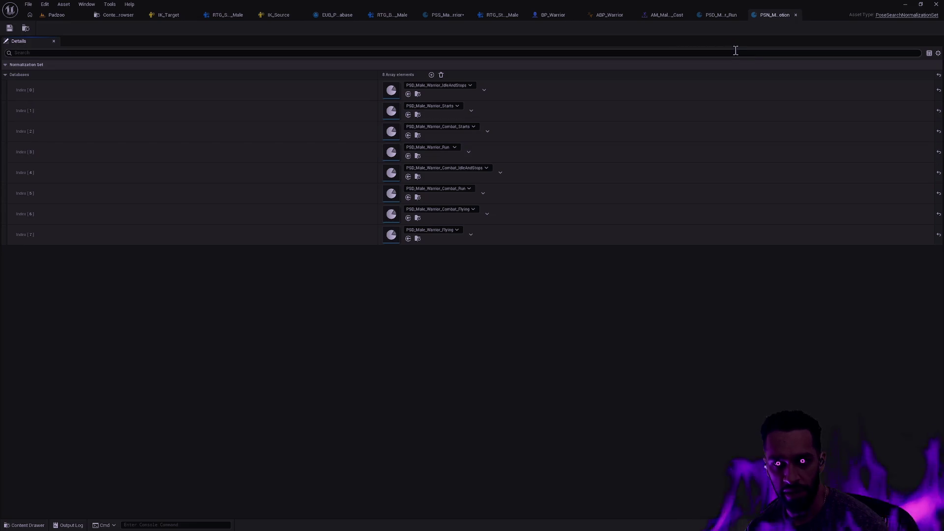
{"action": "left_click", "coordinate": [796, 15]}
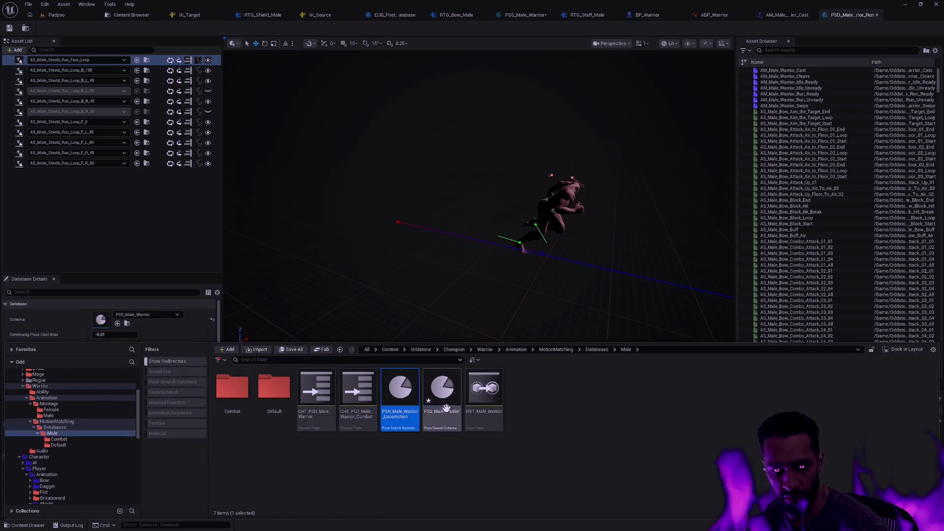
{"action": "double_click", "coordinate": [448, 405]}
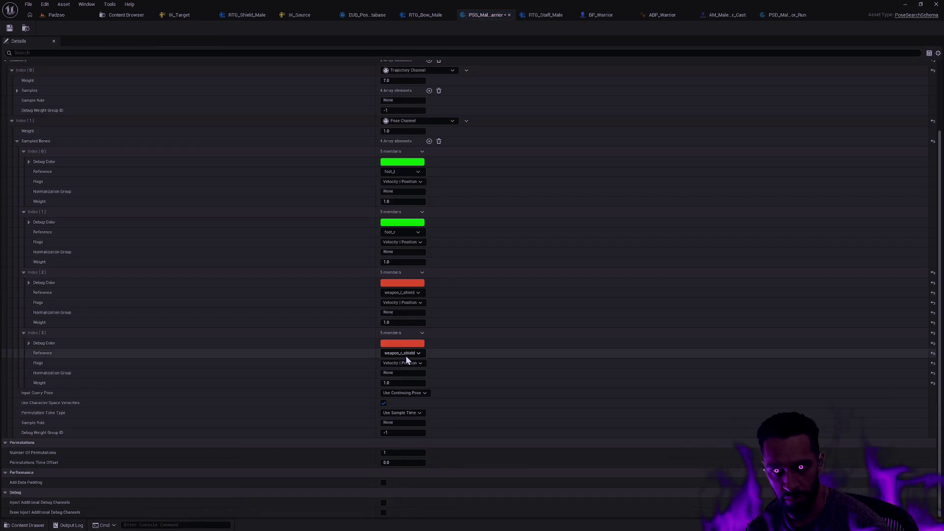
{"action": "scroll", "coordinate": [490, 303], "scroll_direction": "up", "scroll_amount": 5}
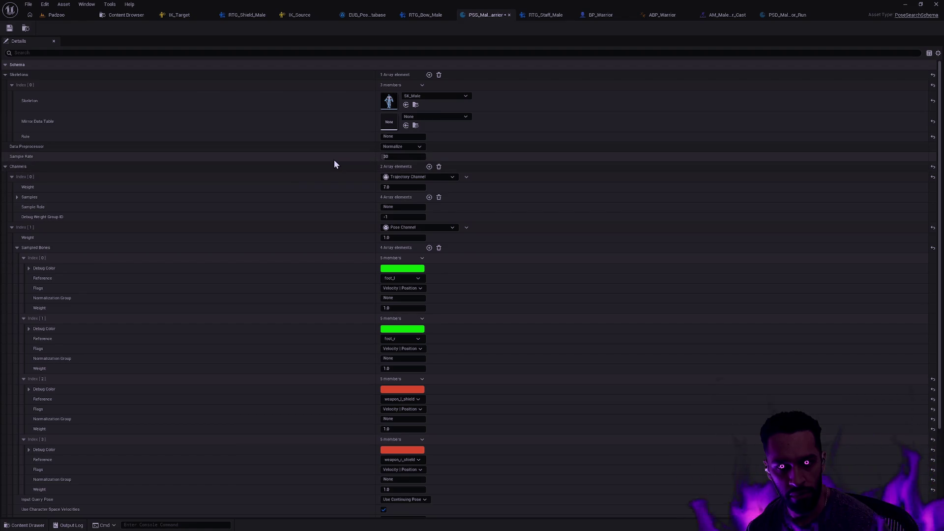
Review the data preprocessor and channel type options, leaving them unchanged
{"action": "left_click", "coordinate": [401, 148]}
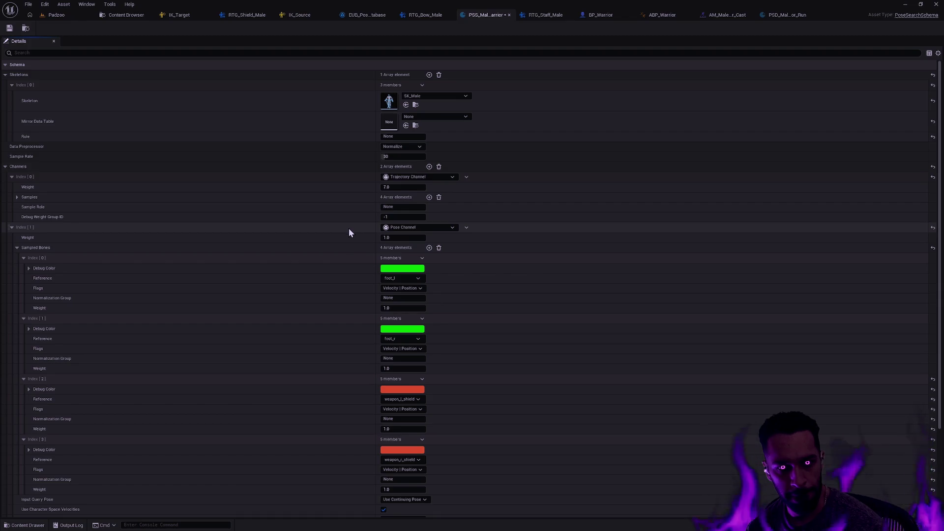
{"action": "left_click", "coordinate": [394, 228]}
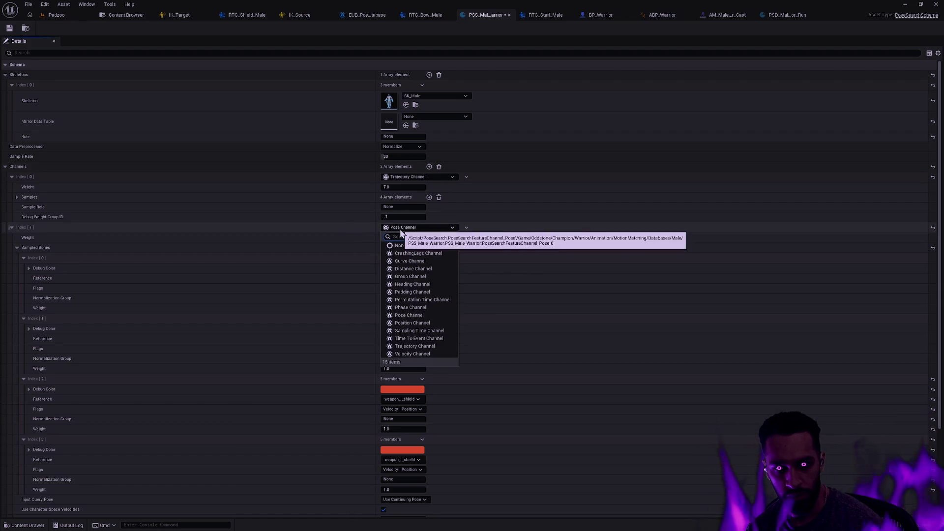
{"action": "left_click", "coordinate": [361, 229]}
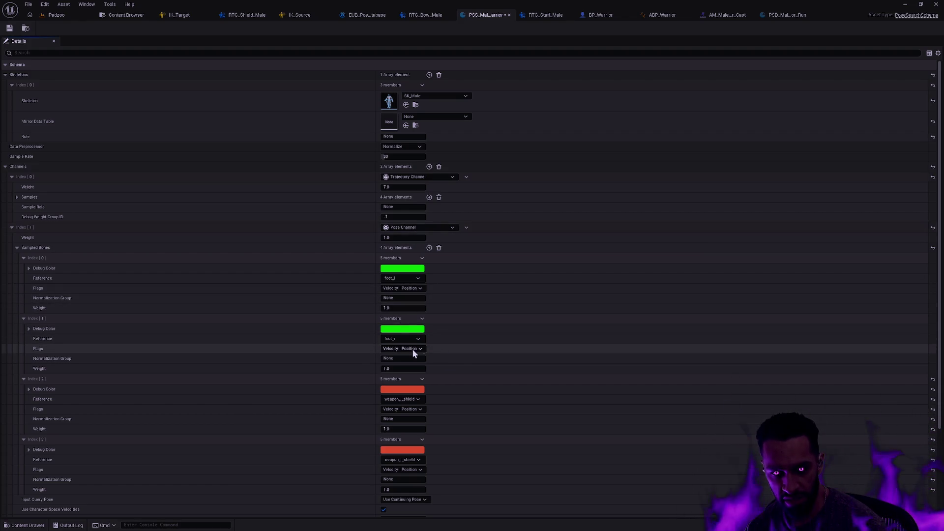
Untick Velocity on the third sampled bone and Position on the fourth, then return to Padzoo
{"action": "scroll", "coordinate": [414, 352], "scroll_direction": "down", "scroll_amount": 3}
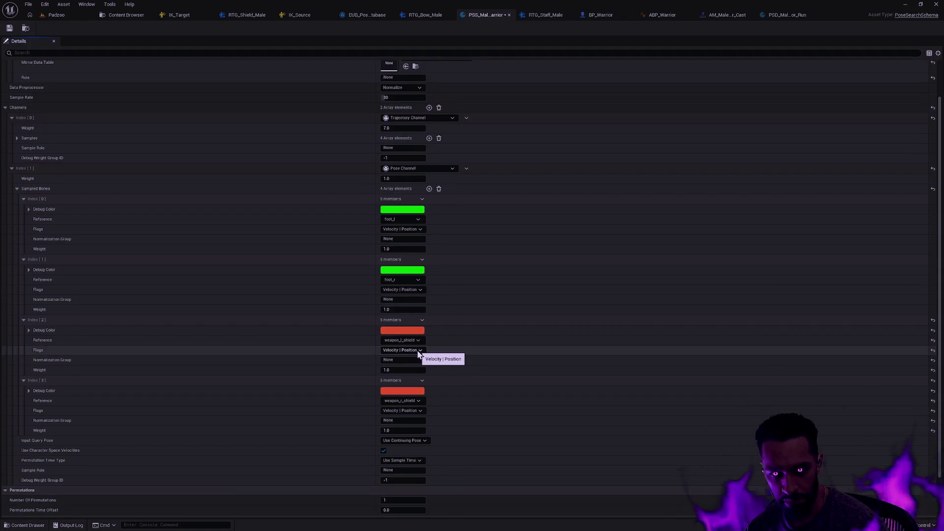
{"action": "left_click", "coordinate": [412, 362]}
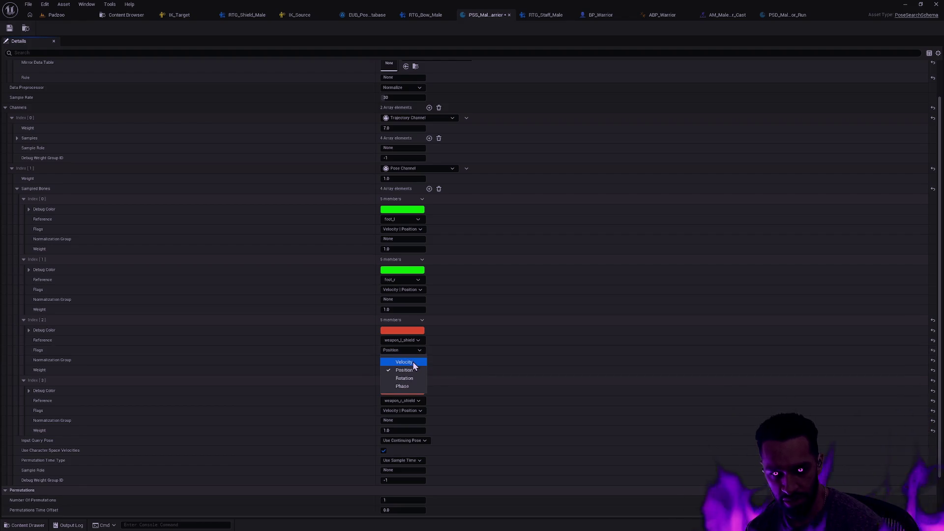
{"action": "left_click", "coordinate": [418, 409]}
{"action": "left_click", "coordinate": [420, 429]}
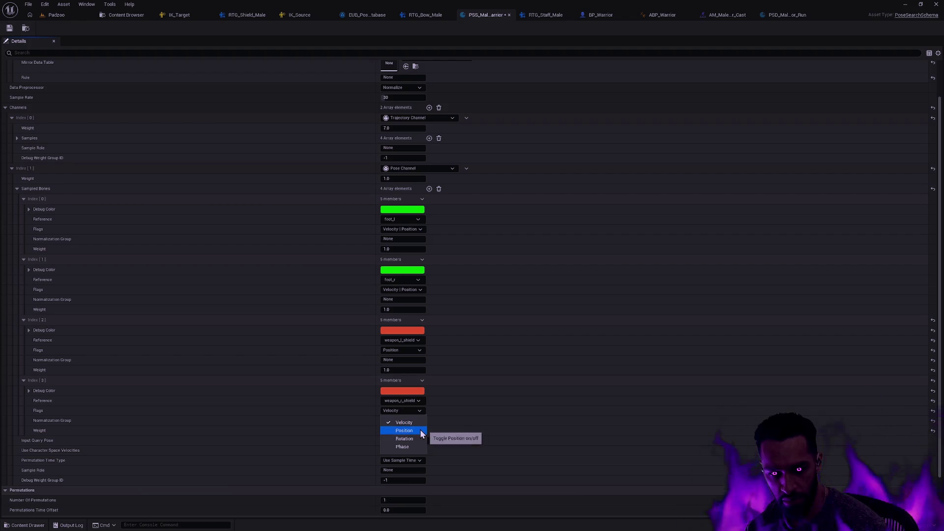
{"action": "left_click", "coordinate": [12, 29]}
{"action": "left_click", "coordinate": [60, 16]}
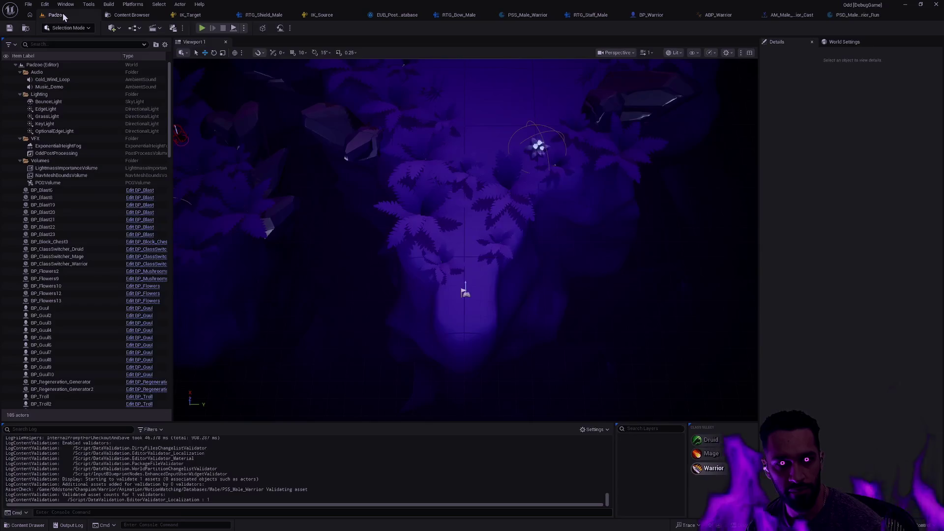
Play in editor, make the warrior run to test movement, then stop the game
{"action": "key", "text": "alt+p"}
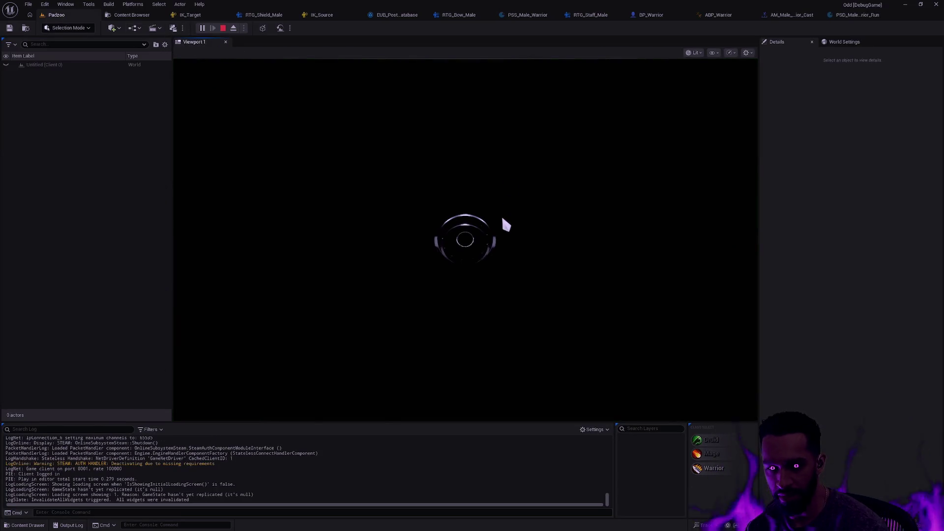
{"action": "left_click", "coordinate": [468, 125]}
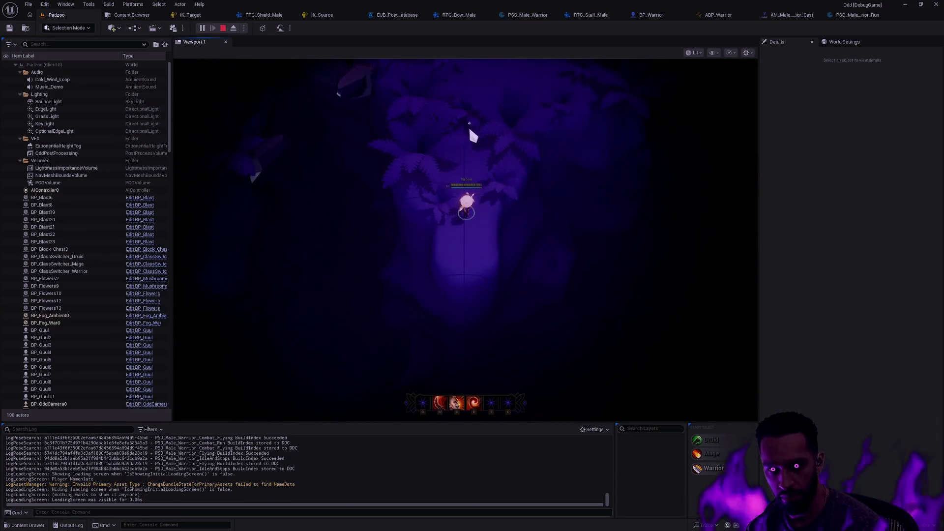
{"action": "key", "text": "Escape"}
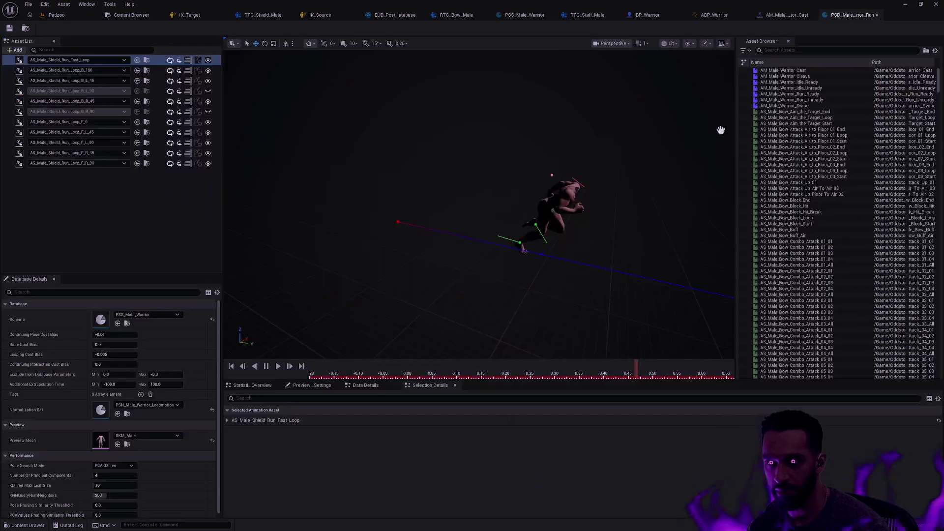
Set PSS_Male_Warrior bones Index[2] and Index[3] to Velocity | Position and return to the run database
{"action": "key", "text": "ctrl+space"}
{"action": "double_click", "coordinate": [440, 418]}
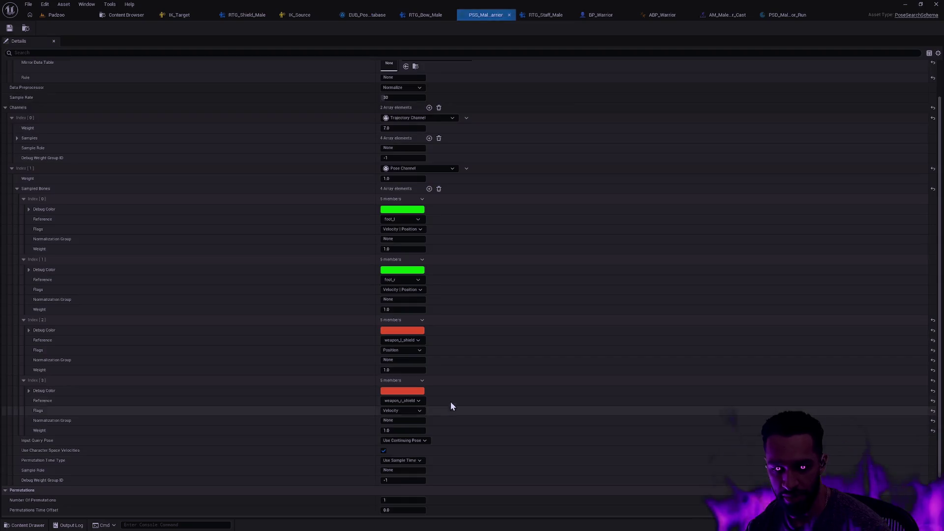
{"action": "left_click", "coordinate": [415, 412]}
{"action": "left_click", "coordinate": [417, 431]}
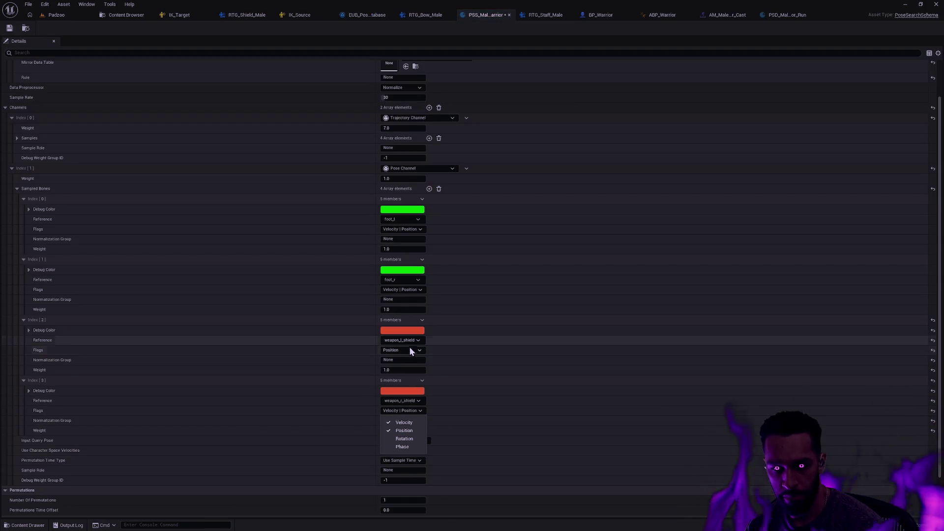
{"action": "left_click", "coordinate": [410, 348]}
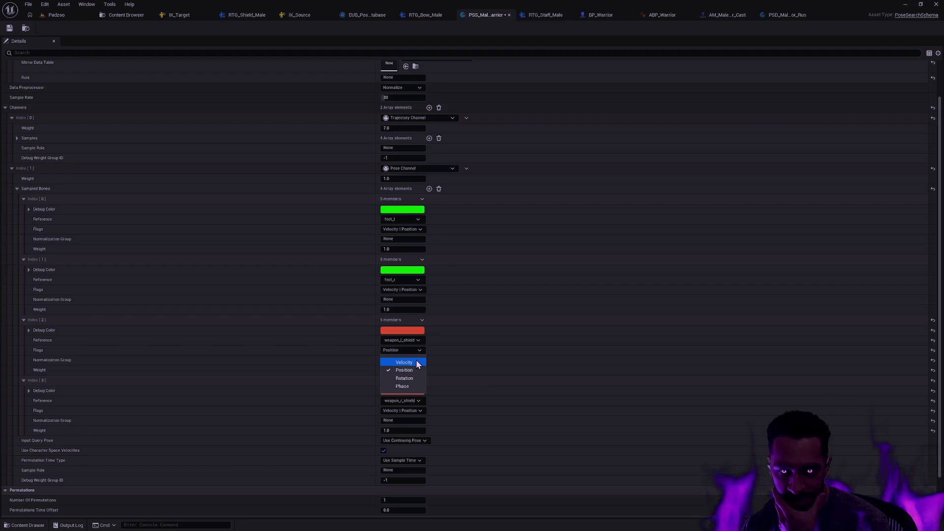
{"action": "left_click", "coordinate": [416, 363]}
{"action": "left_click", "coordinate": [68, 38]}
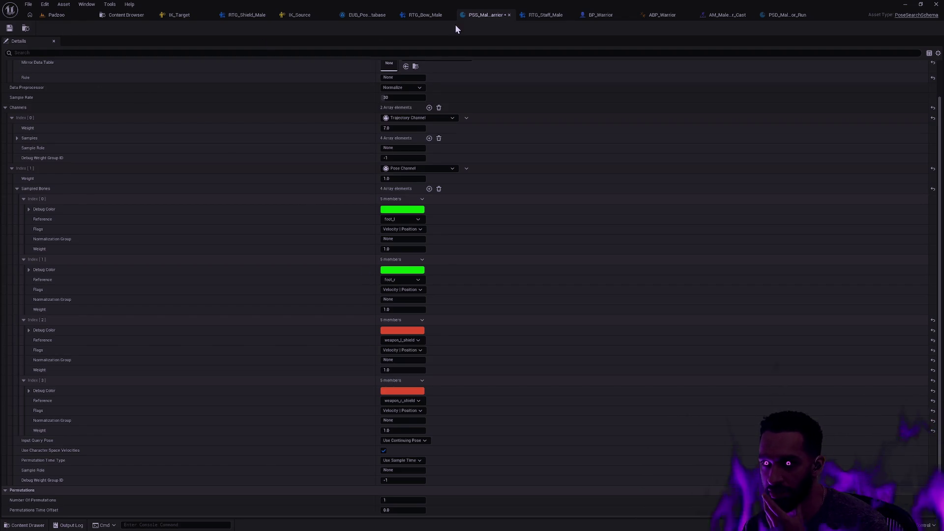
{"action": "left_click", "coordinate": [787, 14]}
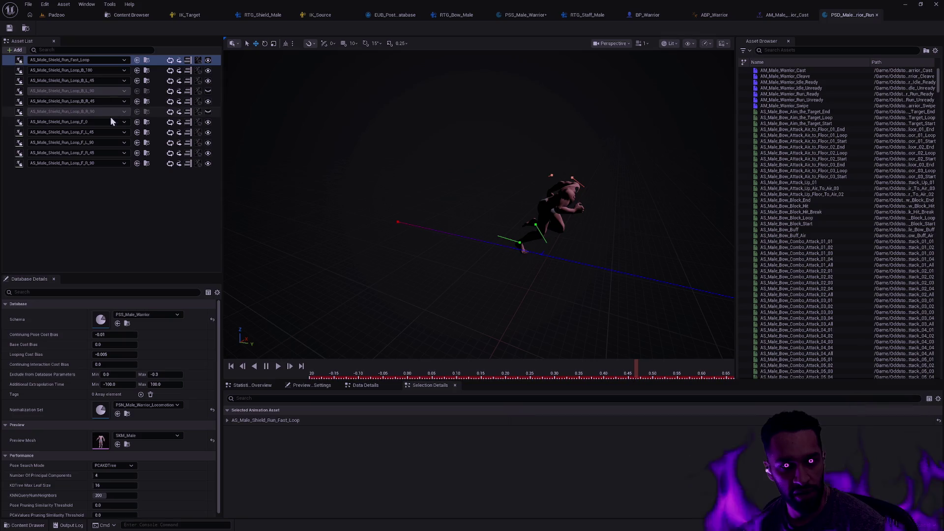
Preview AS_Male_Shield_Run_Loop_F_0, scrub to about 0.64, and browse to it in the content drawer
{"action": "left_click", "coordinate": [7, 123]}
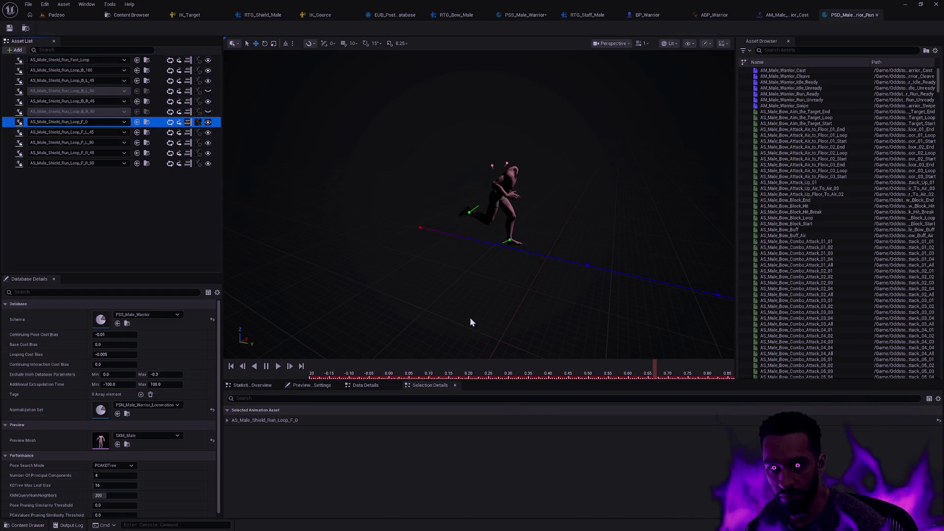
{"action": "left_click", "coordinate": [316, 375]}
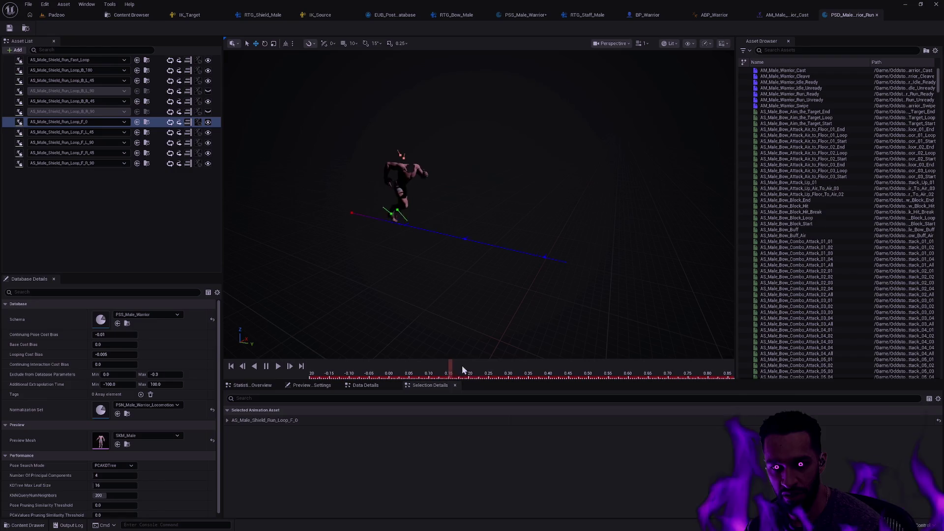
{"action": "mouse_move", "coordinate": [606, 370]}
{"action": "left_mouse_down"}
{"action": "mouse_move", "coordinate": [653, 370]}
{"action": "mouse_move", "coordinate": [582, 364]}
{"action": "left_mouse_up"}
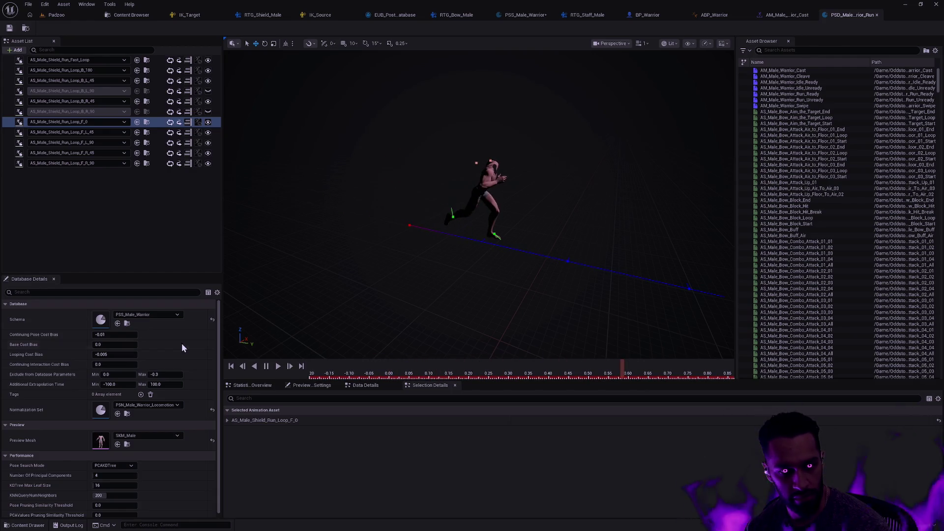
{"action": "scroll", "coordinate": [219, 395], "scroll_direction": "down", "scroll_amount": 1}
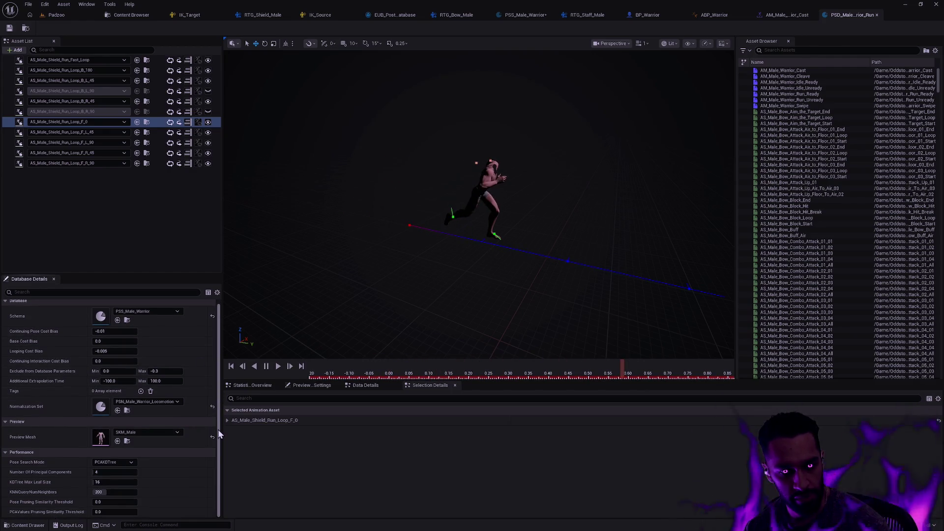
{"action": "left_click", "coordinate": [146, 123]}
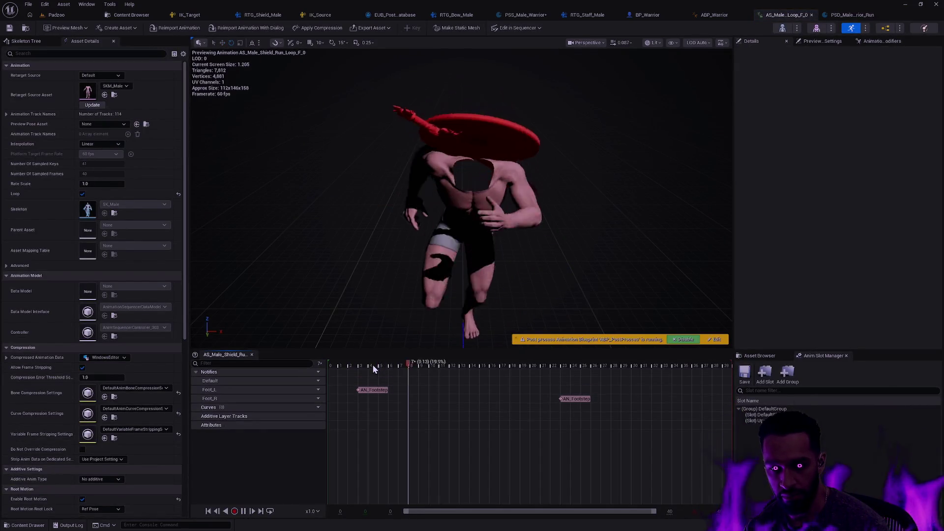
Turn off root motion and frame the runner from behind and above
{"action": "mouse_move", "coordinate": [326, 235]}
{"action": "left_mouse_down"}
{"action": "mouse_move", "coordinate": [305, 235]}
{"action": "mouse_move", "coordinate": [260, 197]}
{"action": "left_mouse_up"}
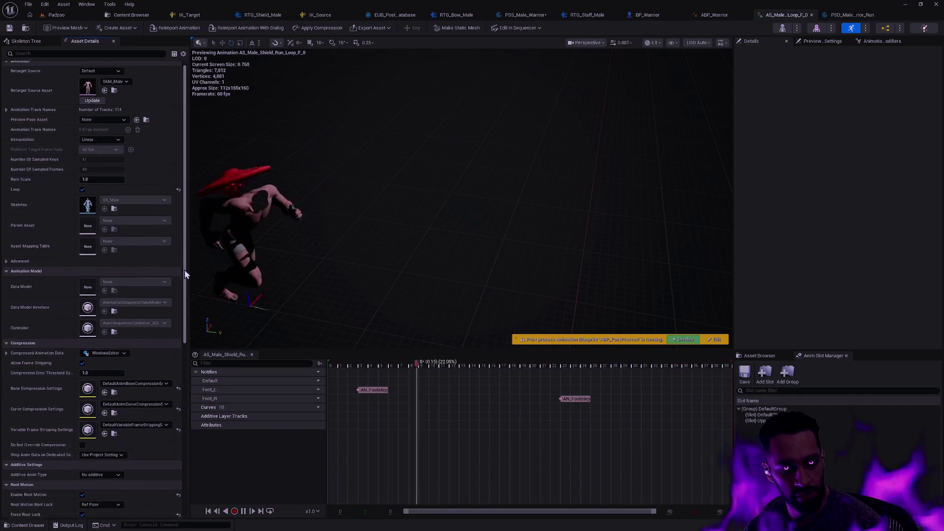
{"action": "left_click_drag", "start_coordinate": [184, 269], "coordinate": [185, 292]}
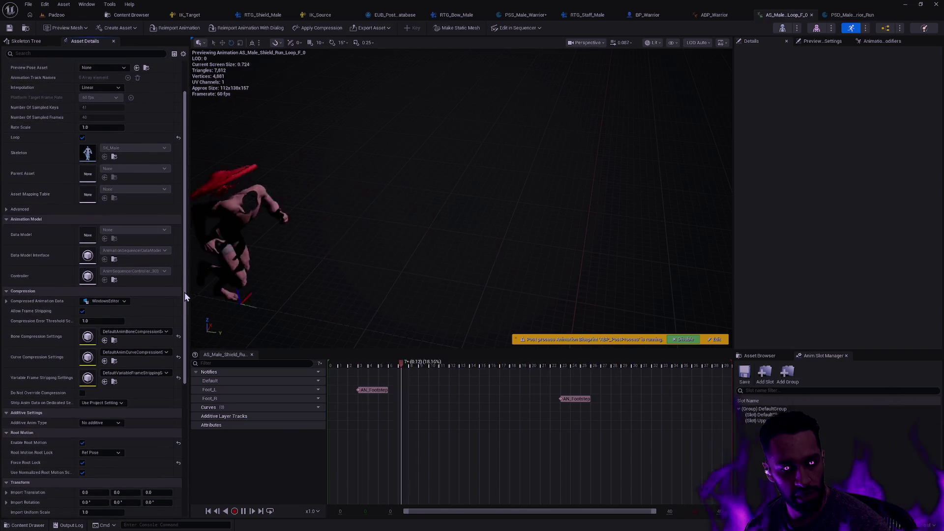
{"action": "left_click", "coordinate": [82, 440]}
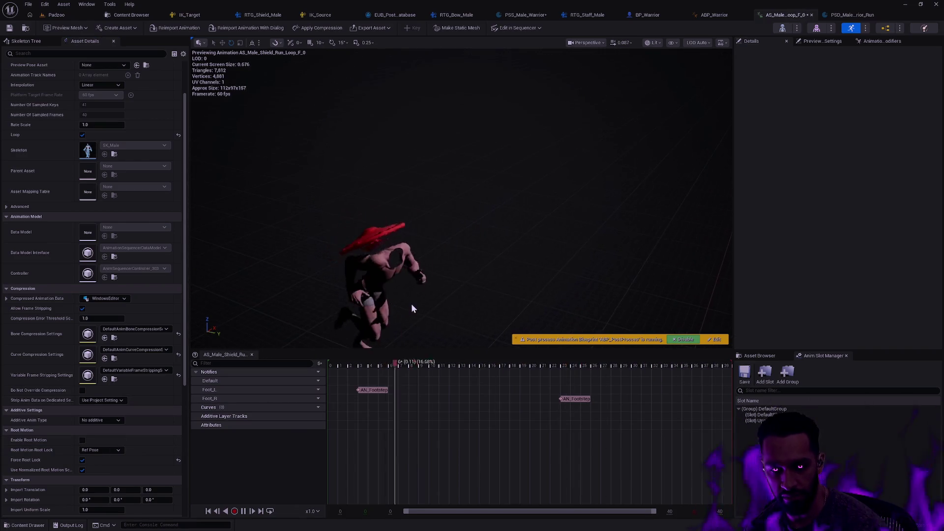
{"action": "left_click_drag", "start_coordinate": [432, 305], "coordinate": [487, 299]}
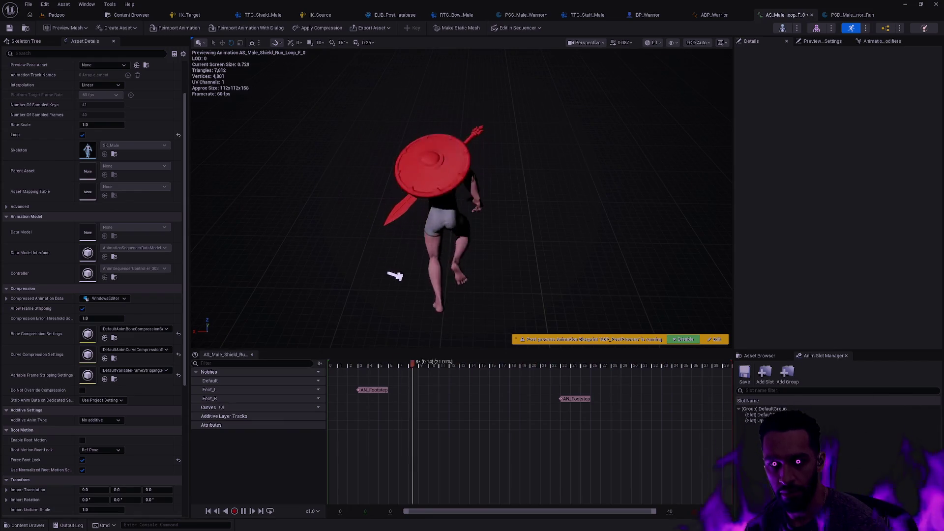
{"action": "left_click_drag", "start_coordinate": [639, 239], "coordinate": [647, 263]}
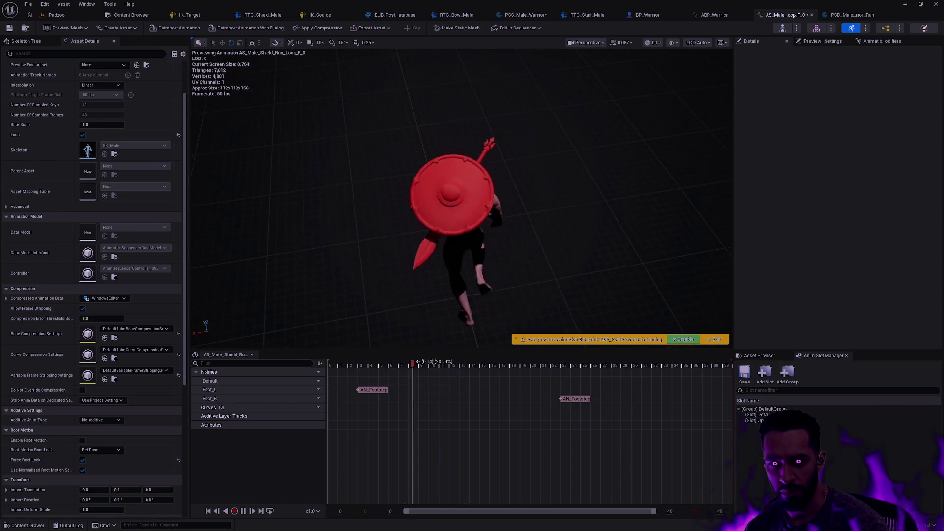
Play the run loop at half speed from frame 0, pausing to check frames 16 and 27
{"action": "key", "text": "space"}
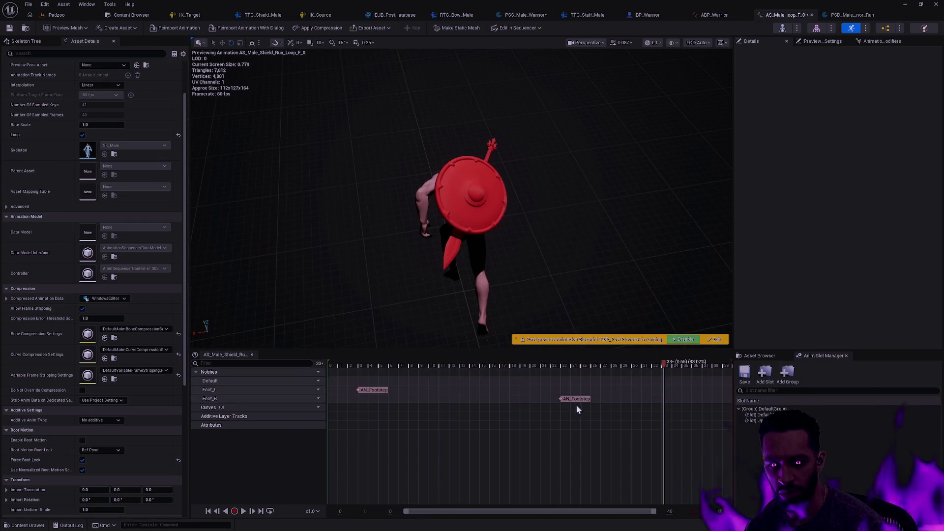
{"action": "left_click", "coordinate": [315, 513]}
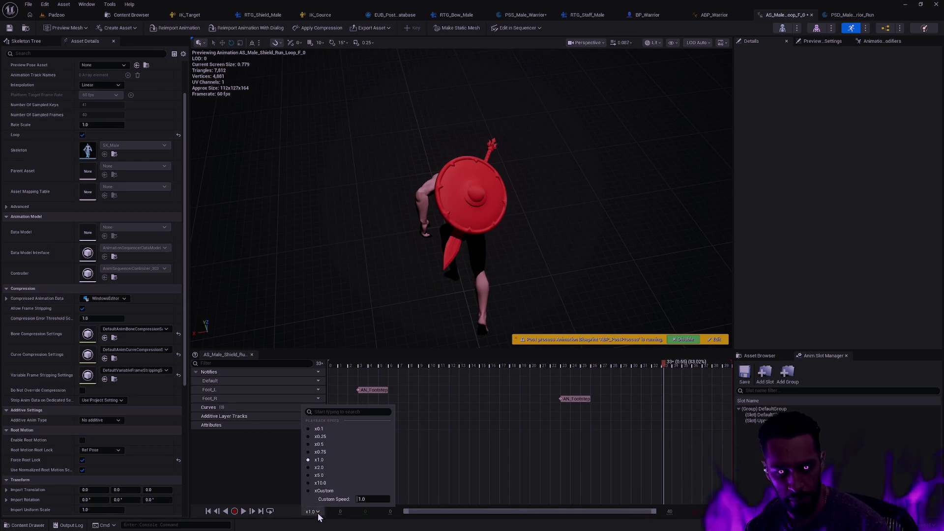
{"action": "left_click", "coordinate": [327, 450]}
{"action": "left_click_drag", "start_coordinate": [669, 354], "coordinate": [329, 361]}
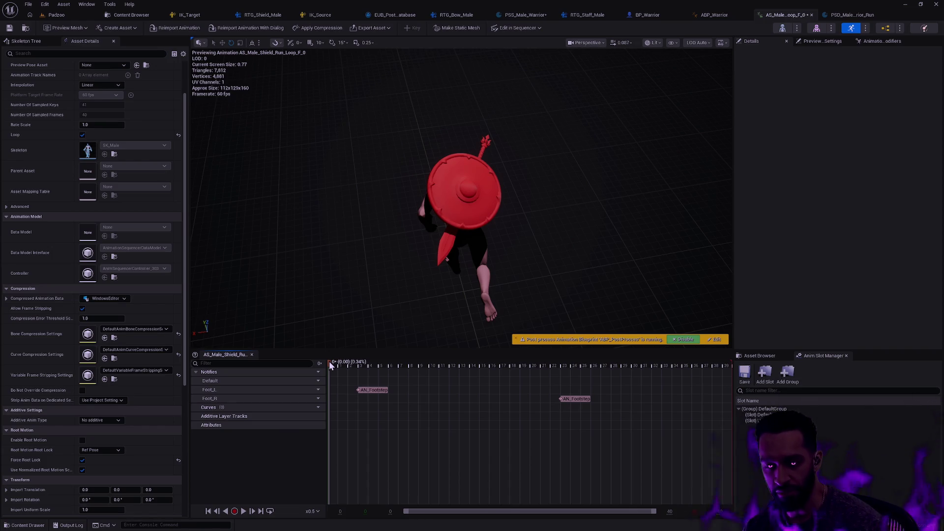
{"action": "key", "text": "space"}
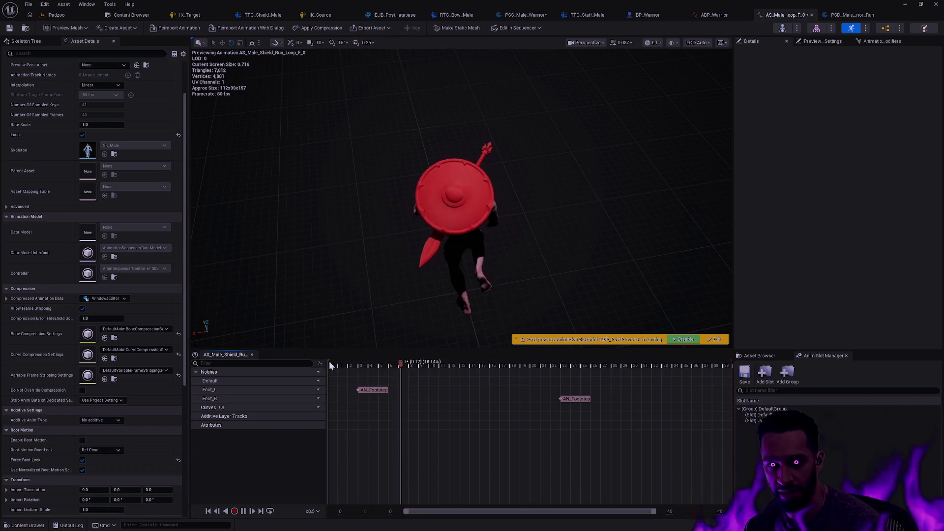
{"action": "left_click", "coordinate": [730, 370]}
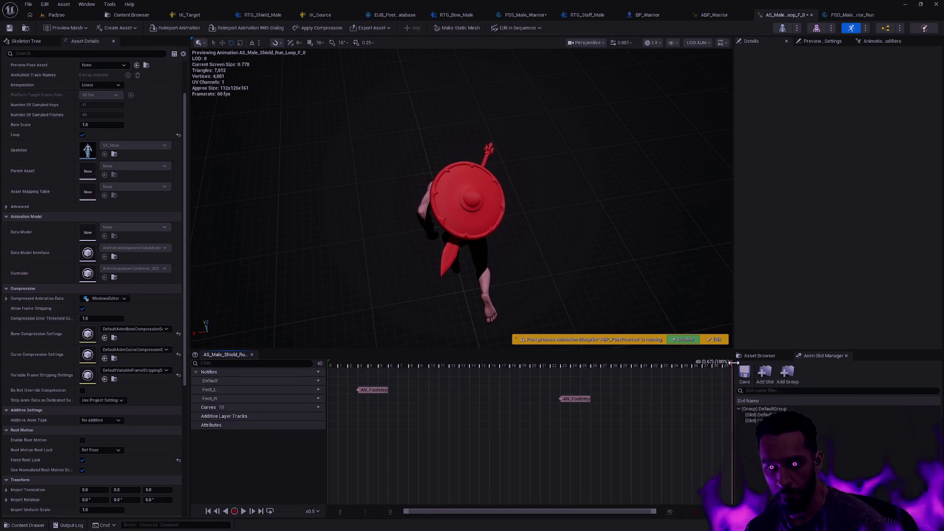
{"action": "key", "text": "space"}
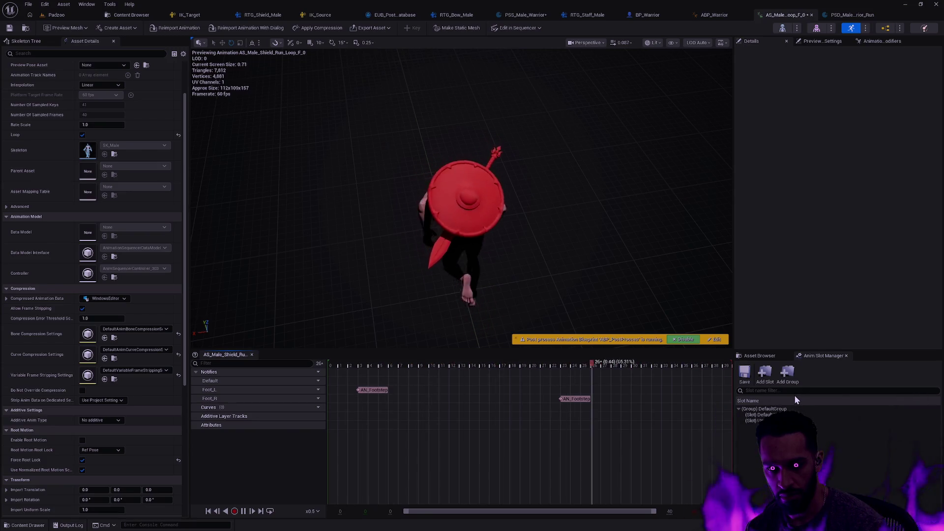
{"action": "key", "text": "space"}
{"action": "key", "text": "space"}
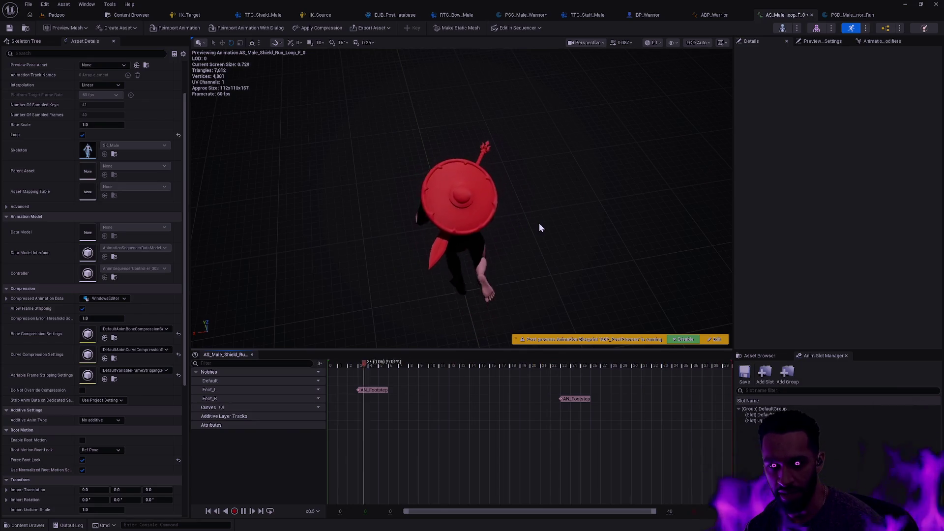
{"action": "key", "text": "space"}
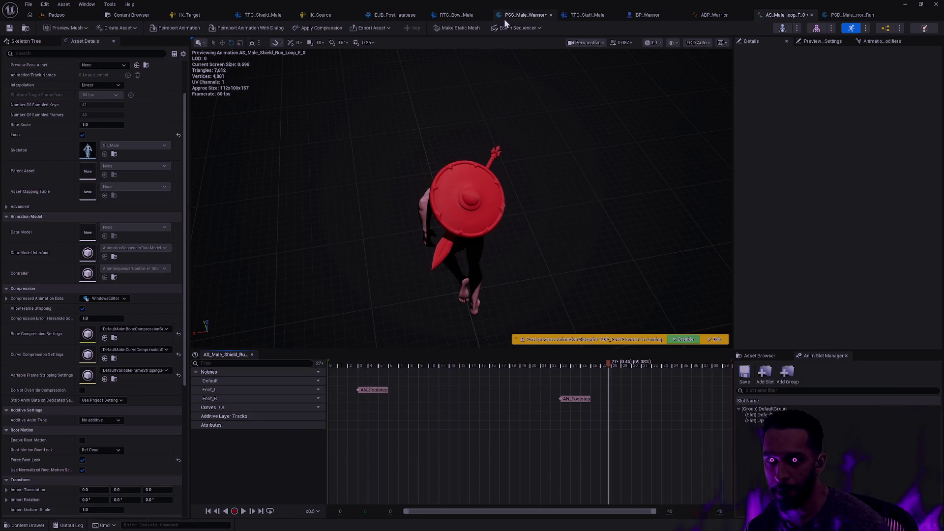
{"action": "key", "text": "space"}
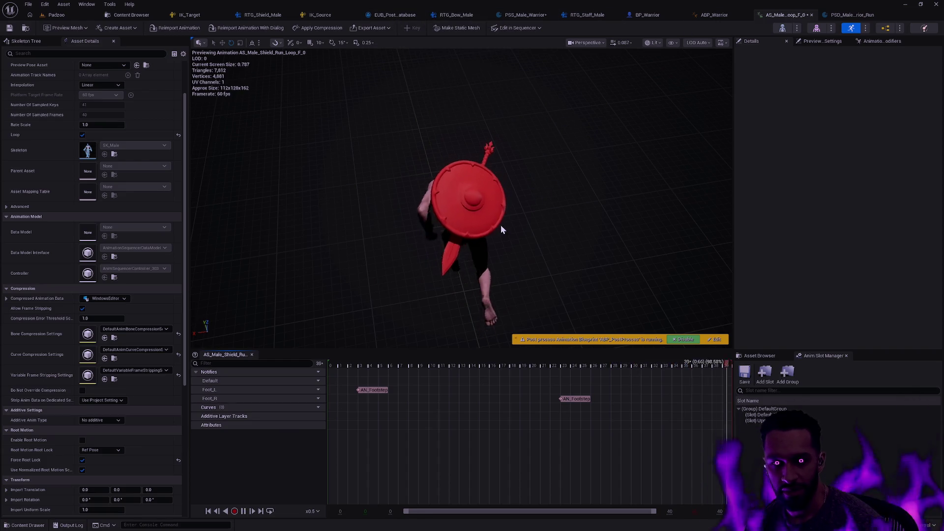
Remove all assets attached to the weapon_l_shield bone and deselect it
{"action": "left_click", "coordinate": [42, 42]}
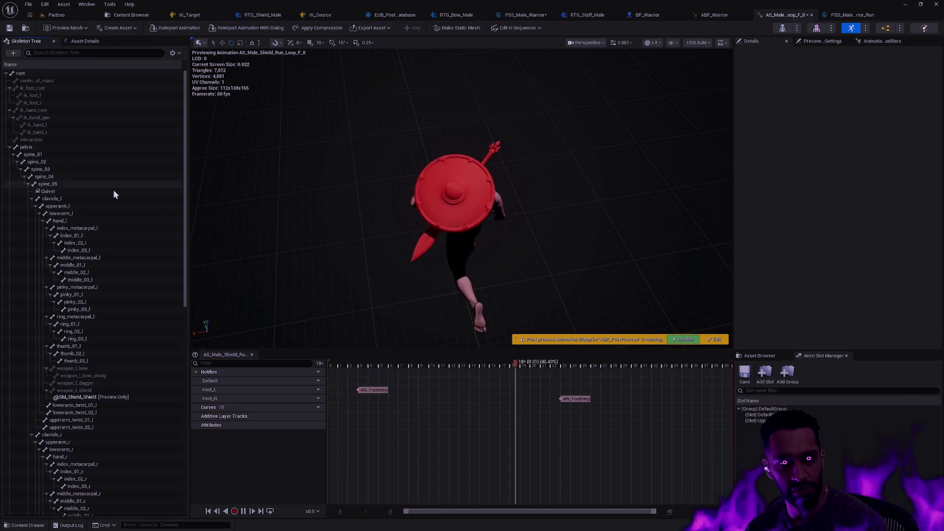
{"action": "right_click", "coordinate": [102, 396]}
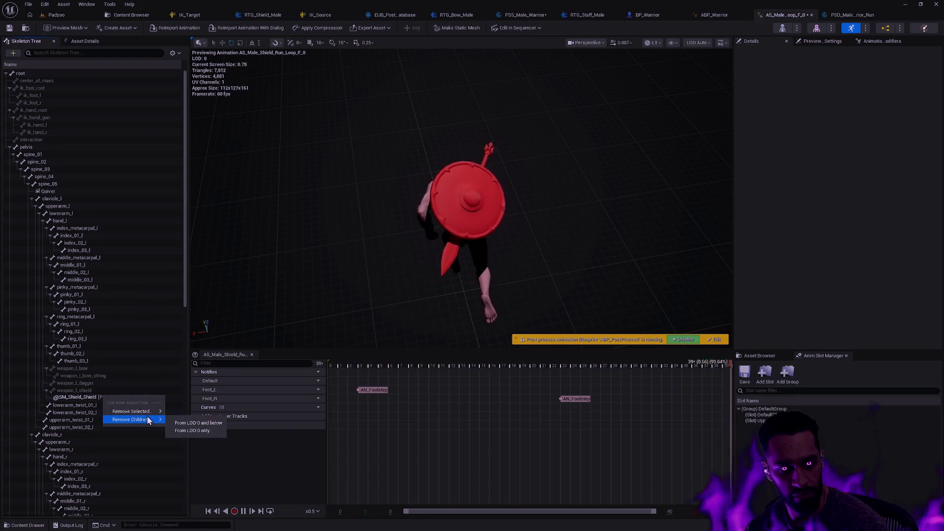
{"action": "right_click", "coordinate": [73, 391]}
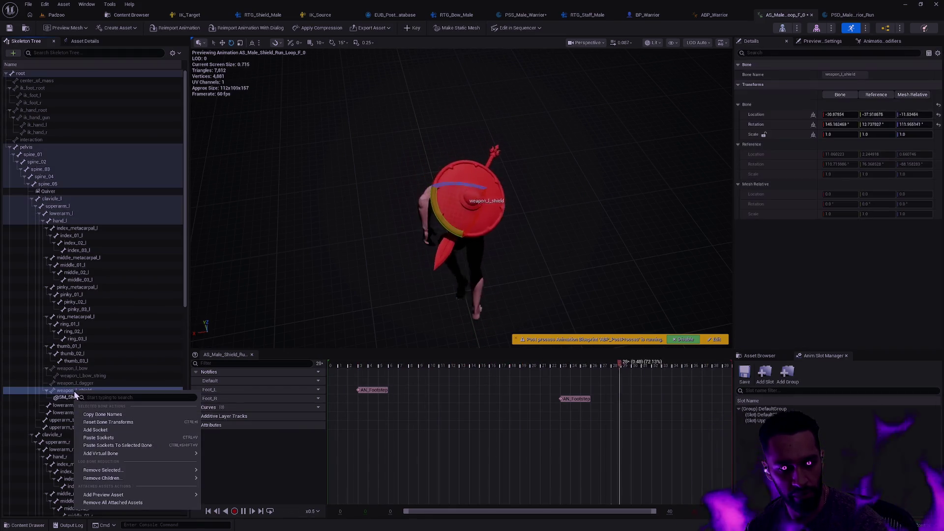
{"action": "left_click", "coordinate": [142, 505]}
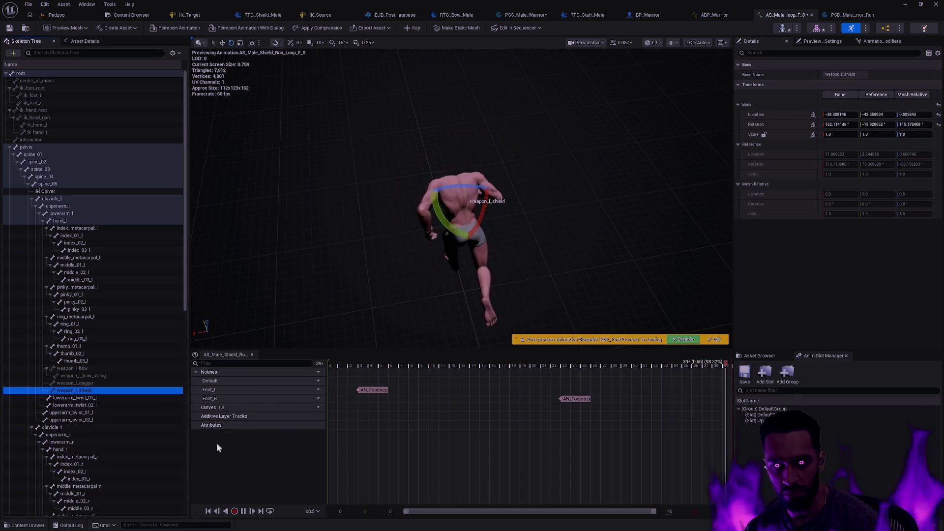
{"action": "left_click", "coordinate": [310, 307]}
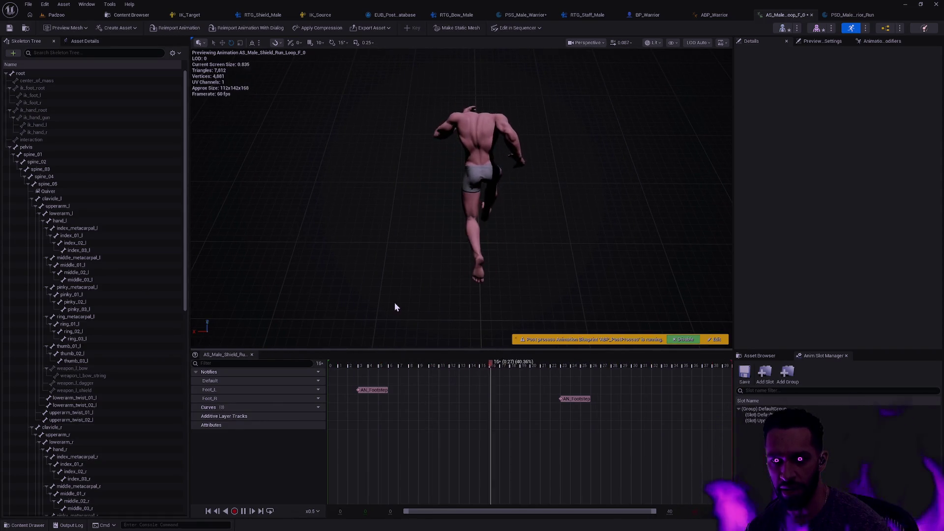
Move the view closer and scrub the timeline to inspect frames 14–17 and 33–35
{"action": "mouse_move", "coordinate": [394, 303]}
{"action": "left_mouse_down"}
{"action": "mouse_move", "coordinate": [428, 265]}
{"action": "mouse_move", "coordinate": [405, 304]}
{"action": "left_mouse_up"}
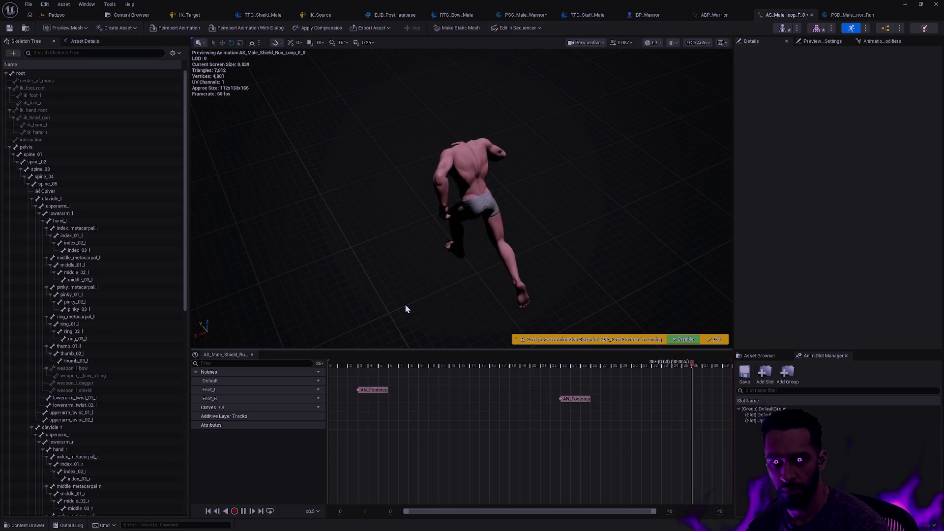
{"action": "left_click_drag", "start_coordinate": [405, 303], "coordinate": [405, 284]}
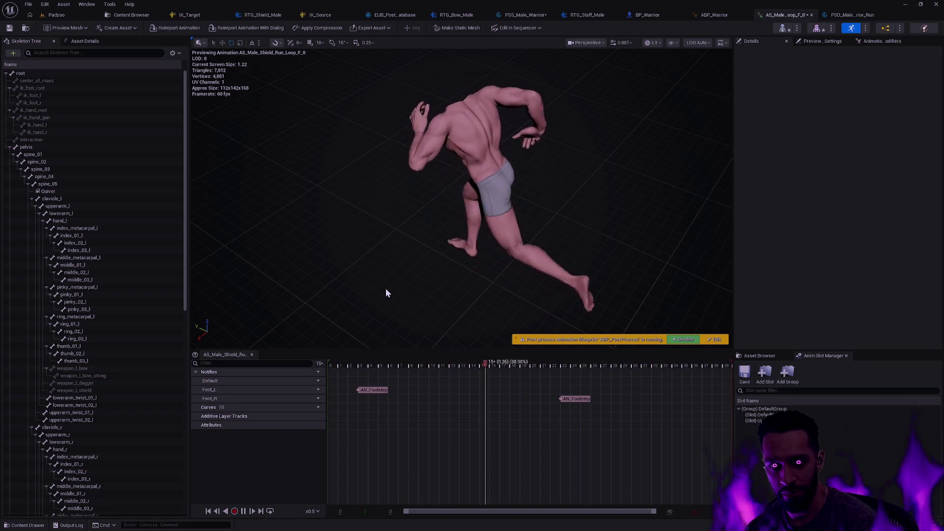
{"action": "left_click", "coordinate": [663, 380]}
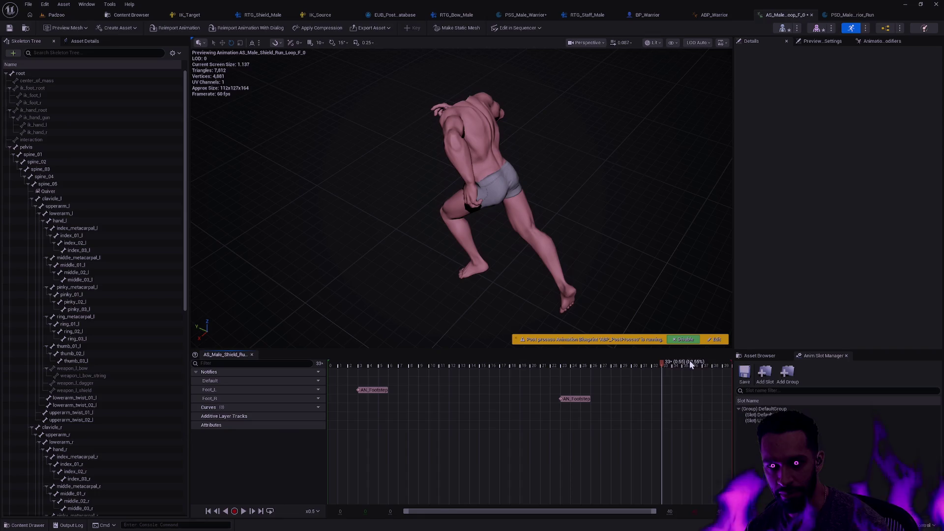
{"action": "left_click_drag", "start_coordinate": [690, 364], "coordinate": [675, 364]}
{"action": "mouse_move", "coordinate": [739, 362]}
{"action": "left_mouse_down"}
{"action": "mouse_move", "coordinate": [666, 363]}
{"action": "mouse_move", "coordinate": [691, 361]}
{"action": "mouse_move", "coordinate": [648, 344]}
{"action": "mouse_move", "coordinate": [695, 346]}
{"action": "mouse_move", "coordinate": [618, 344]}
{"action": "left_mouse_up"}
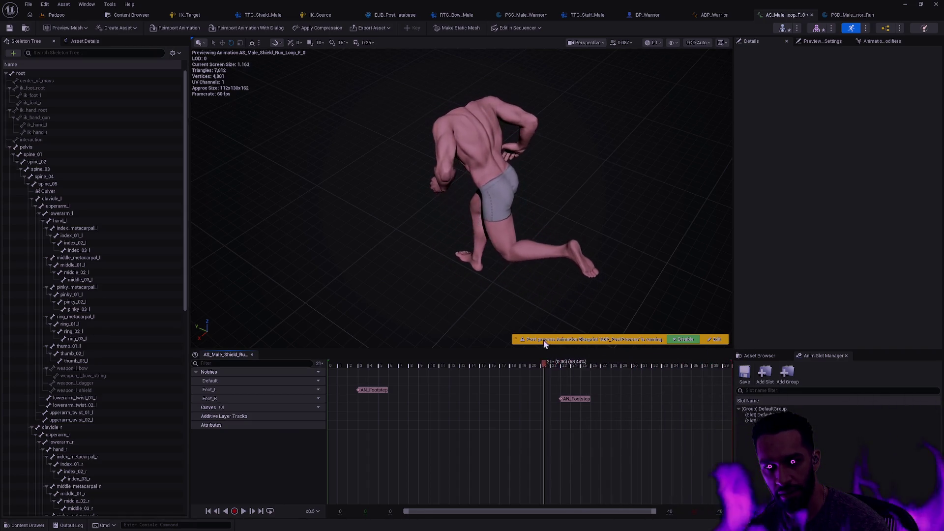
{"action": "left_click_drag", "start_coordinate": [496, 343], "coordinate": [465, 356]}
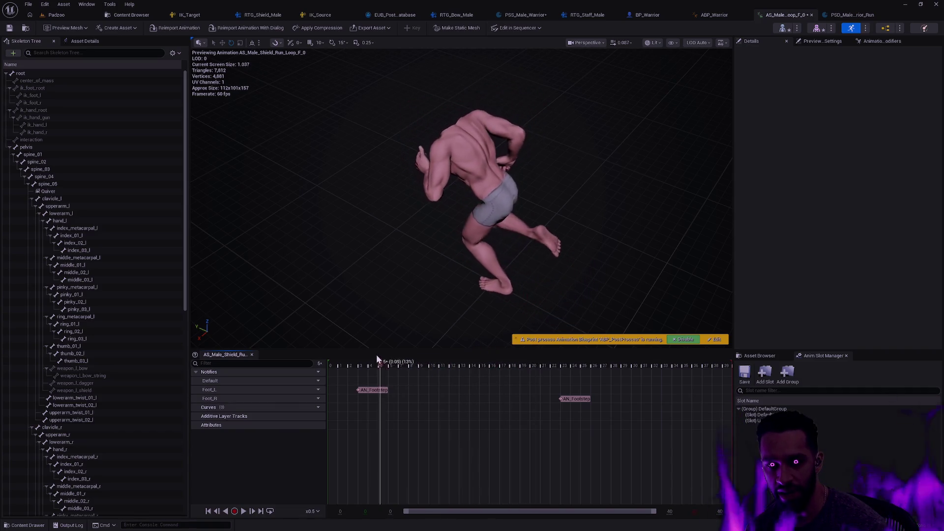
{"action": "left_click_drag", "start_coordinate": [339, 363], "coordinate": [732, 364]}
Play the run loop at x0.25 speed, pull back to see the whole character, and pause at frame 32
{"action": "key", "text": "space"}
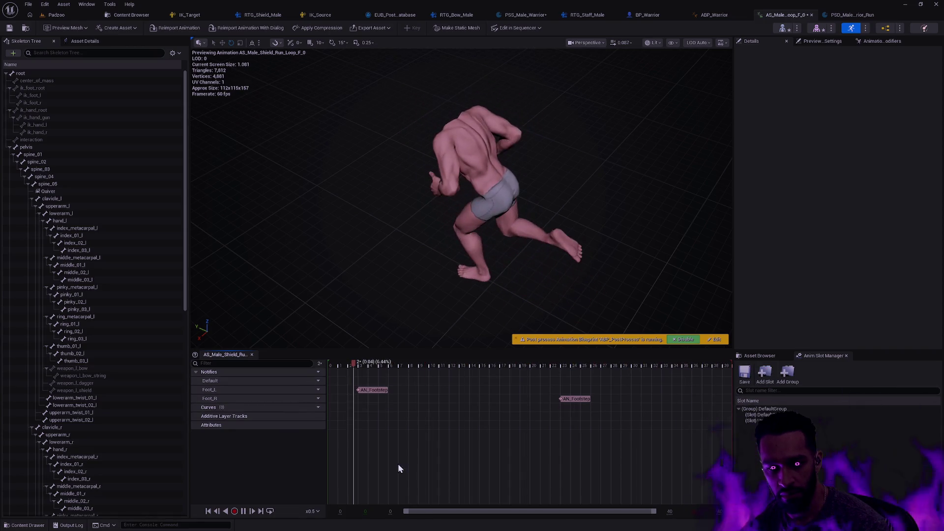
{"action": "left_click", "coordinate": [309, 512]}
{"action": "left_click", "coordinate": [332, 437]}
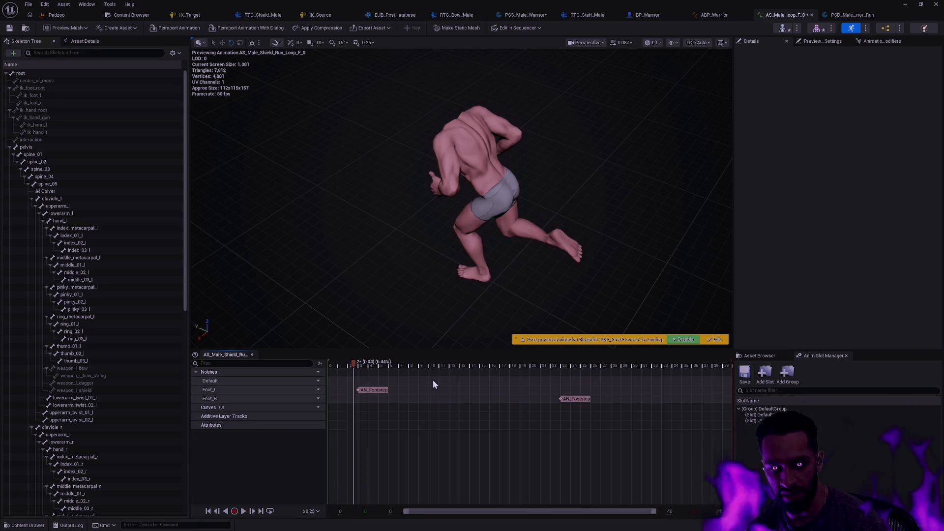
{"action": "key", "text": "space"}
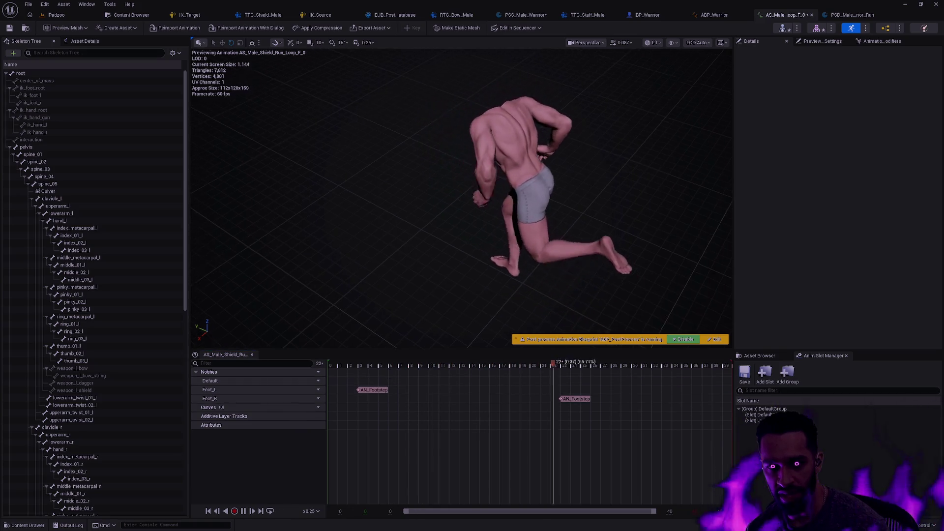
{"action": "scroll", "coordinate": [466, 295], "scroll_direction": "up", "scroll_amount": 5}
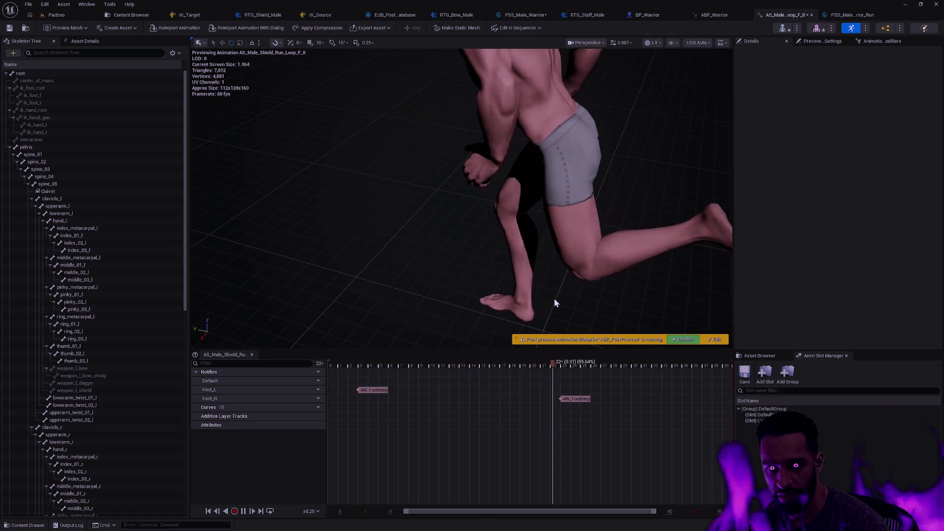
{"action": "mouse_move", "coordinate": [519, 283]}
{"action": "left_mouse_down"}
{"action": "mouse_move", "coordinate": [497, 334]}
{"action": "mouse_move", "coordinate": [520, 268]}
{"action": "left_mouse_up"}
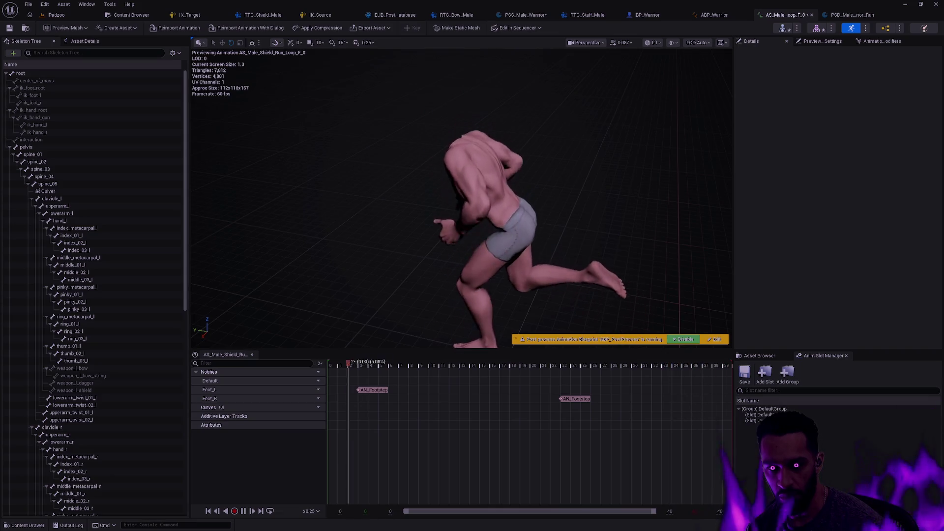
{"action": "left_click", "coordinate": [243, 511]}
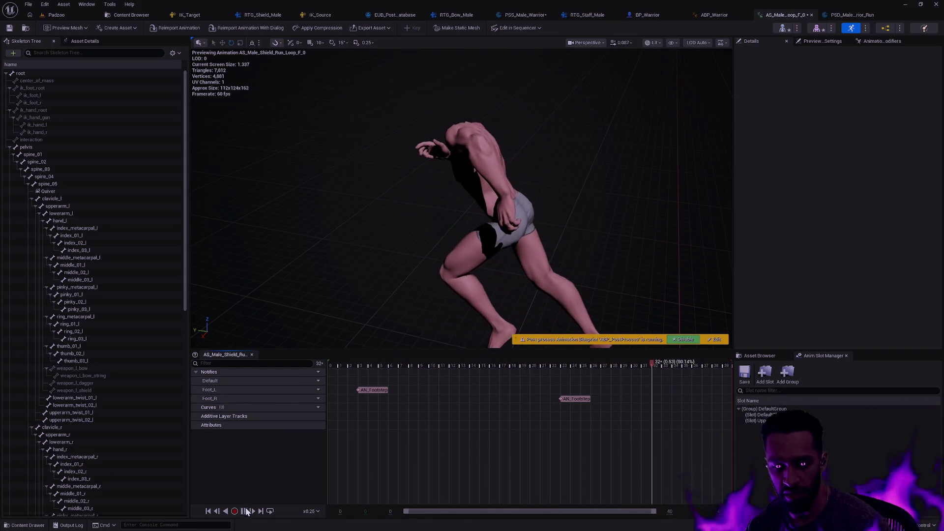
Open the RTG_Shield_Male retargeter and toggle its viewport between Lit and Unlit shading
{"action": "left_click", "coordinate": [267, 17]}
{"action": "mouse_move", "coordinate": [508, 195]}
{"action": "left_mouse_down"}
{"action": "mouse_move", "coordinate": [536, 198]}
{"action": "mouse_move", "coordinate": [487, 197]}
{"action": "mouse_move", "coordinate": [477, 180]}
{"action": "left_mouse_up"}
{"action": "left_click", "coordinate": [649, 43]}
{"action": "left_click", "coordinate": [666, 72]}
{"action": "left_click", "coordinate": [645, 43]}
{"action": "left_click", "coordinate": [659, 77]}
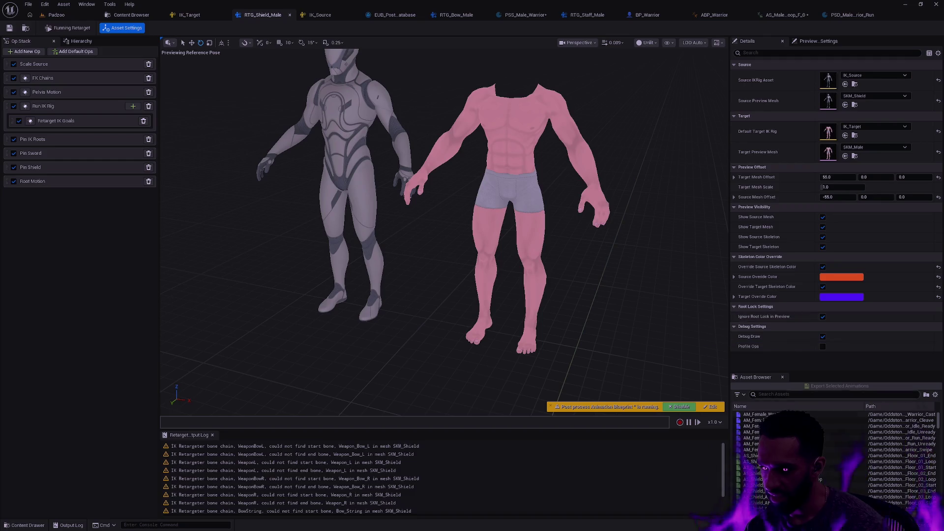
Compare the shield run loop animation with both running characters in RTG_Shield_Male
{"action": "left_click", "coordinate": [792, 395]}
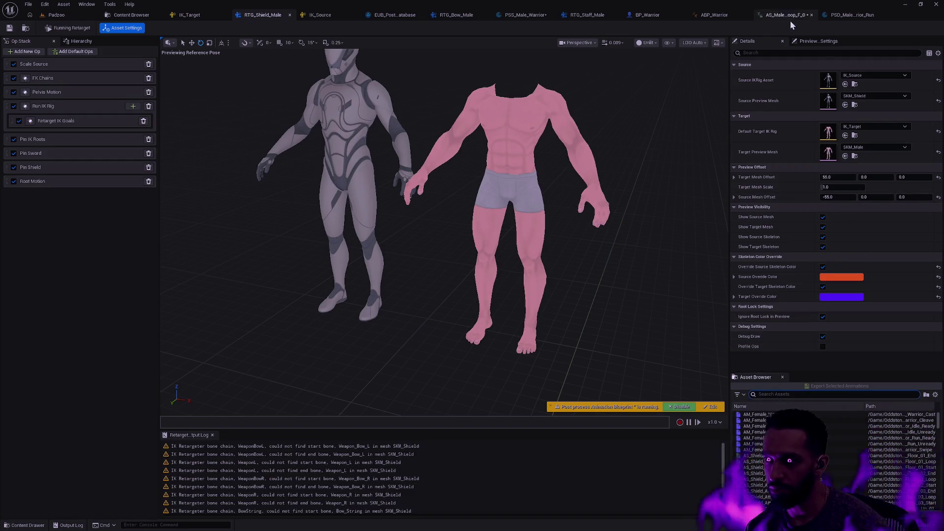
{"action": "left_click", "coordinate": [792, 20]}
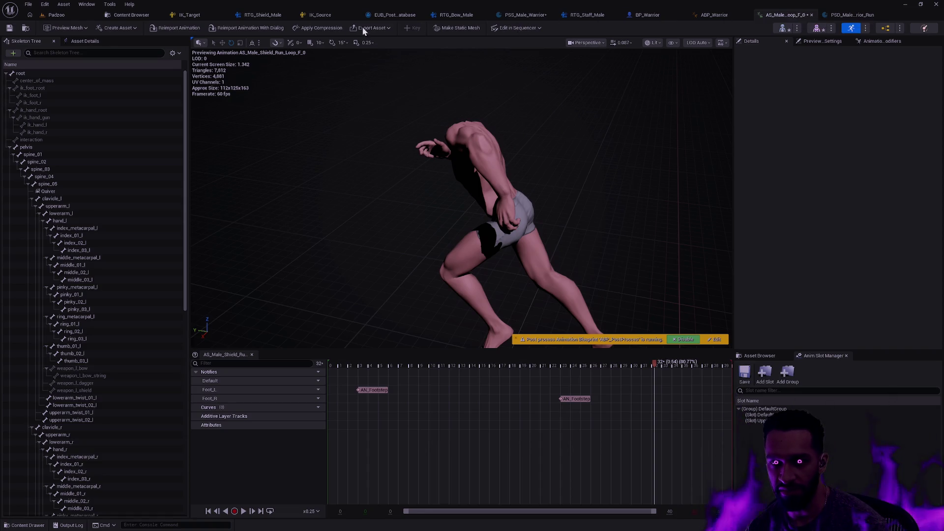
{"action": "left_click", "coordinate": [263, 15]}
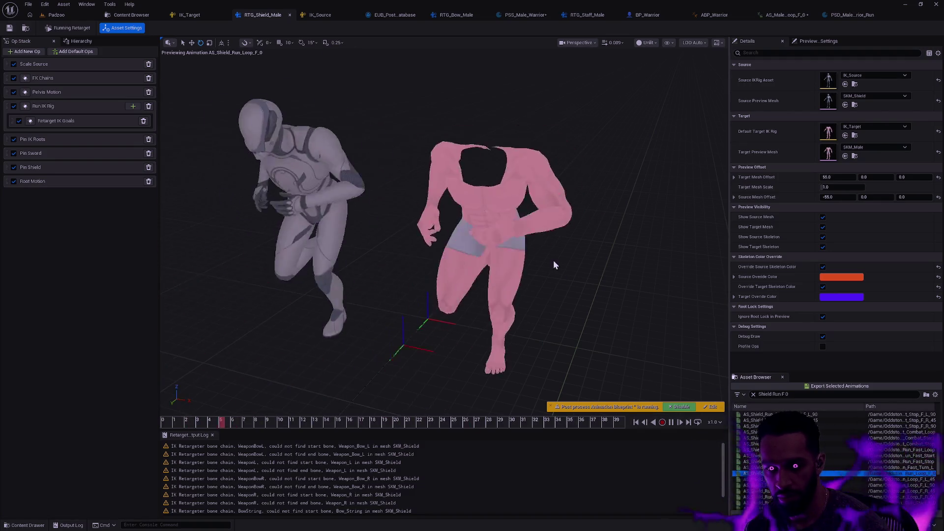
{"action": "left_click_drag", "start_coordinate": [597, 214], "coordinate": [597, 214]}
Disable the Root Motion op in RTG_Shield_Male's Op Stack, then show the animation's asset details
{"action": "left_click", "coordinate": [795, 19]}
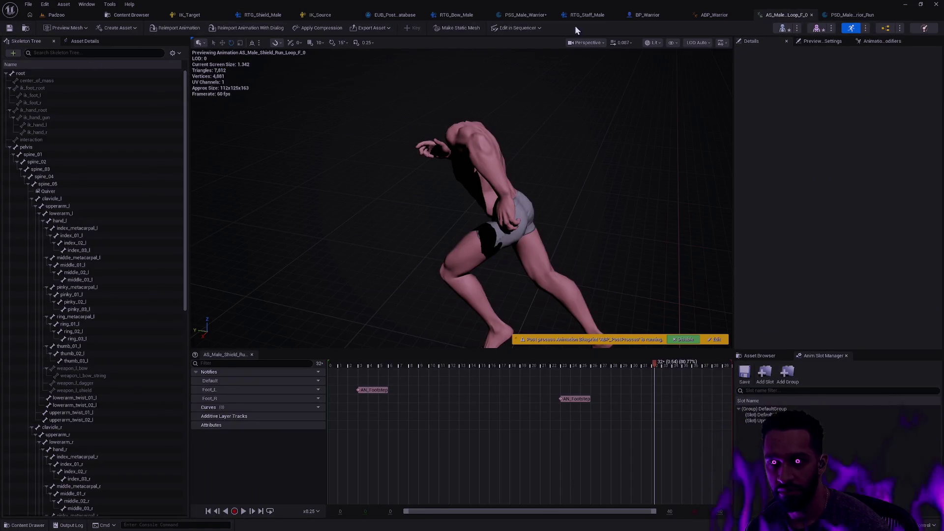
{"action": "left_click", "coordinate": [263, 15]}
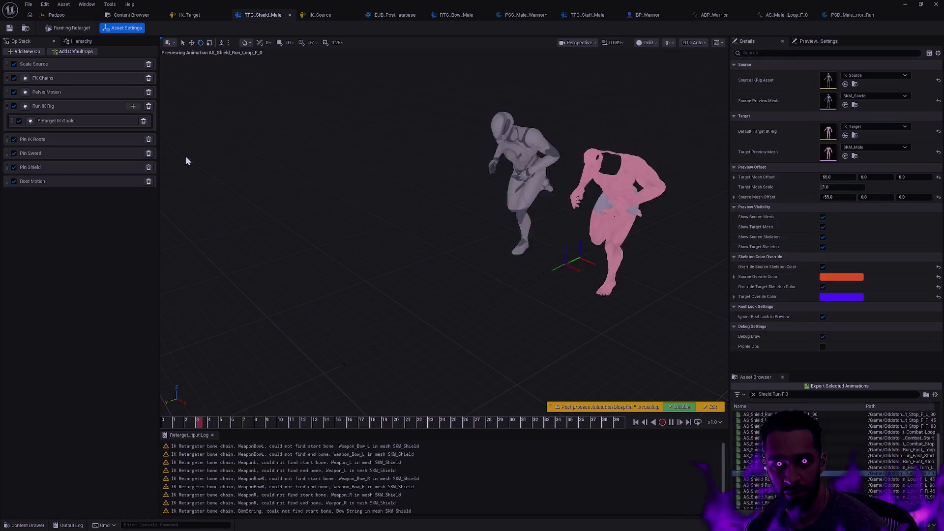
{"action": "left_click", "coordinate": [14, 181]}
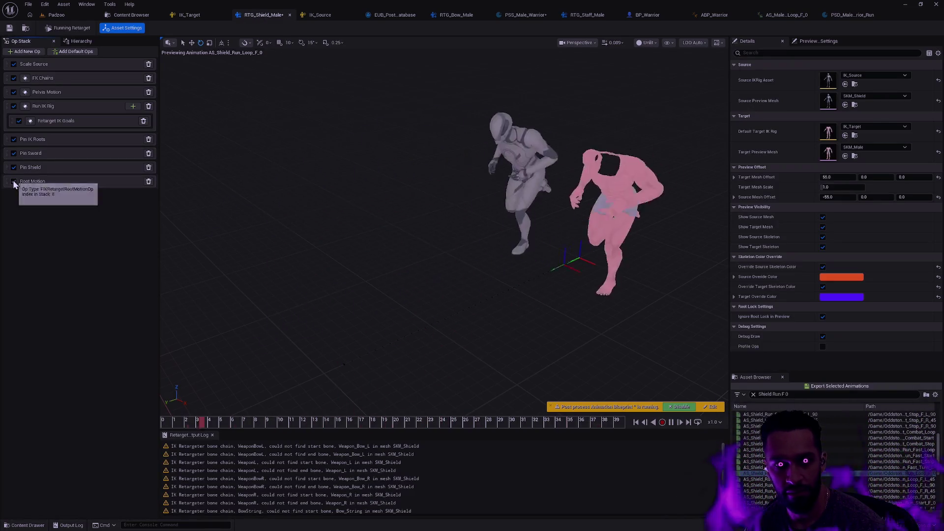
{"action": "left_click", "coordinate": [789, 16]}
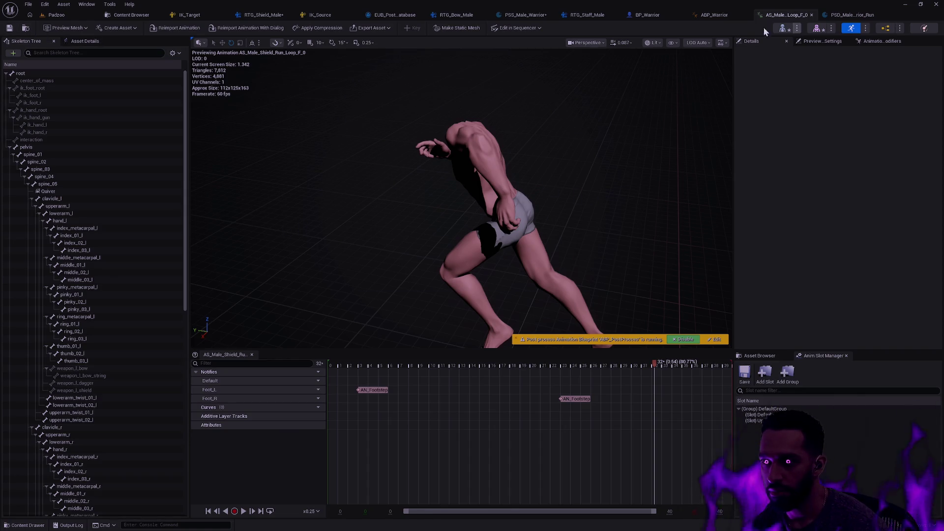
{"action": "left_click", "coordinate": [78, 41]}
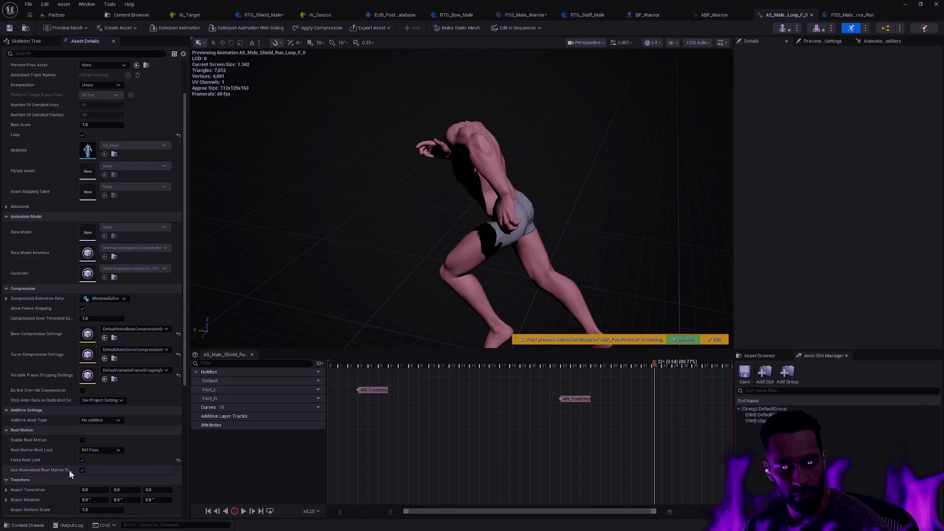
Review the run loop's asset properties, then bring the RTG_Shield_Male retargeter forward with Ctrl+Tab
{"action": "key", "text": "ctrl+Tab"}
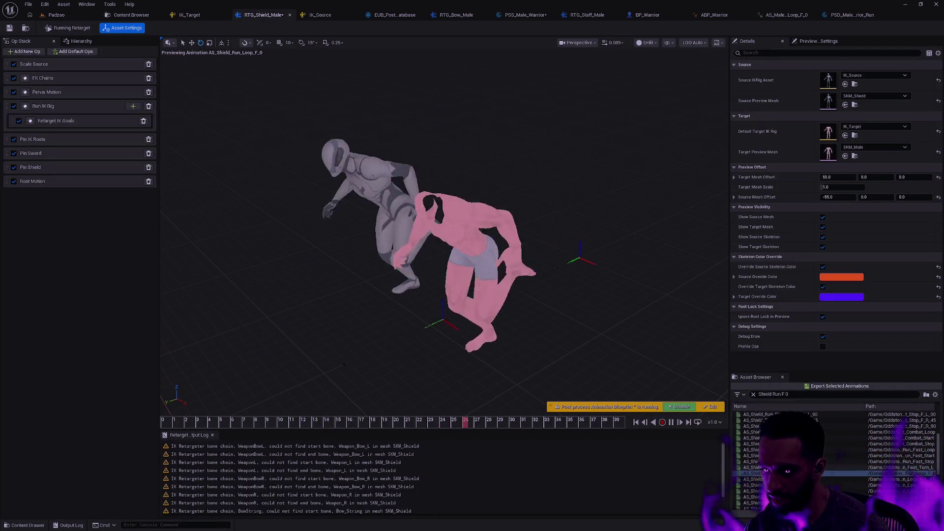
Preview AS_Shield_Run_Loop_F_0 in the retargeter at x0.25 with Ignore Root Lock in Preview off
{"action": "left_click", "coordinate": [752, 467]}
{"action": "left_click", "coordinate": [753, 473]}
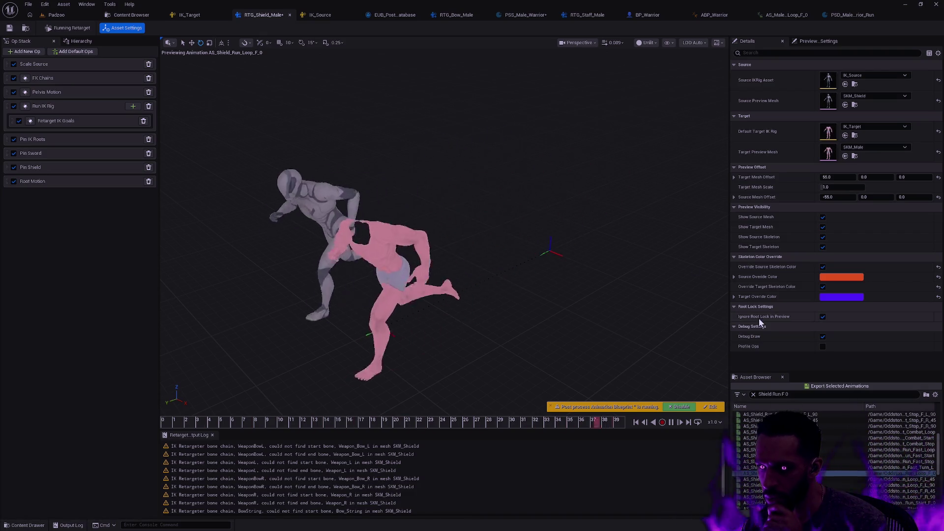
{"action": "left_click", "coordinate": [822, 317]}
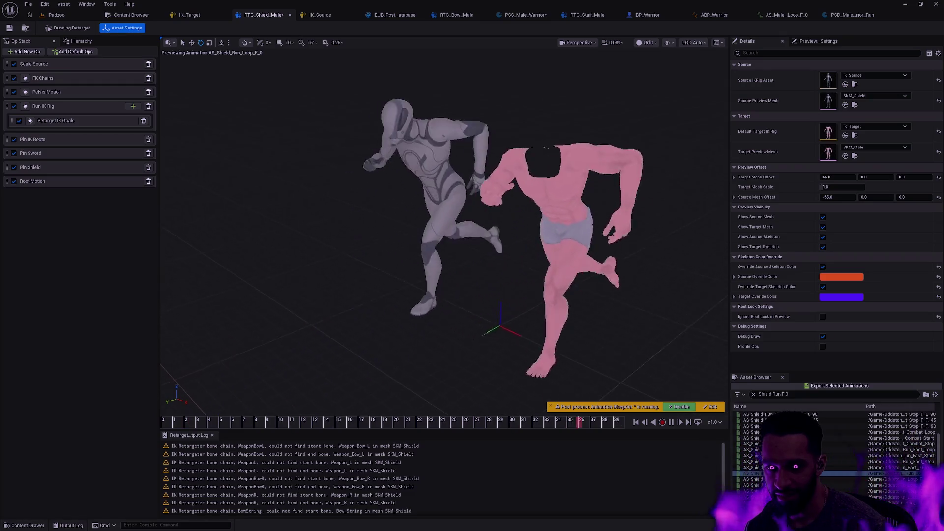
{"action": "left_click", "coordinate": [718, 424]}
{"action": "left_click", "coordinate": [736, 458]}
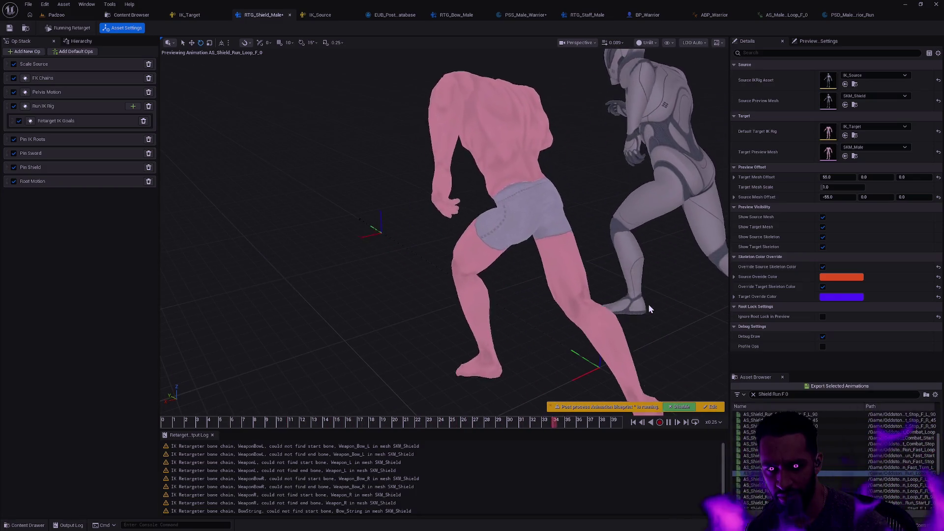
{"action": "key", "text": "space"}
{"action": "left_click", "coordinate": [806, 17]}
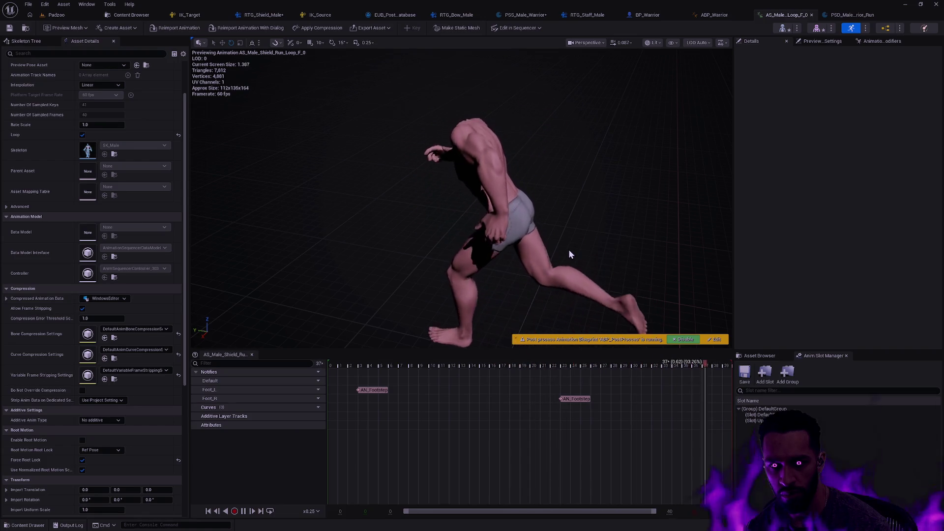
Play the retargeted run loop in RTG_Shield_Male and bring the camera closer to both characters
{"action": "key", "text": "space"}
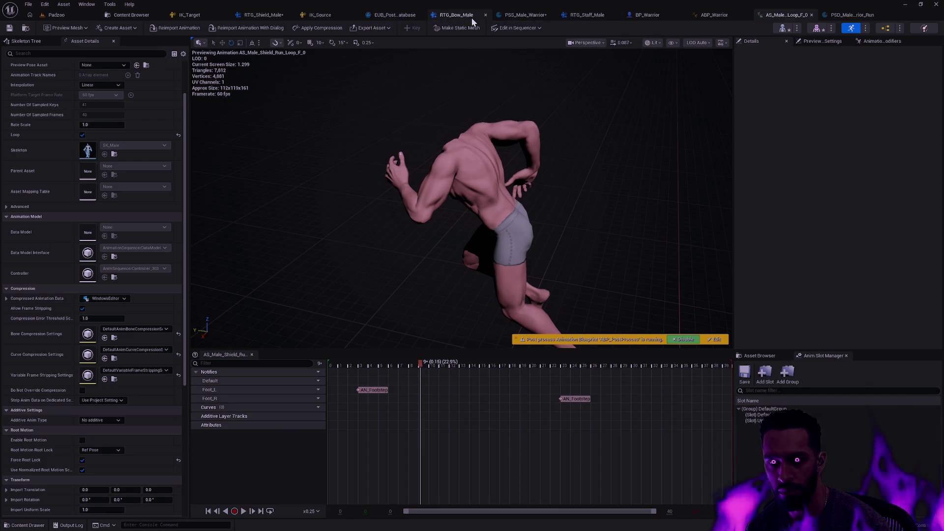
{"action": "left_click", "coordinate": [254, 15]}
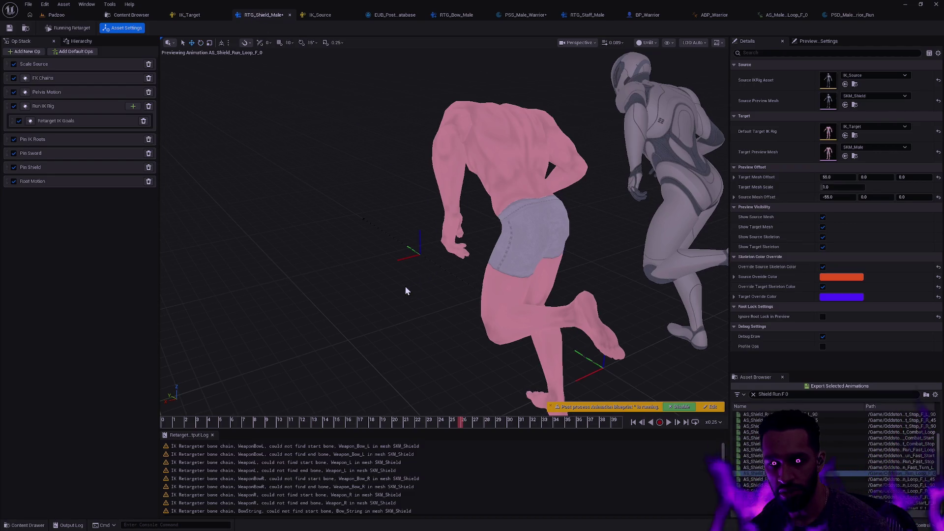
{"action": "left_click", "coordinate": [669, 422]}
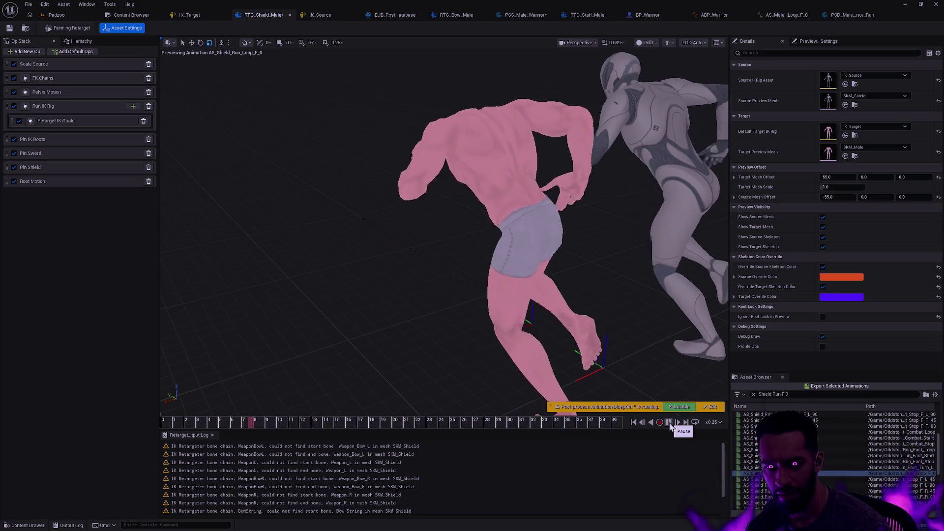
{"action": "mouse_move", "coordinate": [607, 298]}
{"action": "left_mouse_down"}
{"action": "mouse_move", "coordinate": [606, 276]}
{"action": "mouse_move", "coordinate": [595, 275]}
{"action": "left_mouse_up"}
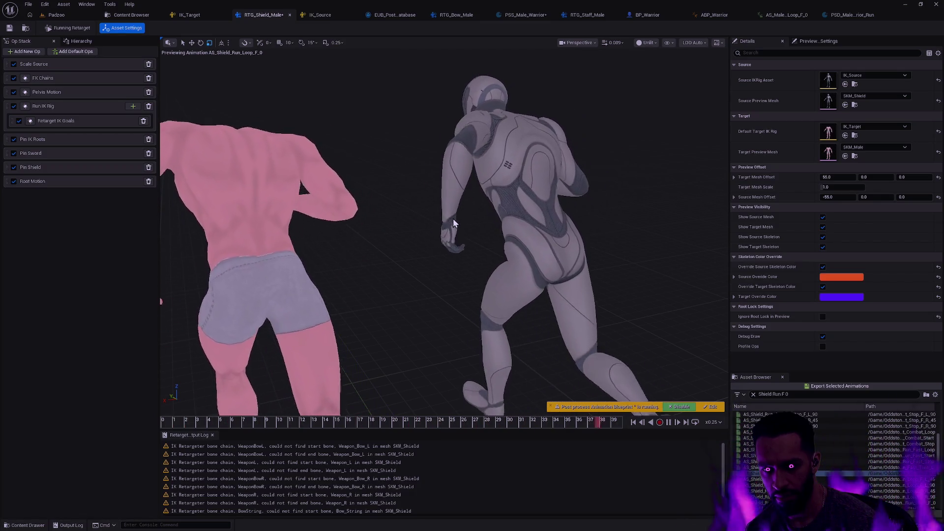
{"action": "mouse_move", "coordinate": [462, 242]}
{"action": "left_mouse_down"}
{"action": "mouse_move", "coordinate": [462, 209]}
{"action": "mouse_move", "coordinate": [478, 197]}
{"action": "left_mouse_up"}
{"action": "left_click", "coordinate": [786, 16]}
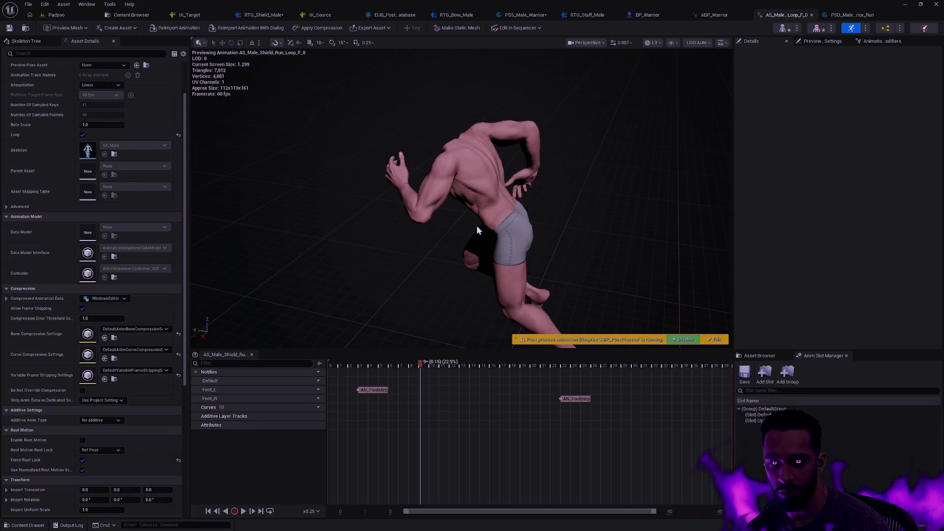
Play and pause the run loop, jump to frame 40, and scrub its final poses
{"action": "left_click", "coordinate": [397, 362]}
{"action": "key", "text": "space"}
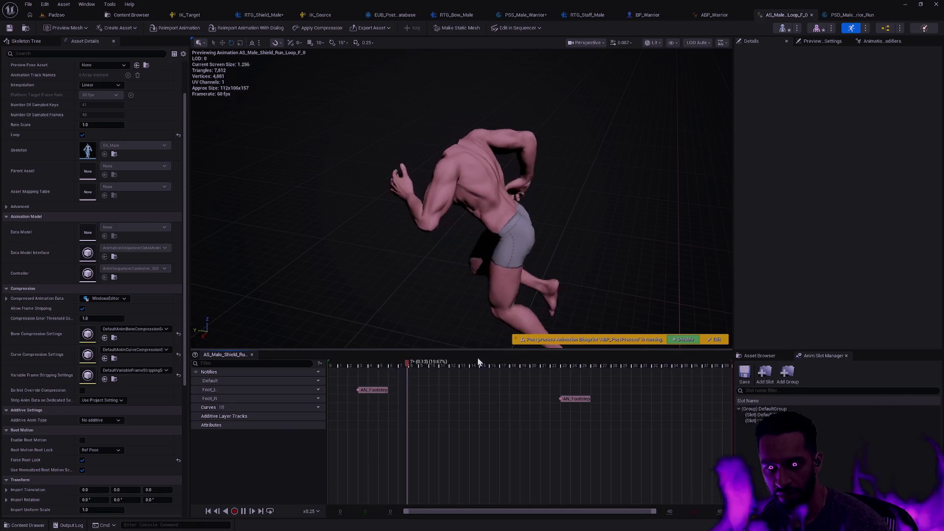
{"action": "key", "text": "space"}
{"action": "left_click", "coordinate": [725, 368]}
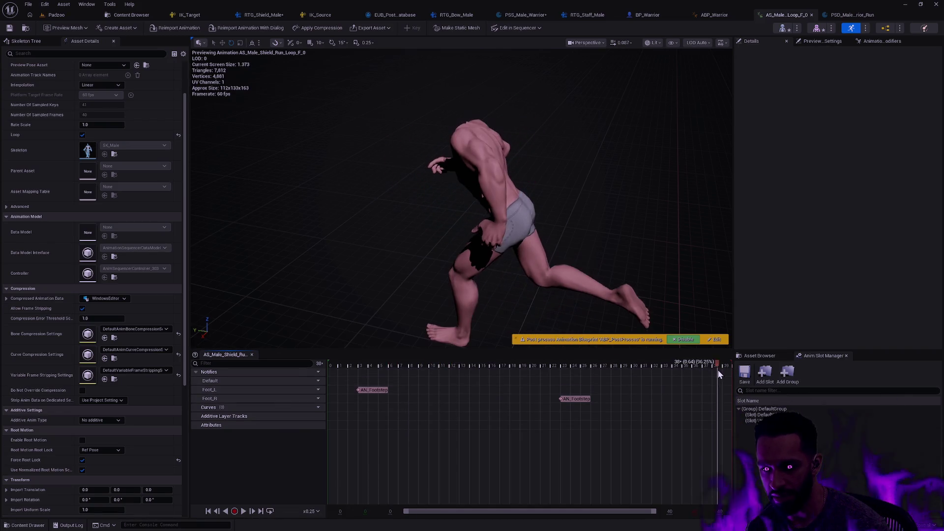
{"action": "mouse_move", "coordinate": [759, 374]}
{"action": "left_mouse_down"}
{"action": "mouse_move", "coordinate": [299, 371]}
{"action": "mouse_move", "coordinate": [750, 372]}
{"action": "left_mouse_up"}
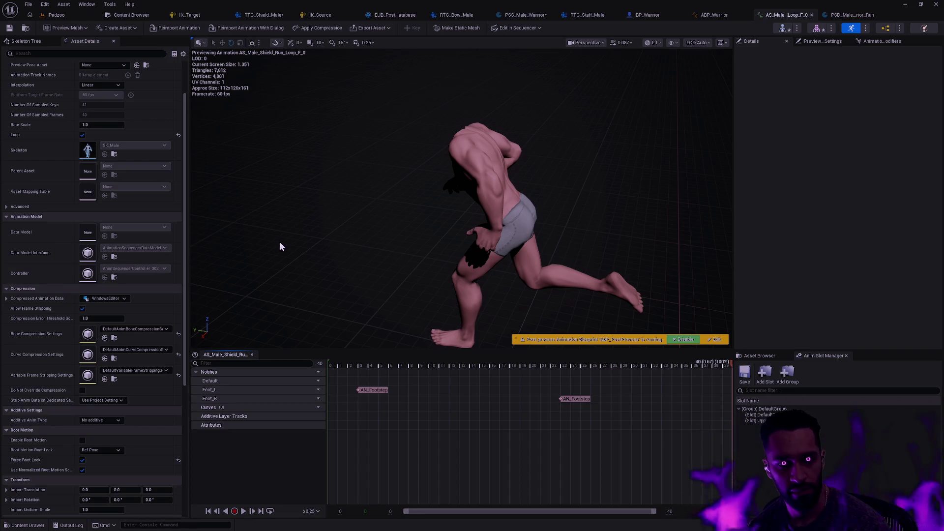
{"action": "left_click", "coordinate": [269, 18]}
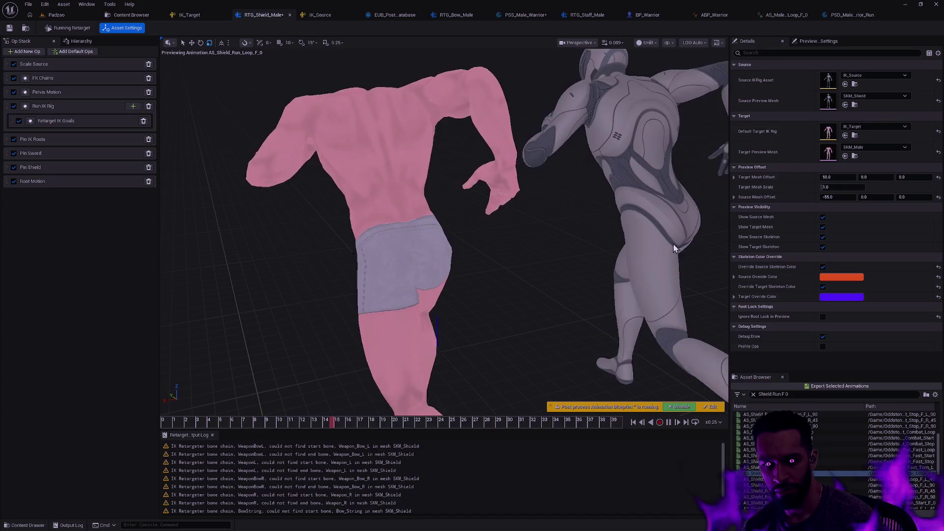
{"action": "left_click", "coordinate": [644, 424]}
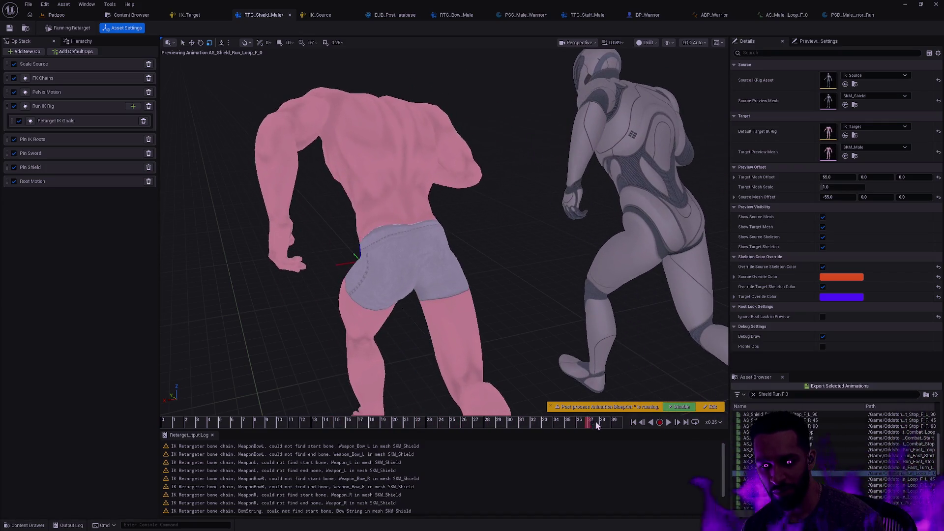
{"action": "left_click_drag", "start_coordinate": [595, 424], "coordinate": [622, 422]}
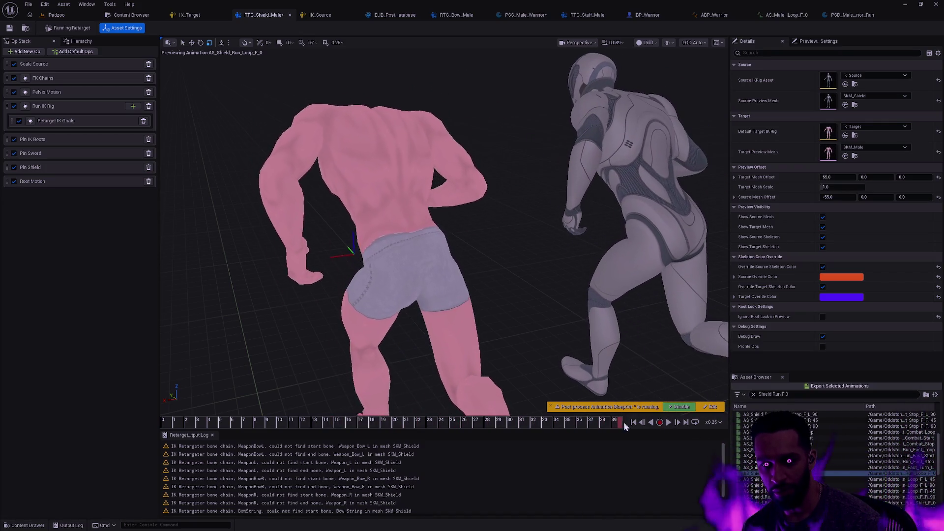
{"action": "left_click", "coordinate": [164, 421]}
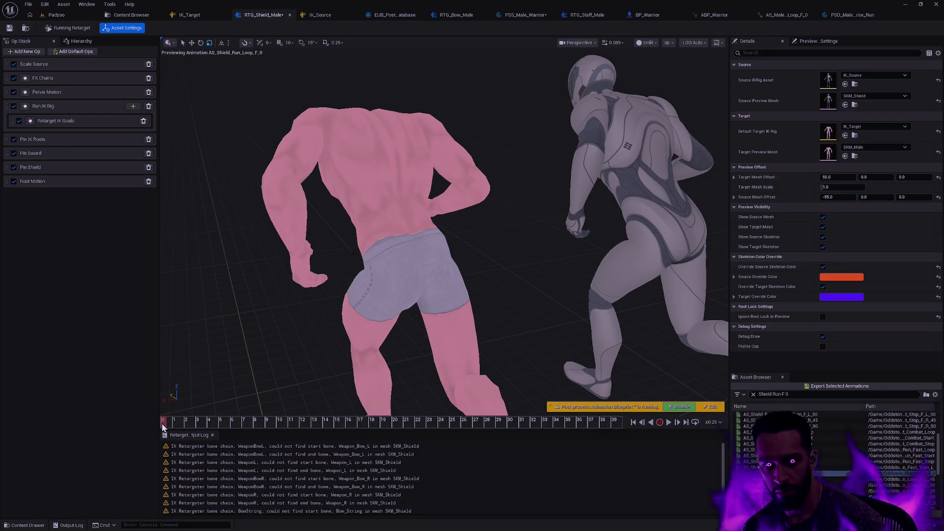
{"action": "left_click", "coordinate": [621, 421]}
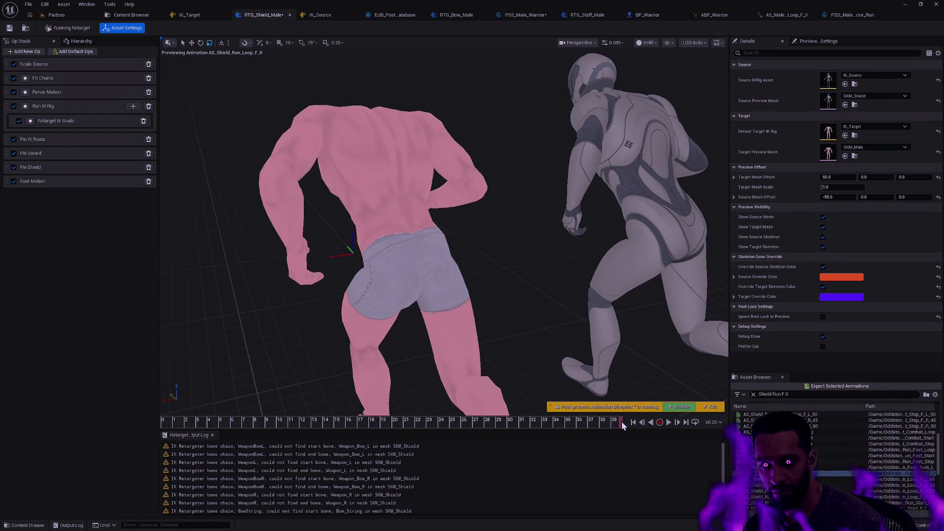
{"action": "left_click", "coordinate": [163, 423]}
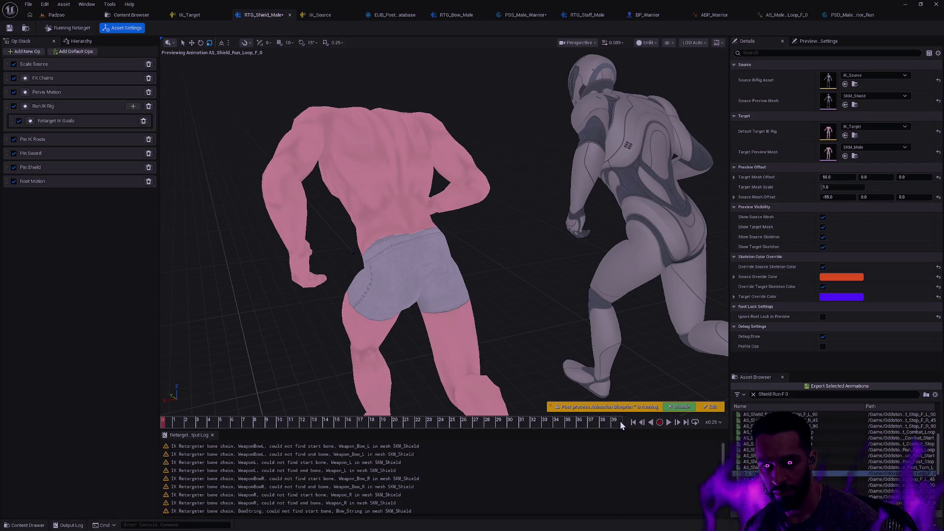
{"action": "left_click", "coordinate": [621, 421]}
{"action": "left_click", "coordinate": [165, 423]}
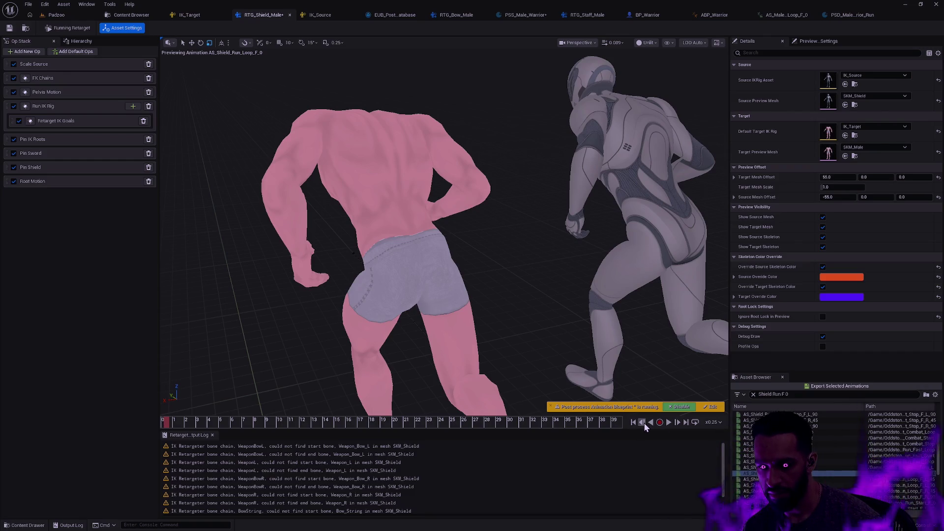
{"action": "left_click", "coordinate": [679, 422]}
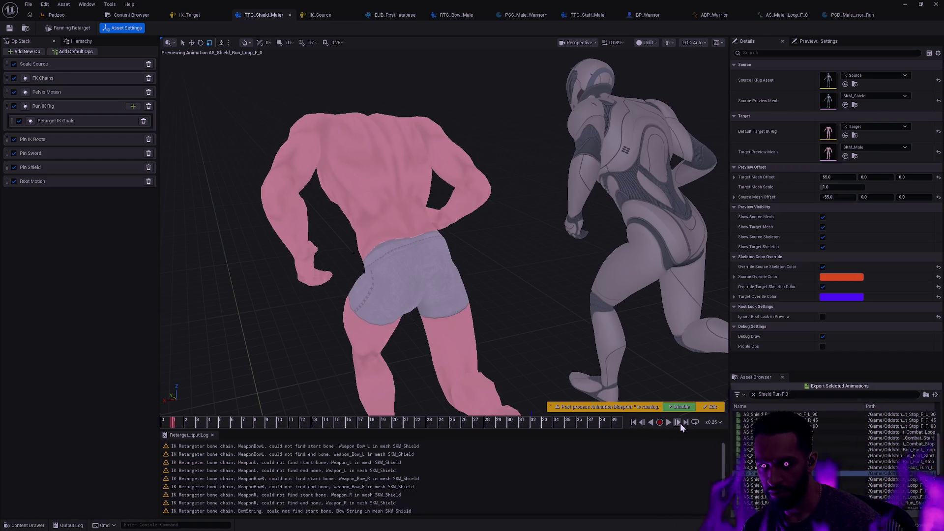
{"action": "left_click", "coordinate": [633, 423]}
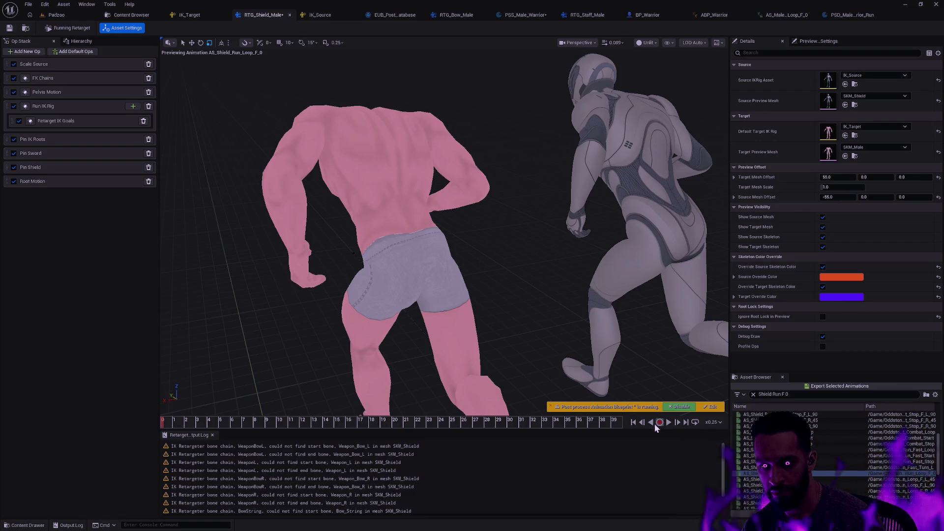
{"action": "left_click", "coordinate": [643, 423]}
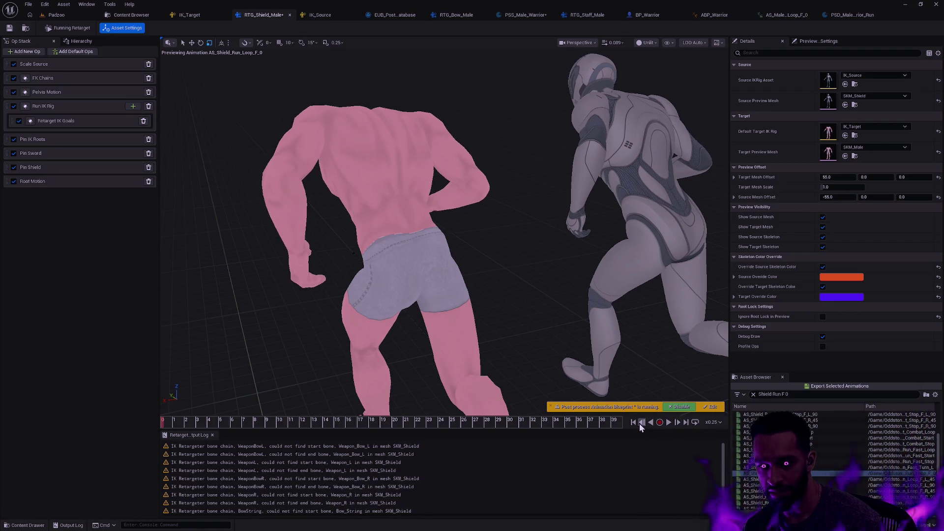
{"action": "left_click", "coordinate": [643, 423]}
{"action": "left_click", "coordinate": [679, 423]}
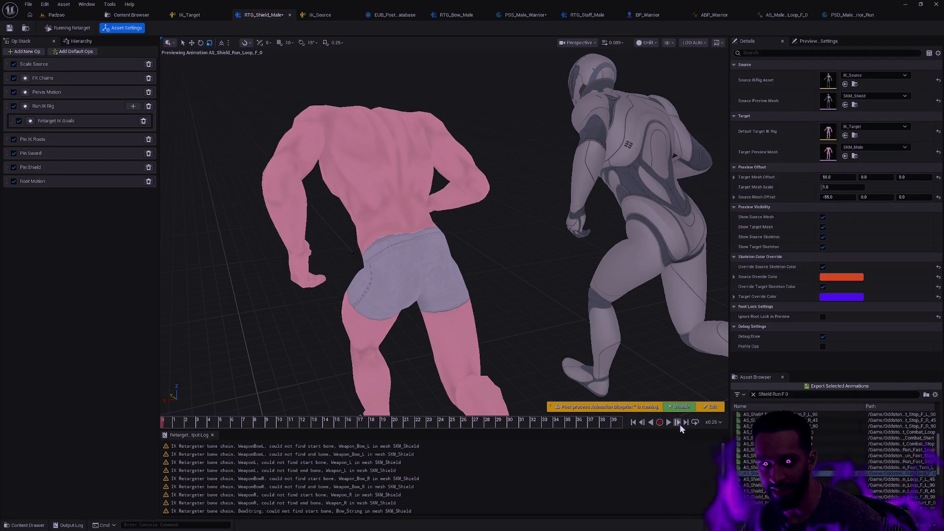
{"action": "left_click", "coordinate": [679, 423]}
{"action": "left_click", "coordinate": [643, 423]}
{"action": "left_click", "coordinate": [642, 423]}
{"action": "left_click", "coordinate": [643, 423]}
{"action": "left_click", "coordinate": [642, 422]}
{"action": "left_click", "coordinate": [642, 423]}
{"action": "left_click", "coordinate": [643, 423]}
{"action": "left_click", "coordinate": [642, 423]}
{"action": "left_click", "coordinate": [642, 423]}
{"action": "left_click", "coordinate": [643, 423]}
{"action": "left_click", "coordinate": [642, 423]}
{"action": "left_click", "coordinate": [642, 422]}
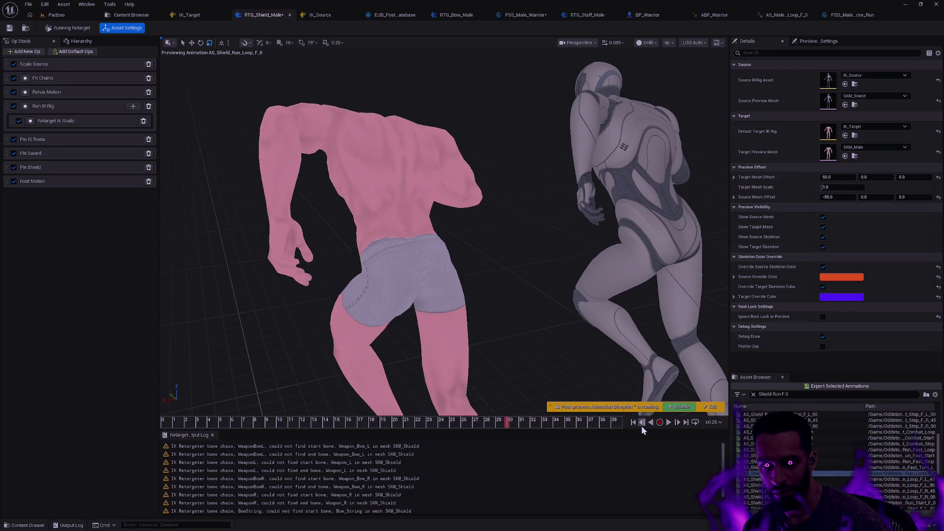
{"action": "left_click", "coordinate": [680, 424]}
{"action": "left_click", "coordinate": [680, 424]}
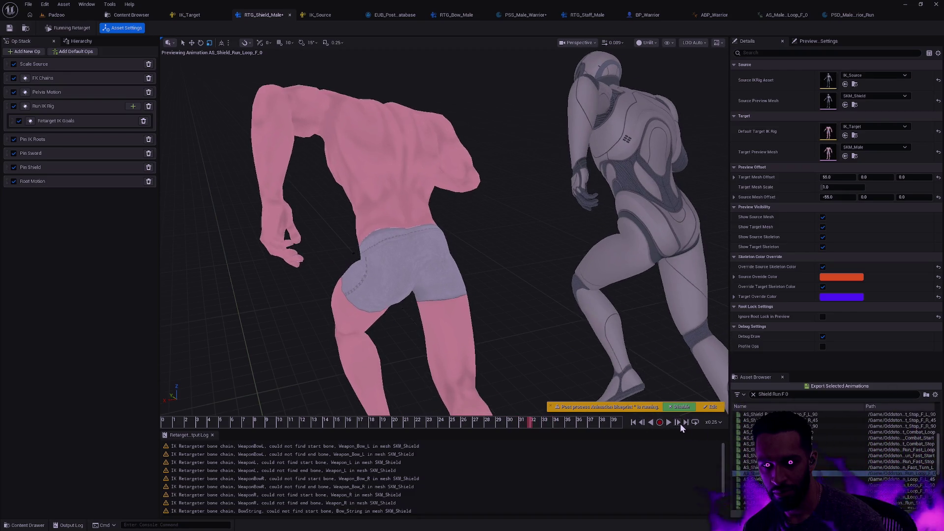
{"action": "left_click", "coordinate": [680, 424]}
{"action": "left_click", "coordinate": [681, 424]}
{"action": "left_click", "coordinate": [680, 424]}
{"action": "left_click", "coordinate": [680, 423]}
{"action": "left_click", "coordinate": [681, 423]}
{"action": "left_click", "coordinate": [680, 424]}
{"action": "left_click", "coordinate": [680, 423]}
{"action": "left_click", "coordinate": [681, 424]}
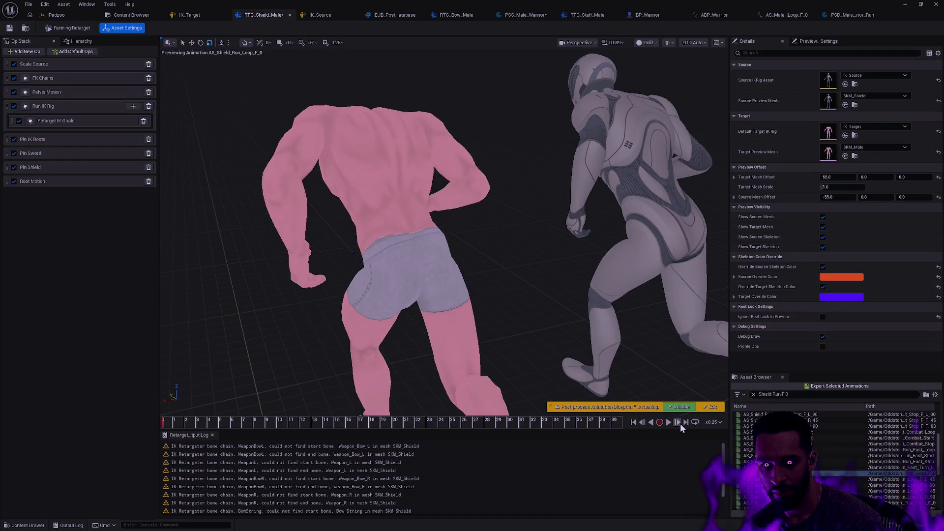
{"action": "left_click", "coordinate": [641, 423]}
{"action": "left_click", "coordinate": [642, 423]}
{"action": "left_click", "coordinate": [641, 423]}
{"action": "left_click", "coordinate": [641, 423]}
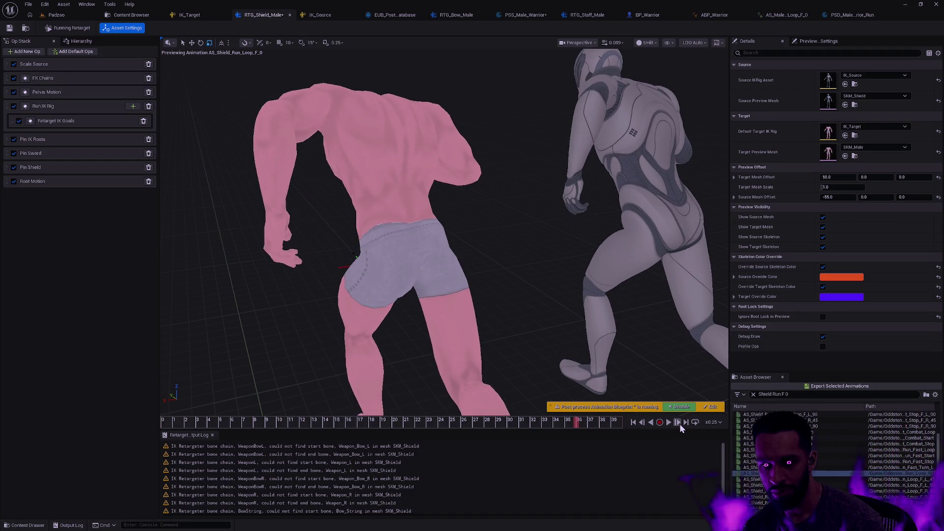
{"action": "left_click", "coordinate": [681, 424]}
{"action": "left_click", "coordinate": [680, 424]}
{"action": "left_click", "coordinate": [681, 424]}
{"action": "left_click", "coordinate": [681, 424]}
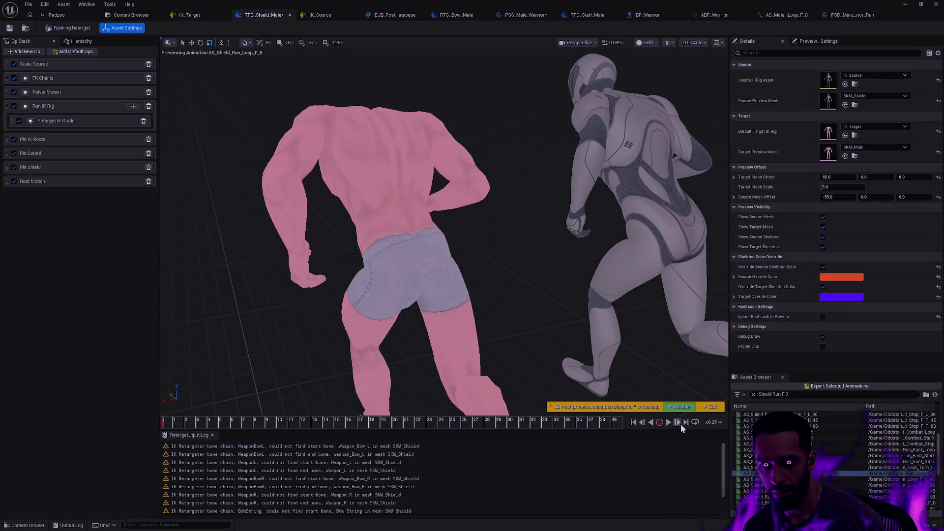
{"action": "left_click", "coordinate": [681, 424]}
{"action": "left_click", "coordinate": [642, 424]}
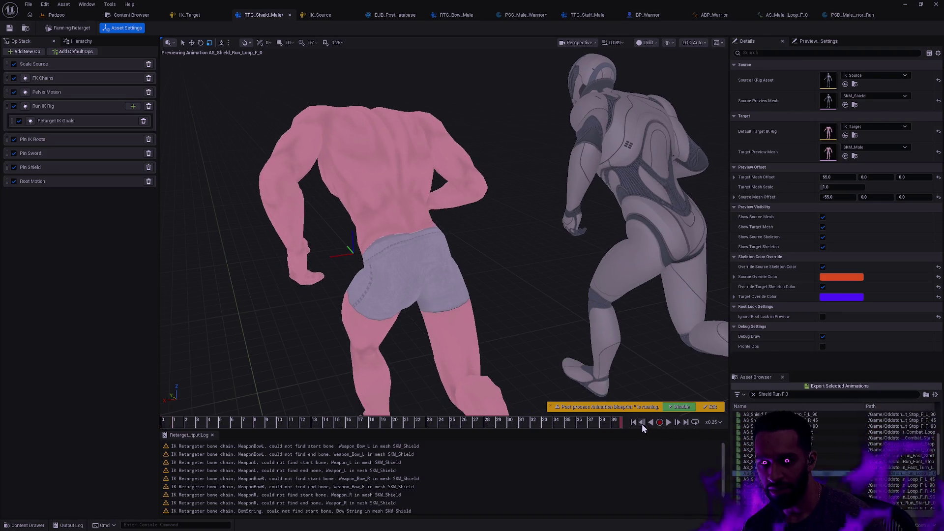
{"action": "left_click", "coordinate": [642, 424]}
{"action": "left_click", "coordinate": [677, 424]}
{"action": "left_click", "coordinate": [677, 424]}
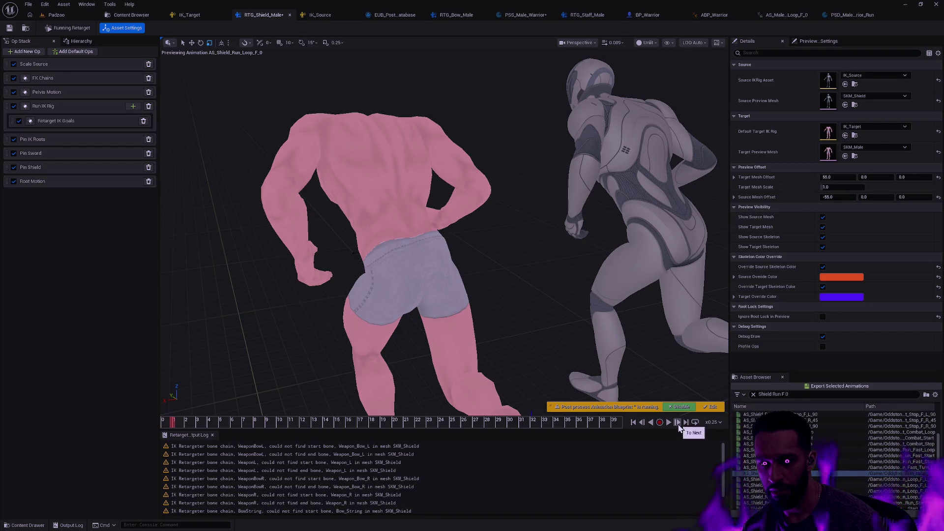
{"action": "left_click", "coordinate": [642, 424]}
{"action": "left_click", "coordinate": [642, 424]}
{"action": "left_click", "coordinate": [643, 424]}
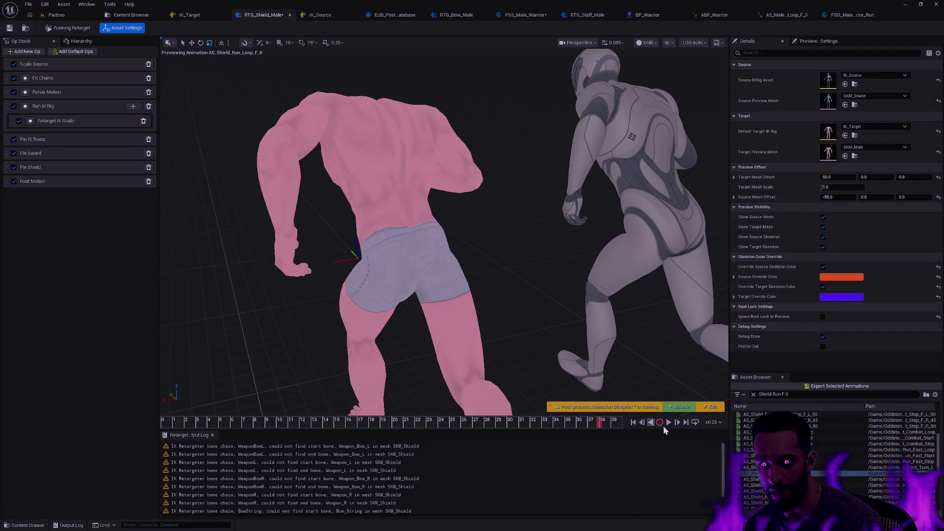
{"action": "left_click", "coordinate": [677, 424]}
{"action": "left_click", "coordinate": [681, 427]}
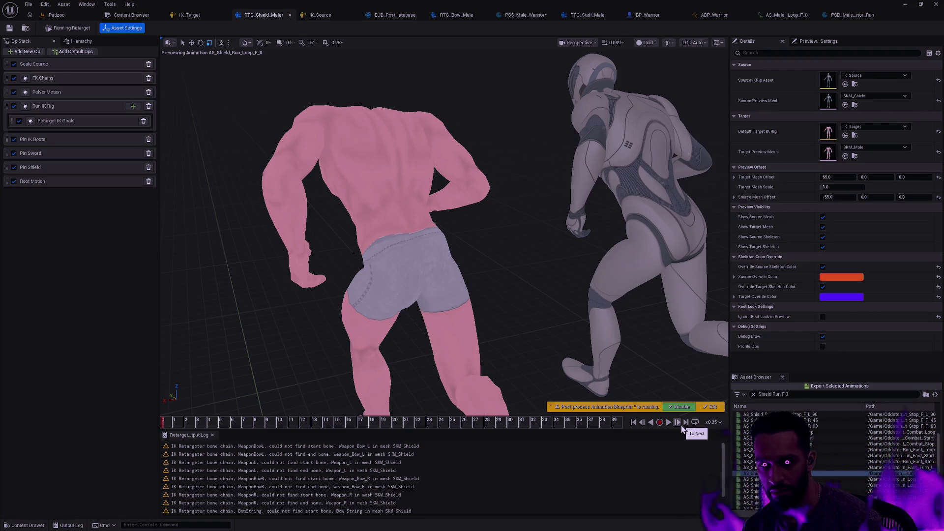
{"action": "left_click", "coordinate": [678, 424]}
{"action": "left_click", "coordinate": [677, 423]}
{"action": "left_click", "coordinate": [677, 424]}
{"action": "left_click", "coordinate": [678, 424]}
{"action": "left_click", "coordinate": [678, 424]}
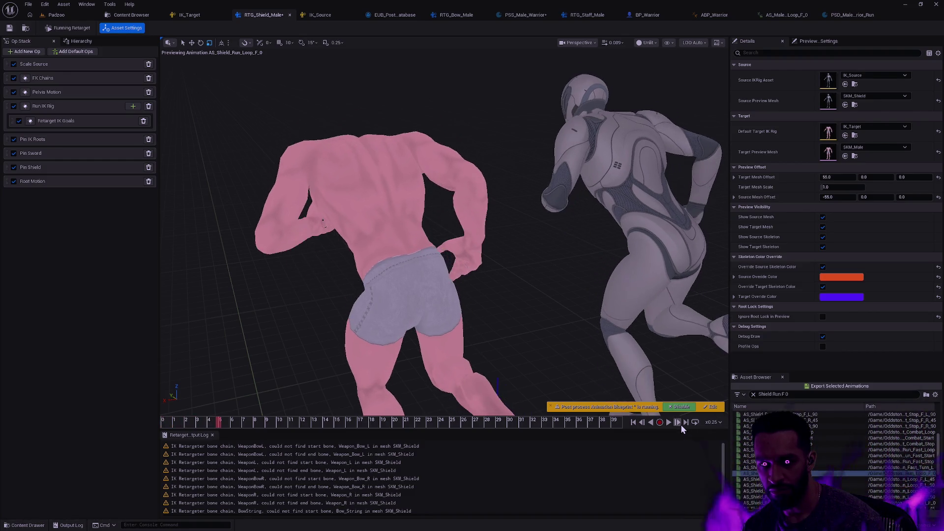
{"action": "left_click", "coordinate": [651, 425]}
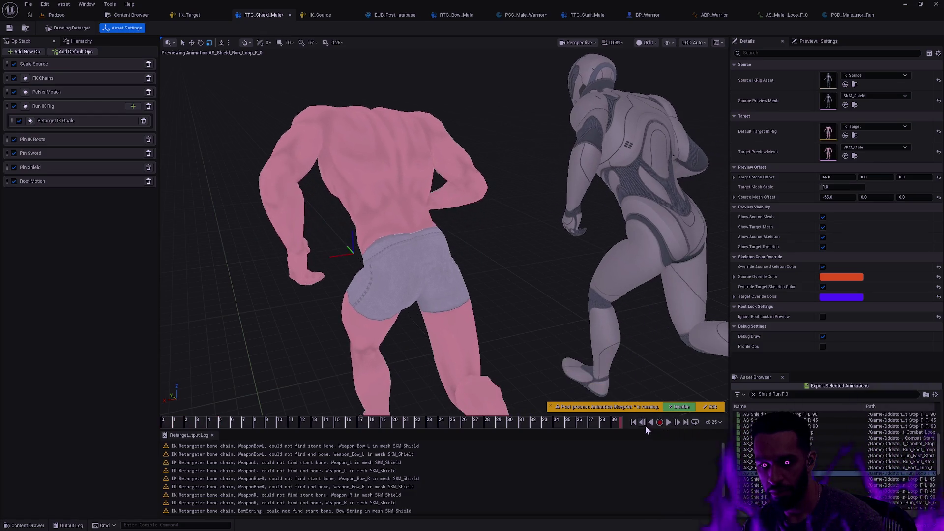
{"action": "left_click", "coordinate": [646, 426]}
{"action": "left_click", "coordinate": [645, 426]}
{"action": "left_click", "coordinate": [645, 426]}
{"action": "left_click", "coordinate": [645, 425]}
{"action": "left_click", "coordinate": [645, 426]}
{"action": "left_click", "coordinate": [645, 426]}
{"action": "left_click", "coordinate": [646, 426]}
{"action": "left_click", "coordinate": [645, 426]}
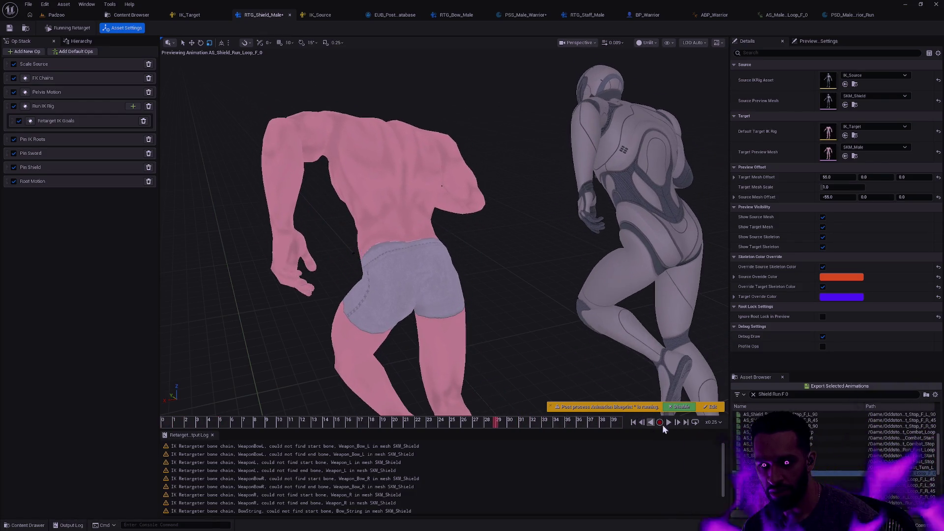
{"action": "left_click", "coordinate": [677, 423]}
{"action": "left_click", "coordinate": [677, 423]}
{"action": "left_click", "coordinate": [677, 423]}
{"action": "left_click", "coordinate": [678, 423]}
{"action": "left_click", "coordinate": [678, 423]}
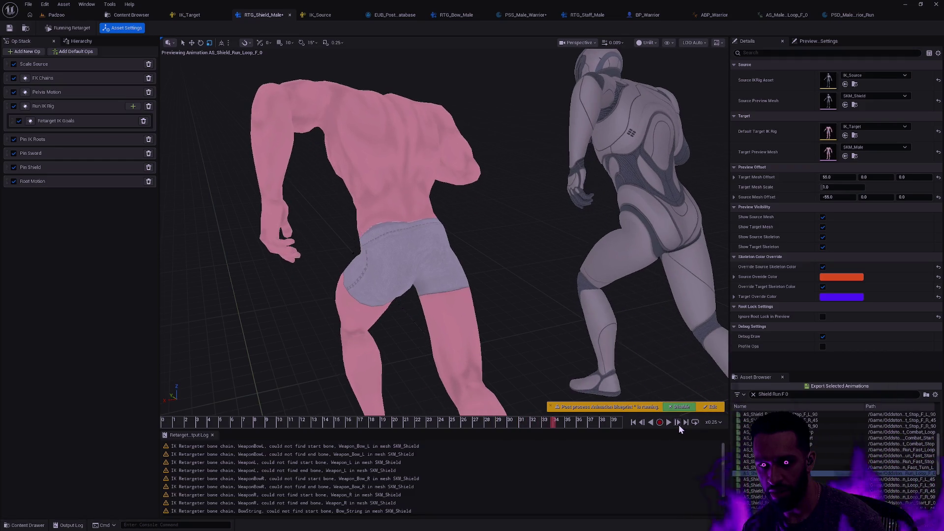
{"action": "left_click", "coordinate": [678, 423]}
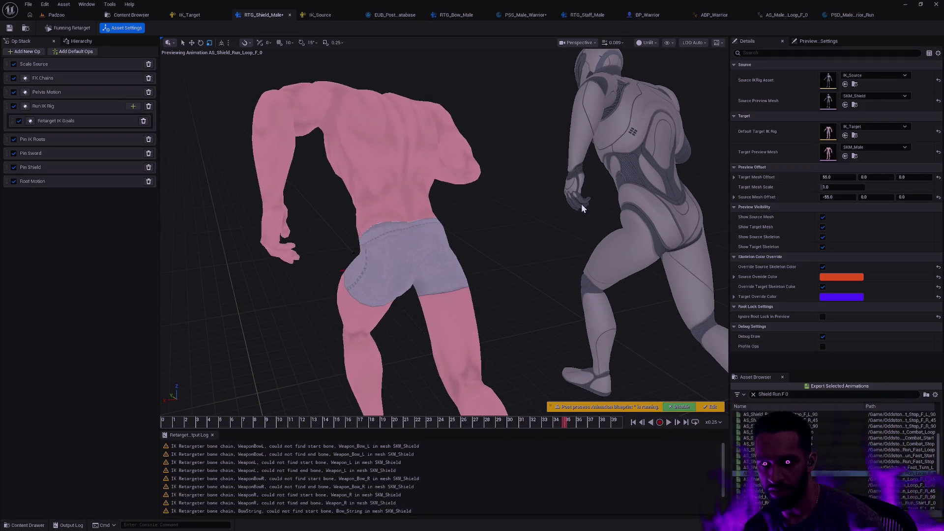
{"action": "left_click", "coordinate": [680, 424]}
{"action": "left_click", "coordinate": [680, 424]}
{"action": "left_click", "coordinate": [680, 424]}
{"action": "left_click", "coordinate": [680, 424]}
{"action": "left_click", "coordinate": [679, 424]}
{"action": "left_click", "coordinate": [679, 424]}
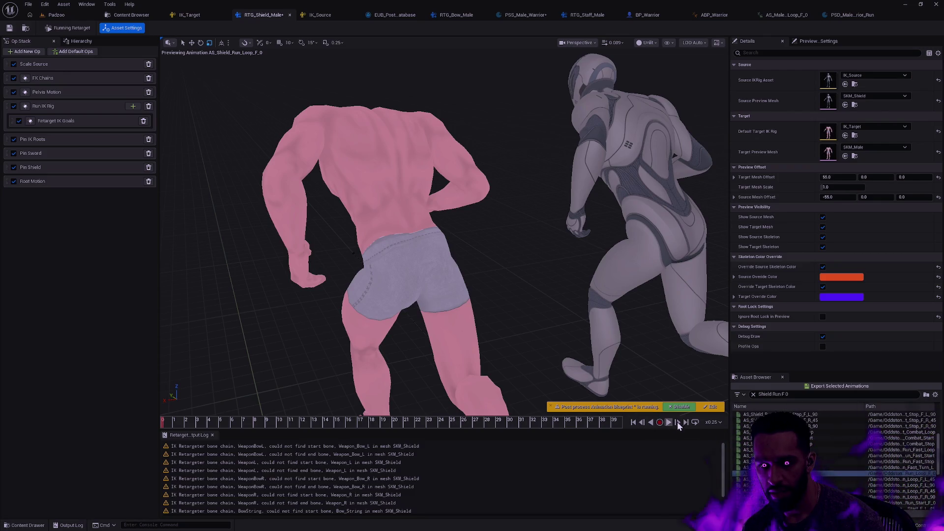
{"action": "left_click", "coordinate": [681, 424]}
{"action": "left_click", "coordinate": [681, 424]}
{"action": "left_click", "coordinate": [681, 424]}
{"action": "left_click", "coordinate": [680, 424]}
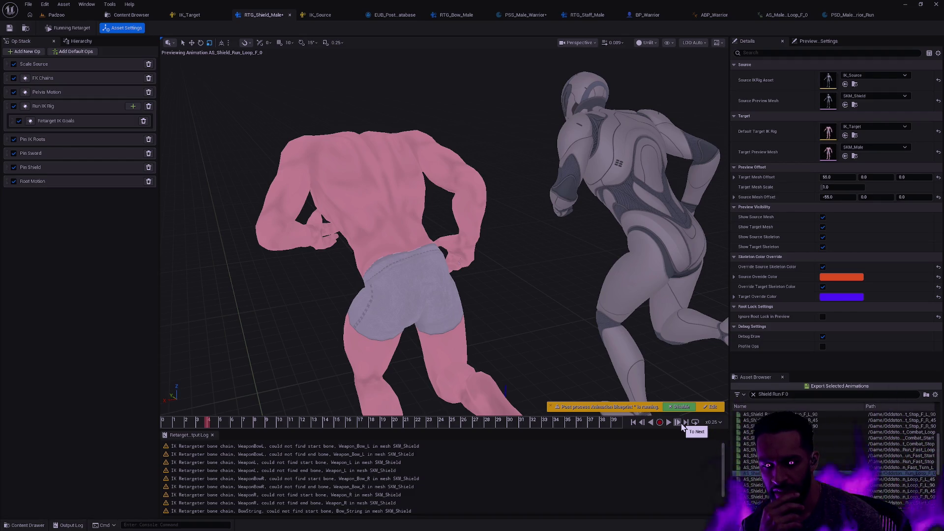
{"action": "left_click", "coordinate": [620, 424]}
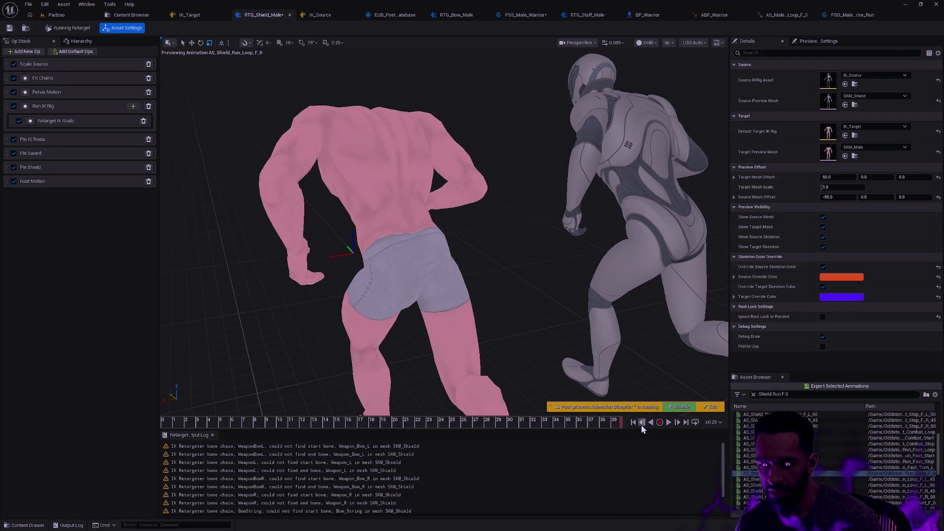
Step the retargeted preview back and forth between frame 38 and the loop's last frame
{"action": "left_click", "coordinate": [642, 422]}
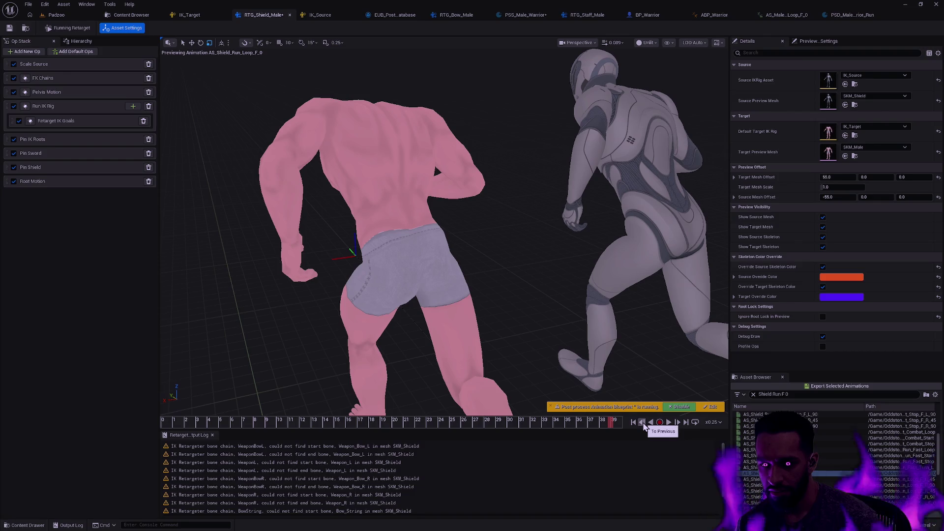
{"action": "left_click", "coordinate": [634, 422]}
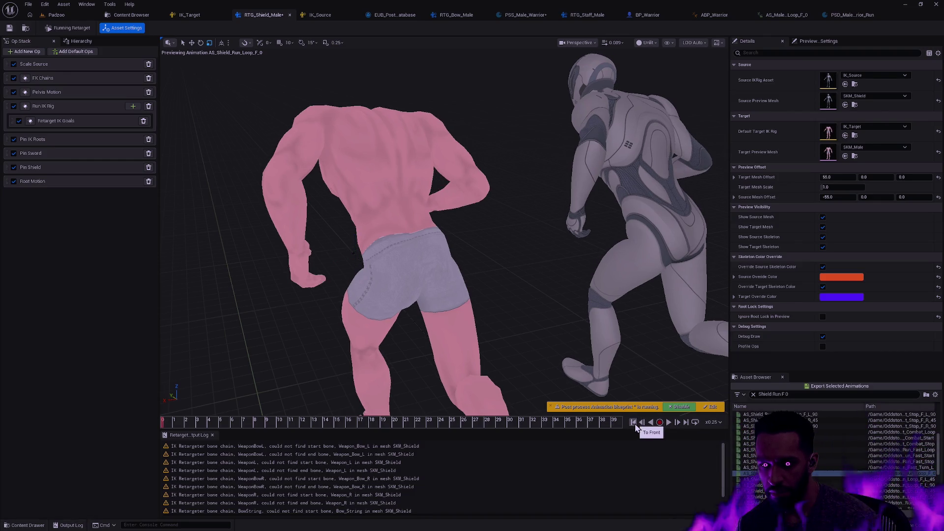
{"action": "left_click_drag", "start_coordinate": [615, 425], "coordinate": [646, 424]}
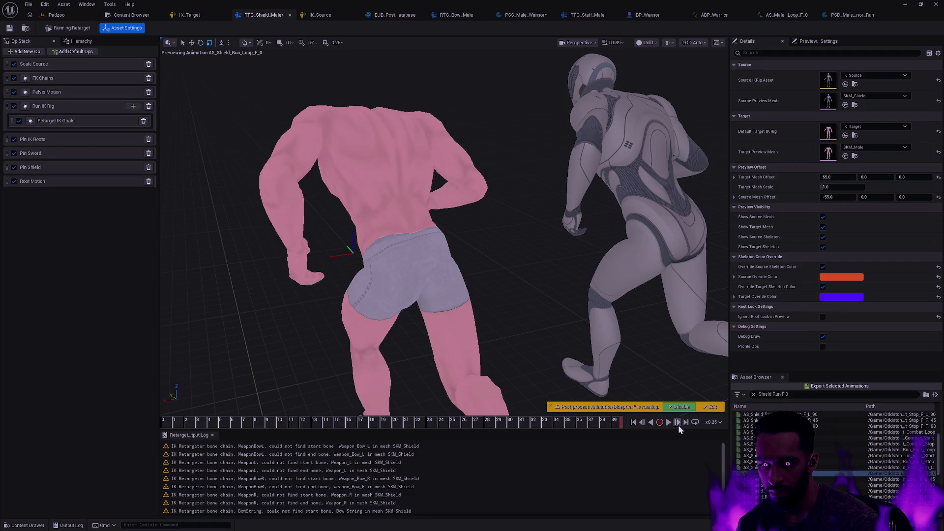
{"action": "left_click", "coordinate": [679, 424]}
{"action": "left_click", "coordinate": [644, 426]}
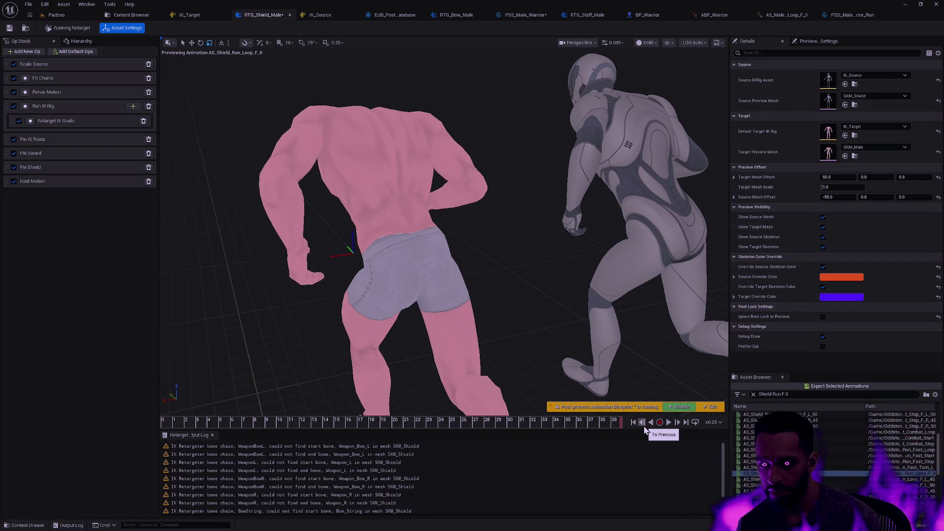
{"action": "left_click", "coordinate": [644, 426]}
{"action": "left_click", "coordinate": [644, 426]}
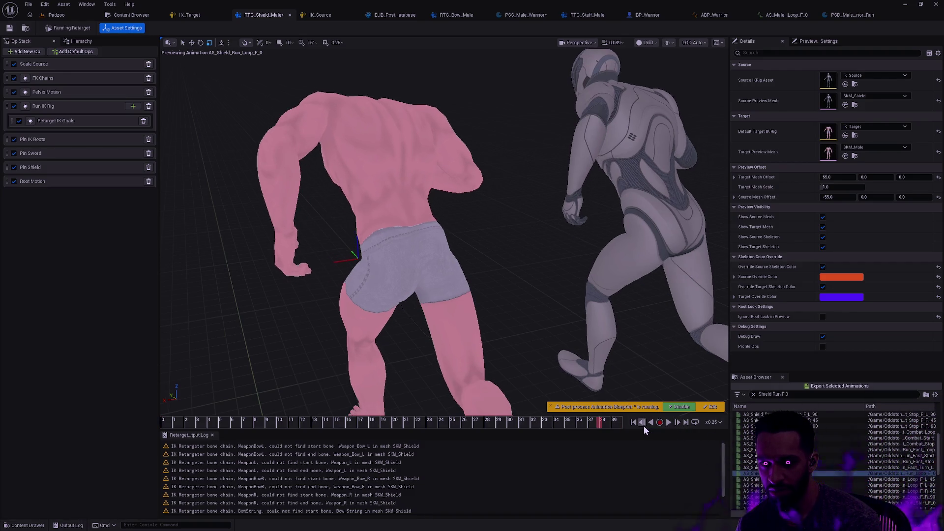
{"action": "left_click", "coordinate": [679, 426]}
{"action": "left_click", "coordinate": [679, 426]}
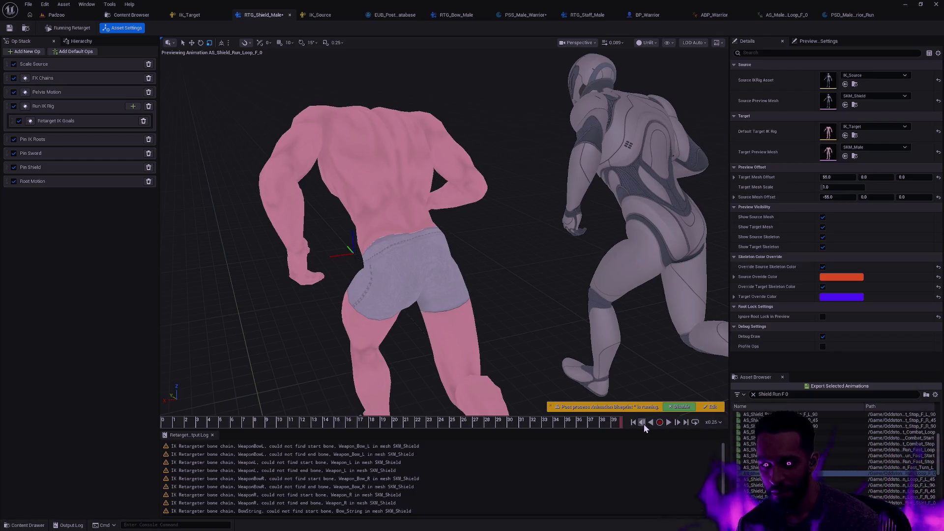
{"action": "left_click", "coordinate": [644, 426]}
{"action": "left_click", "coordinate": [645, 426]}
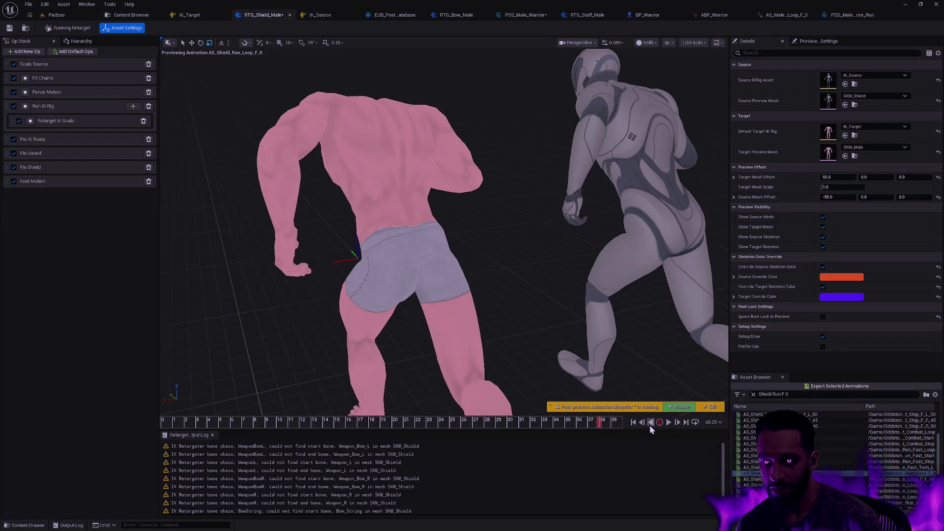
Step frame by frame through frames 35 to 39, then reset the preview to frame 0
{"action": "left_click", "coordinate": [678, 424]}
{"action": "left_click", "coordinate": [678, 424]}
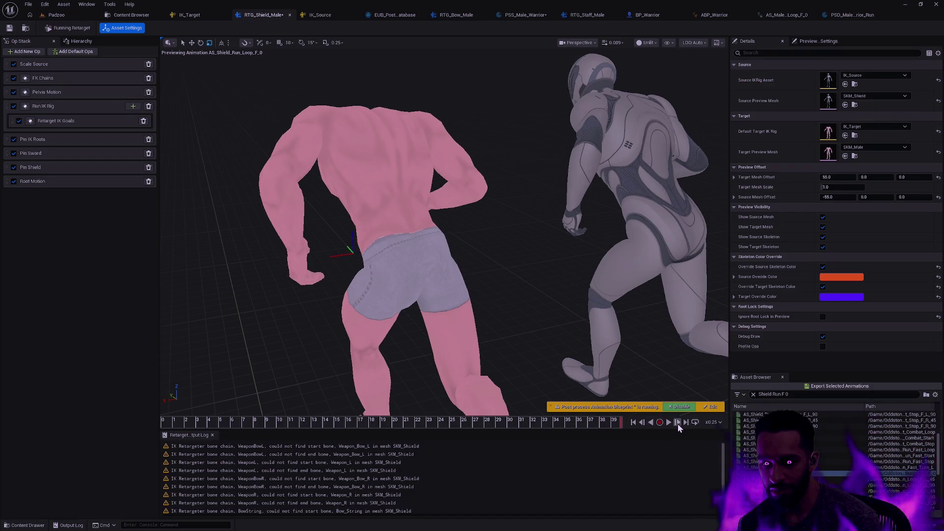
{"action": "left_click", "coordinate": [645, 425]}
{"action": "left_click", "coordinate": [645, 428]}
{"action": "left_click", "coordinate": [645, 428]}
{"action": "left_click", "coordinate": [645, 428]}
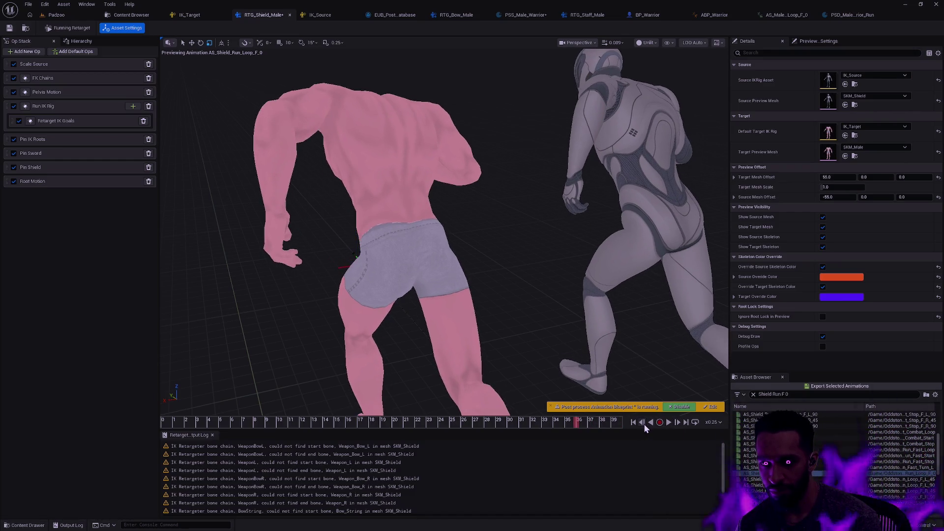
{"action": "left_click", "coordinate": [645, 427]}
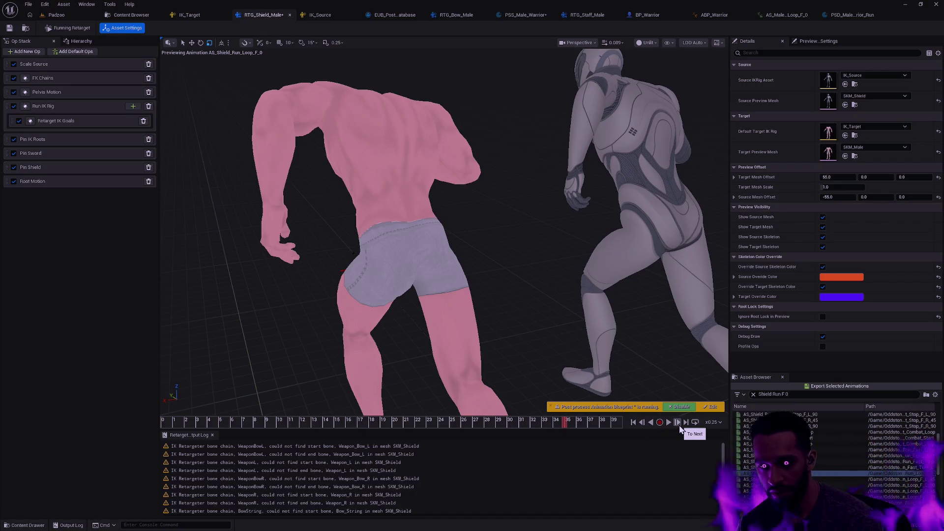
{"action": "left_click", "coordinate": [679, 423]}
{"action": "left_click", "coordinate": [678, 424]}
{"action": "left_click", "coordinate": [678, 424]}
{"action": "left_click", "coordinate": [678, 424]}
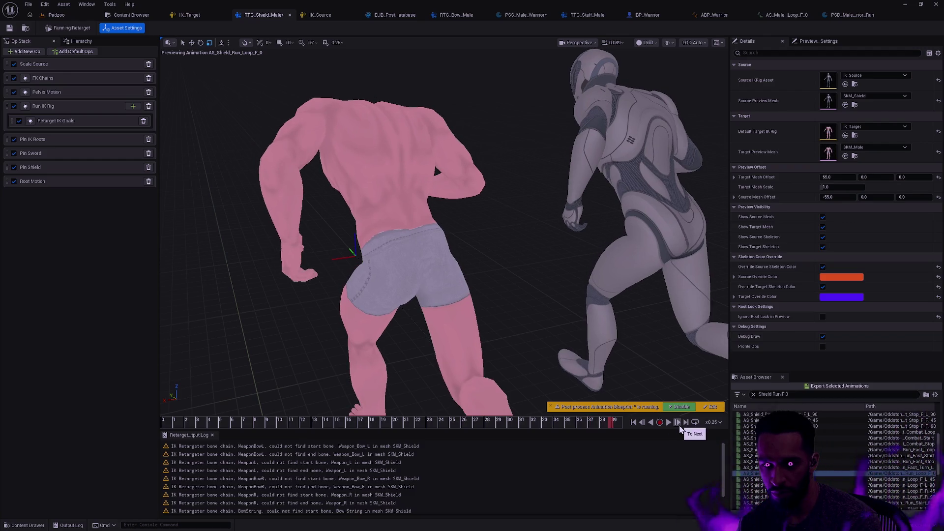
{"action": "left_click", "coordinate": [634, 426]}
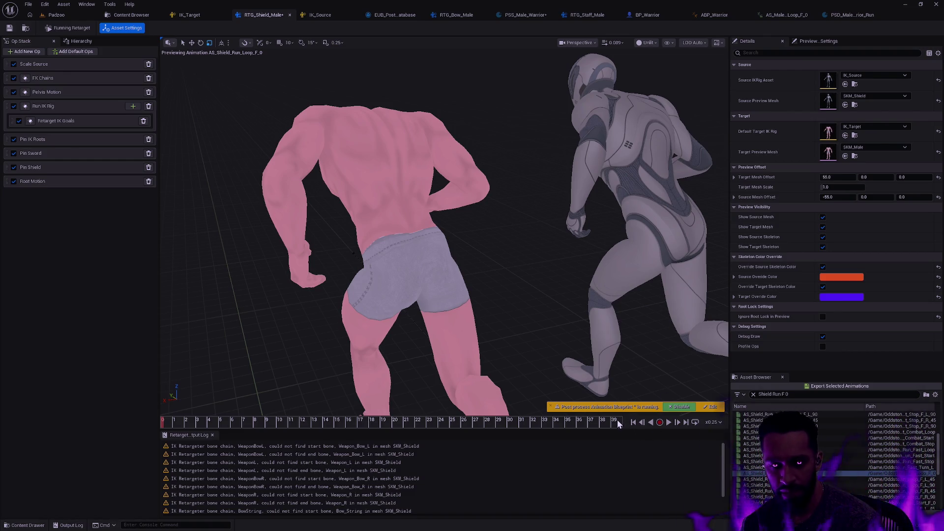
{"action": "left_click", "coordinate": [781, 13]}
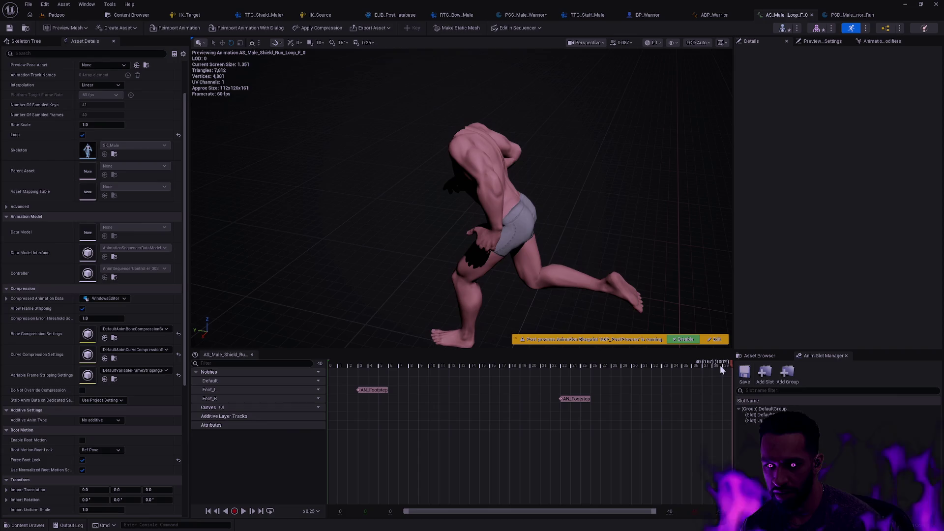
Play the male shield run loop from frame 0 to frame 37, then return to the RTG_Shield_Male retargeter
{"action": "left_click", "coordinate": [671, 367]}
{"action": "left_click_drag", "start_coordinate": [671, 369], "coordinate": [298, 372]}
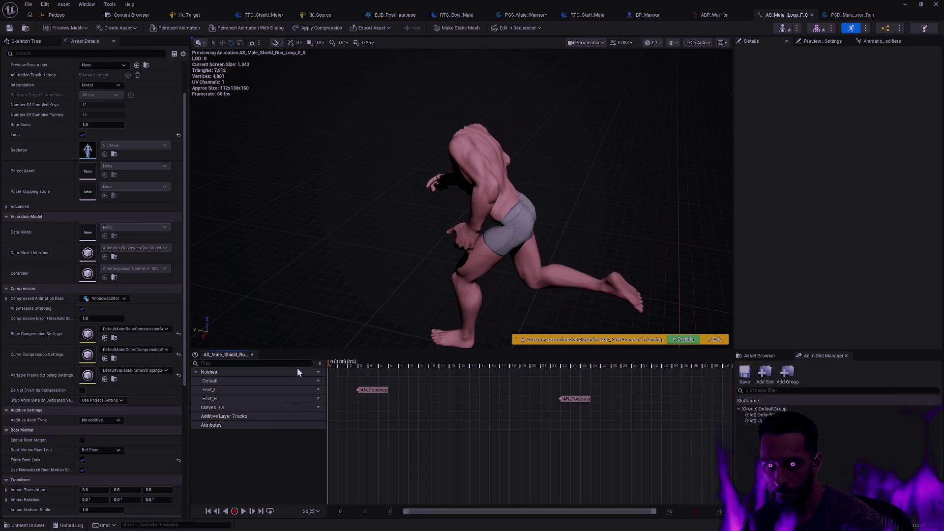
{"action": "left_click", "coordinate": [244, 512]}
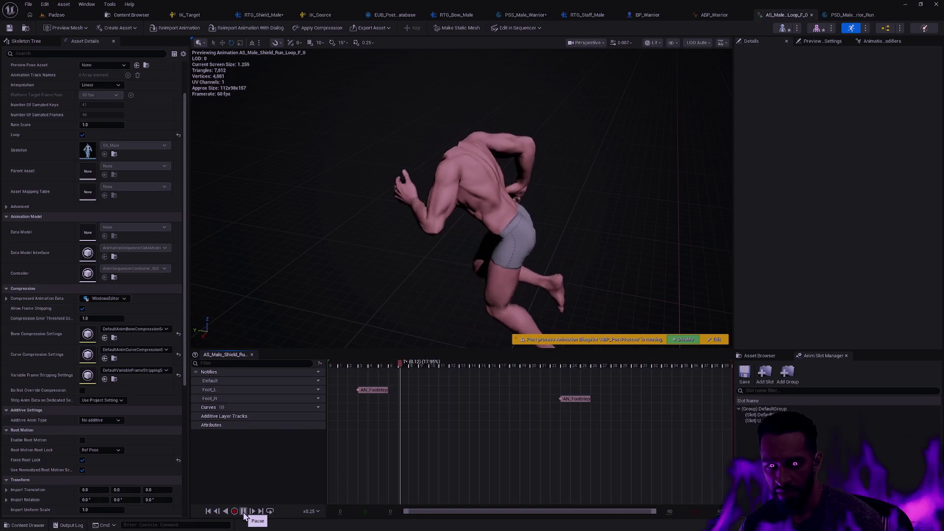
{"action": "left_click", "coordinate": [244, 512]}
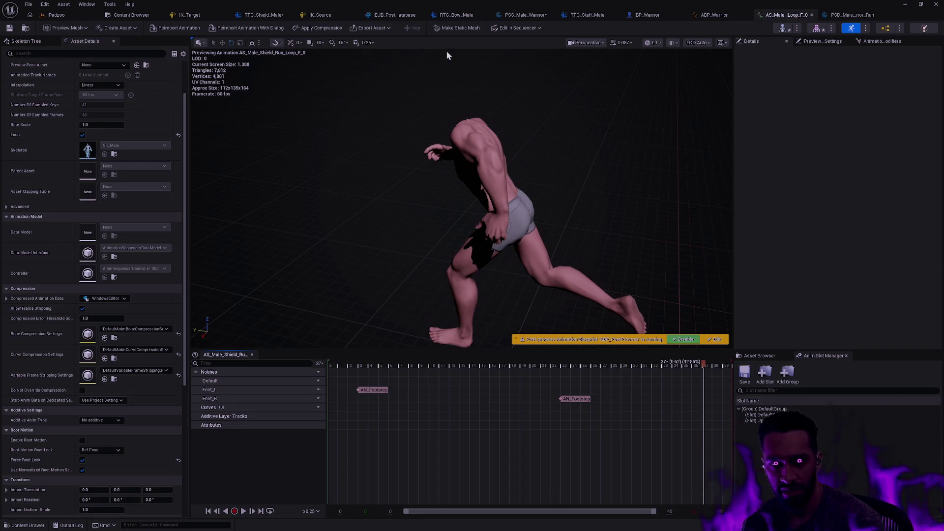
{"action": "left_click", "coordinate": [266, 15]}
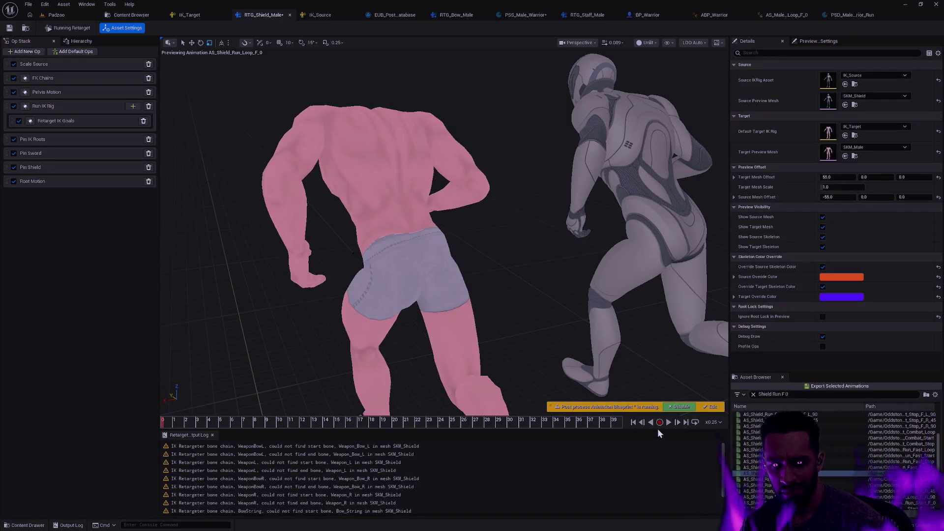
Keep x0.25 playback speed and preview the next loops down to AS_Shield_Run_Loop_F_L_90
{"action": "left_click", "coordinate": [718, 423]}
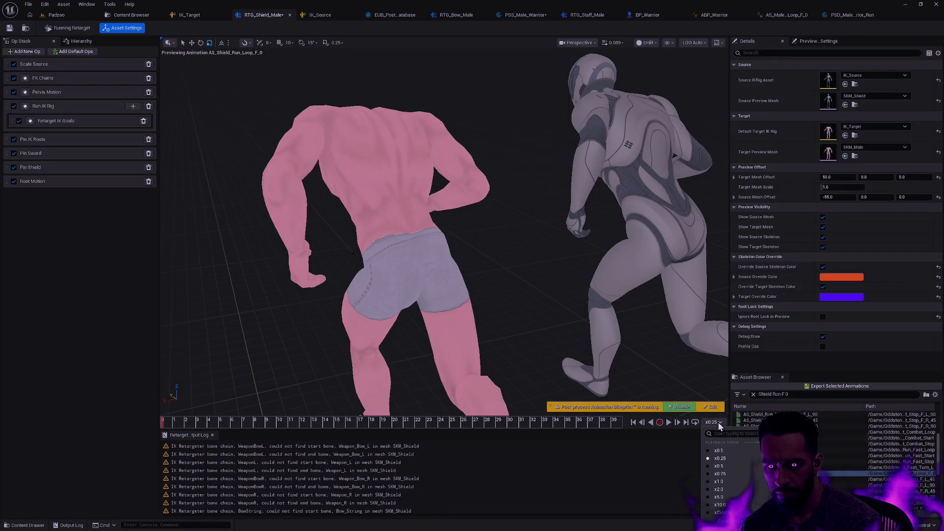
{"action": "left_click", "coordinate": [719, 423]}
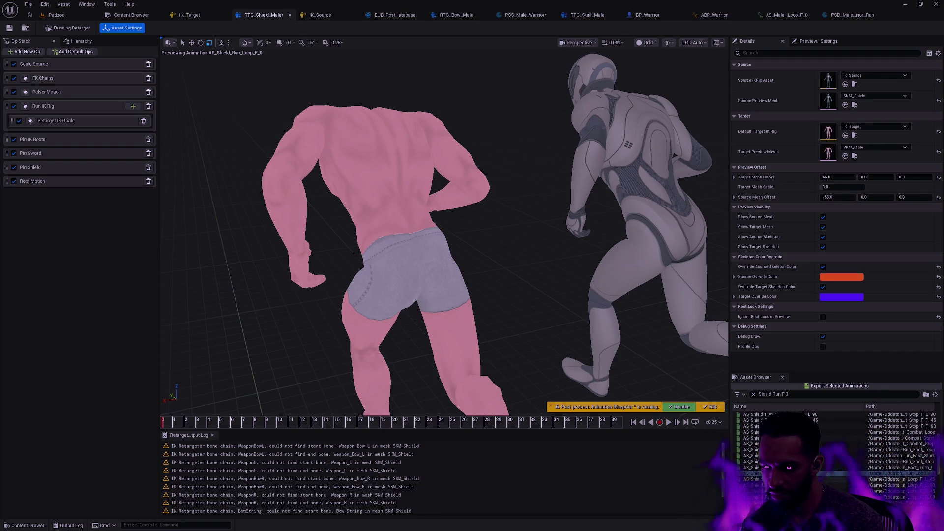
{"action": "left_click", "coordinate": [817, 478]}
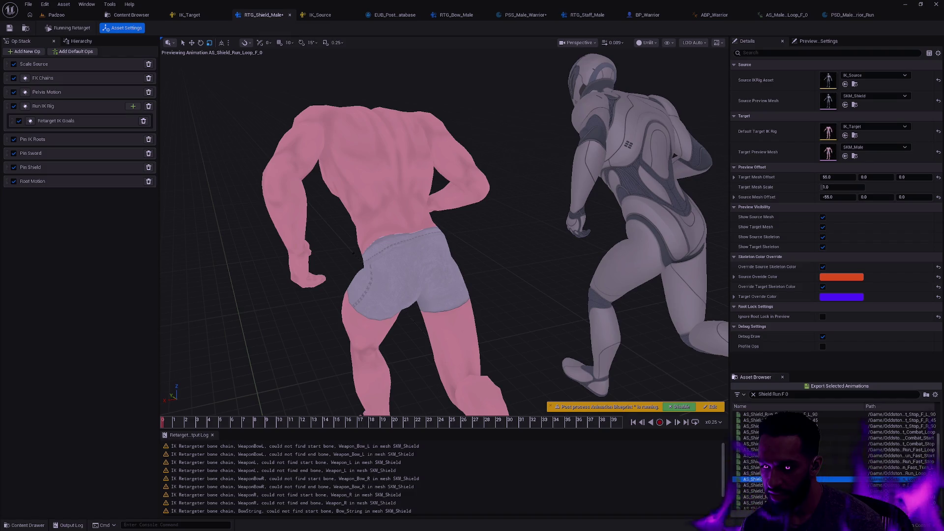
{"action": "left_click", "coordinate": [753, 485]}
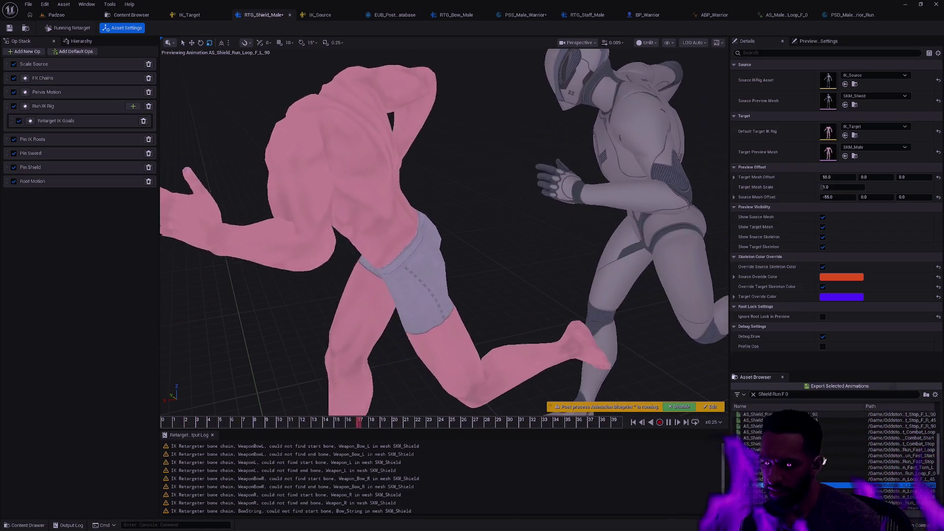
Preview AS_Shield_Run_Loop_F_R_45, Combat_Start_F_0 and AS_Shield_Run_Combat_Loop_F_0 on the retargeter
{"action": "scroll", "coordinate": [823, 448], "scroll_direction": "down", "scroll_amount": 3}
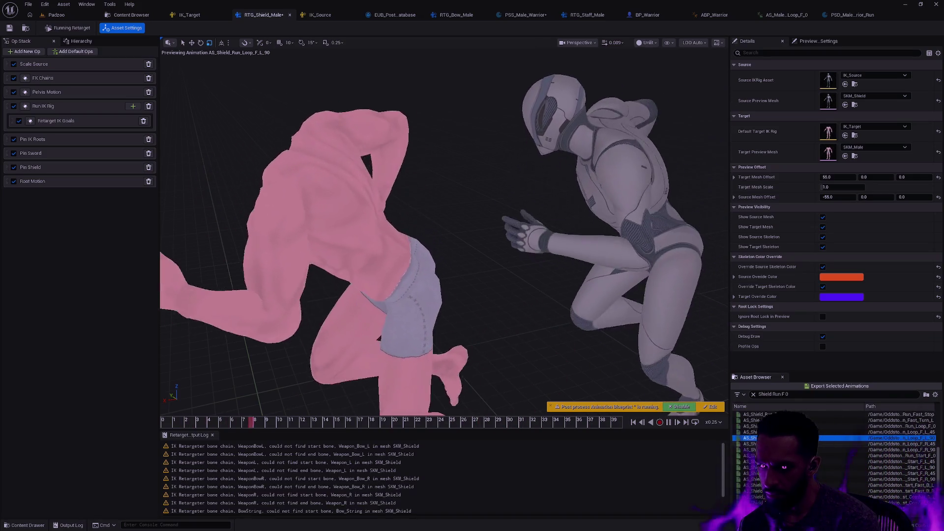
{"action": "key", "text": "Down"}
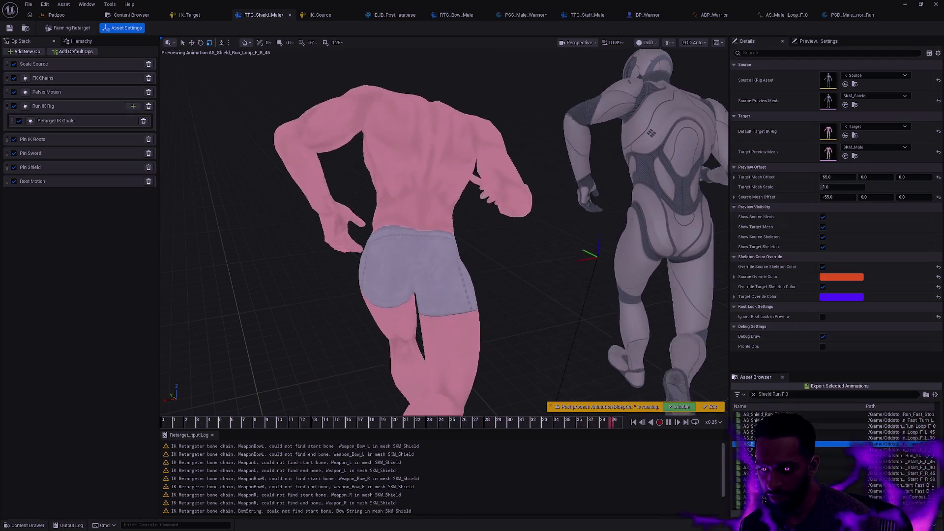
{"action": "scroll", "coordinate": [828, 457], "scroll_direction": "down", "scroll_amount": 3}
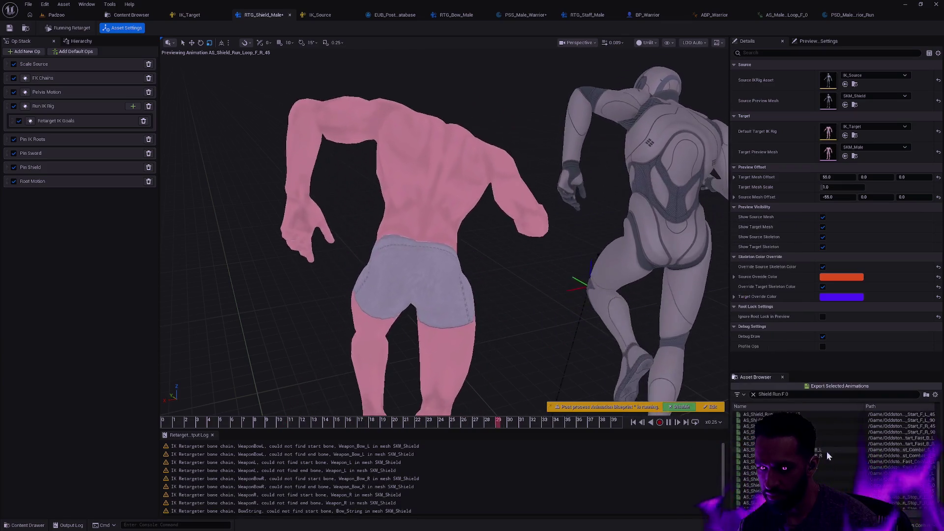
{"action": "scroll", "coordinate": [829, 456], "scroll_direction": "down", "scroll_amount": 1}
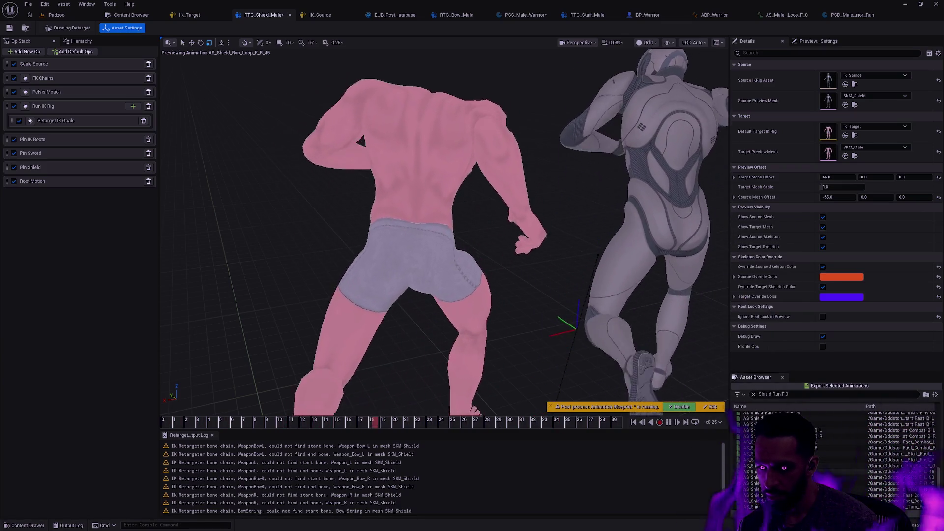
{"action": "scroll", "coordinate": [824, 459], "scroll_direction": "up", "scroll_amount": 1}
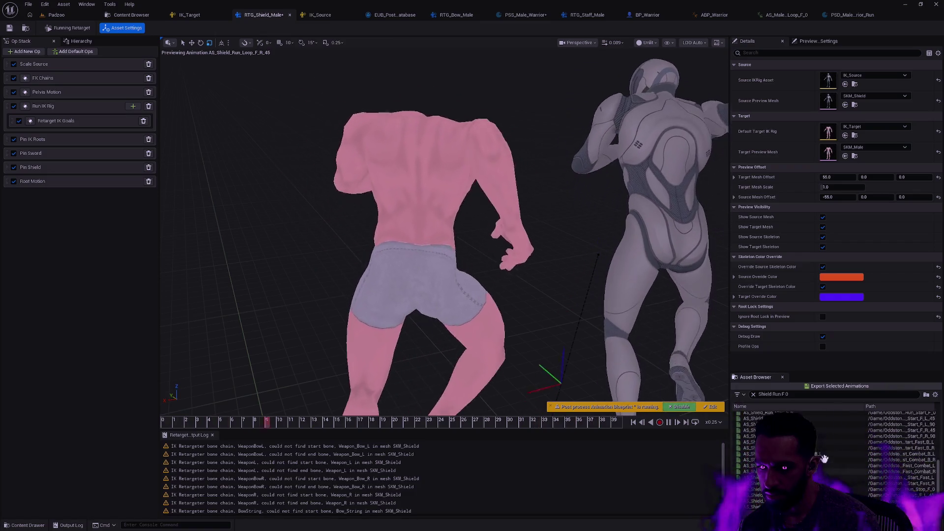
{"action": "scroll", "coordinate": [828, 459], "scroll_direction": "up", "scroll_amount": 3}
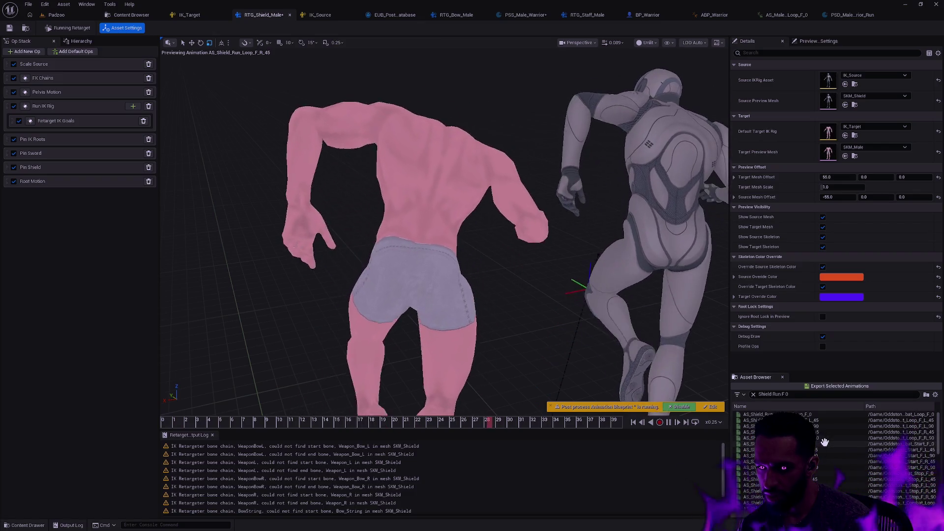
{"action": "left_click", "coordinate": [825, 444]}
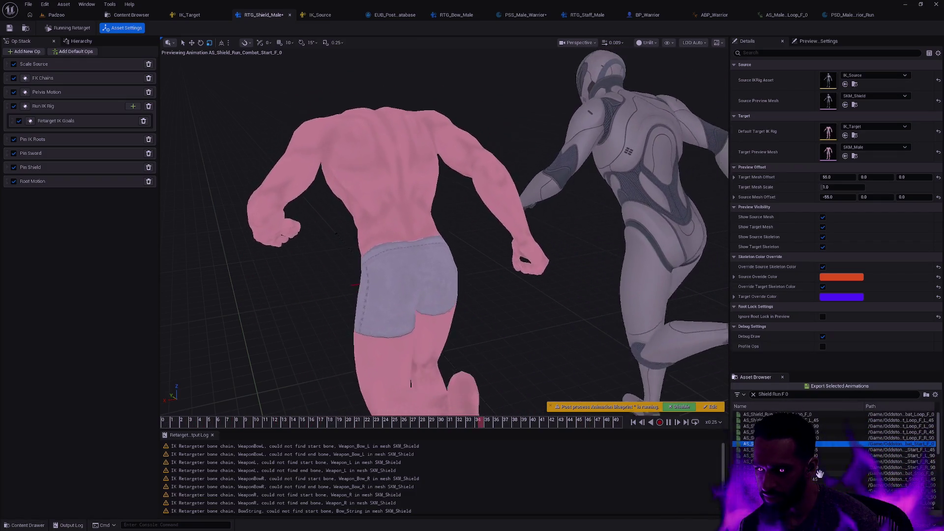
{"action": "left_click", "coordinate": [825, 414]}
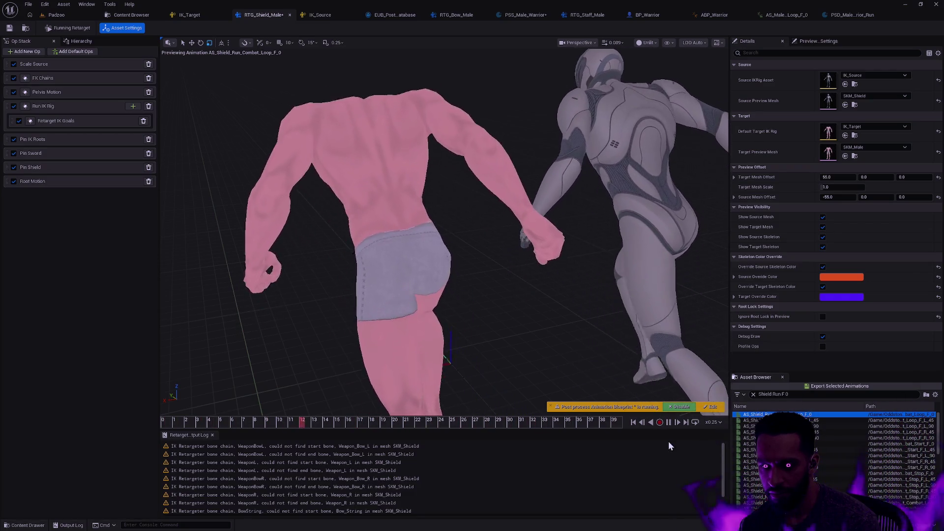
Stop the combat loop at its last frame, then step back to frame 35 and forward through the final frames
{"action": "left_click", "coordinate": [669, 422]}
{"action": "left_click", "coordinate": [613, 420]}
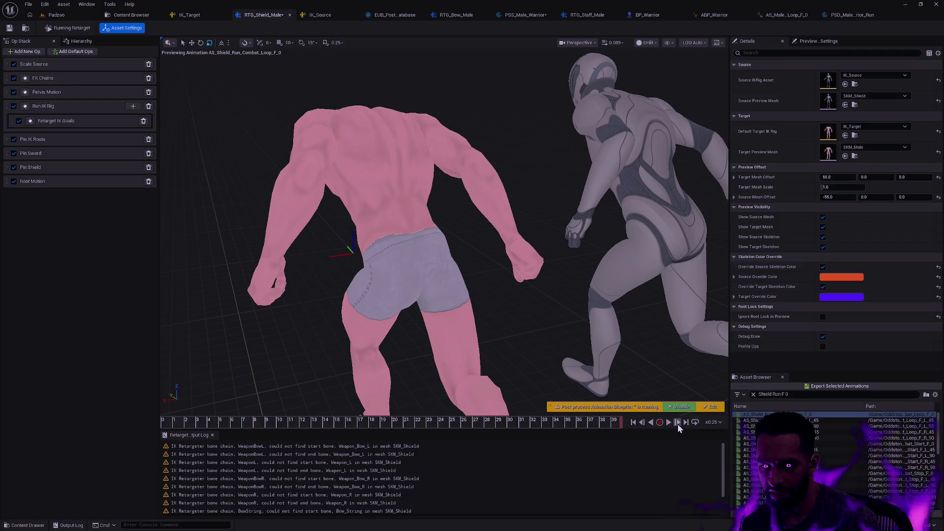
{"action": "left_click", "coordinate": [643, 425]}
{"action": "left_click", "coordinate": [643, 425]}
{"action": "left_click", "coordinate": [644, 425]}
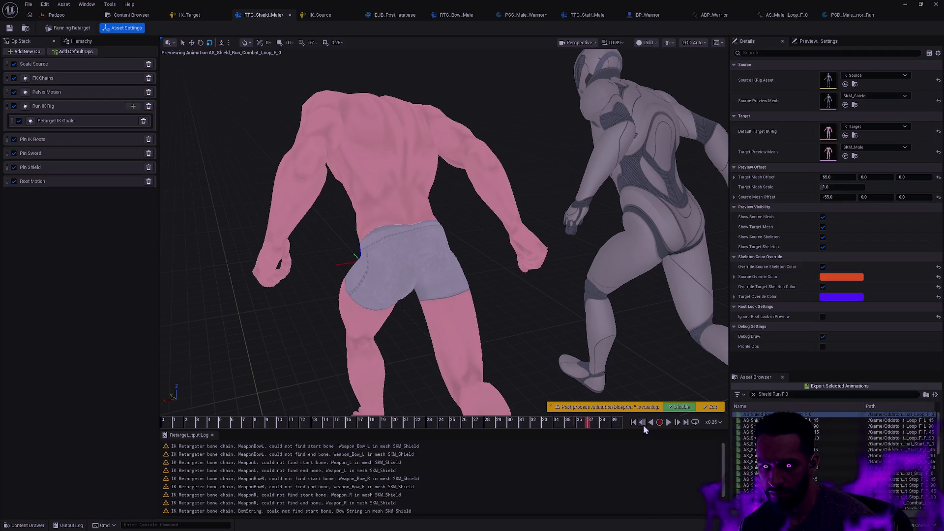
{"action": "left_click", "coordinate": [644, 425]}
{"action": "left_click", "coordinate": [644, 425]}
{"action": "left_click", "coordinate": [679, 425]}
{"action": "left_click", "coordinate": [678, 425]}
{"action": "left_click", "coordinate": [678, 423]}
{"action": "left_click", "coordinate": [678, 423]}
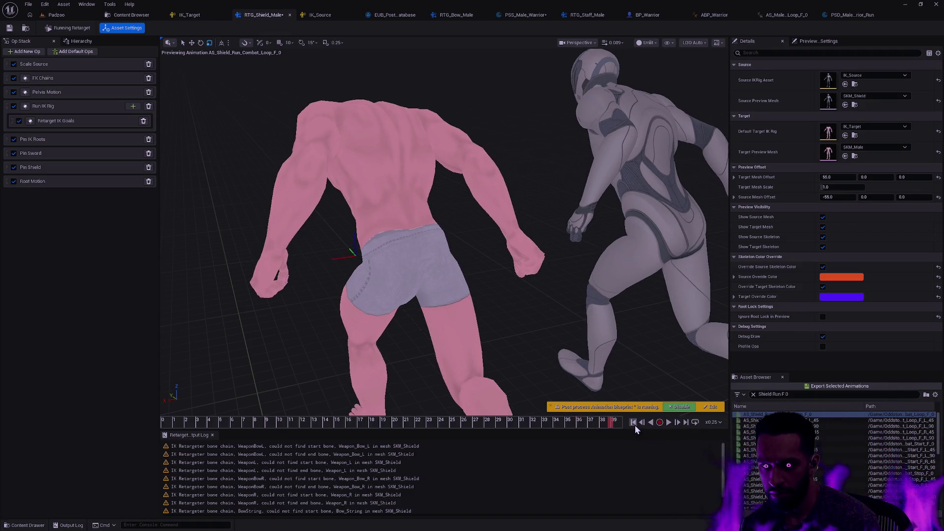
Step through the combat loop's opening frames, then bring the AS_Male_Shield_Run_Loop_F_0 editor to the front
{"action": "left_click", "coordinate": [634, 423]}
{"action": "left_click", "coordinate": [677, 423]}
{"action": "left_click", "coordinate": [677, 423]}
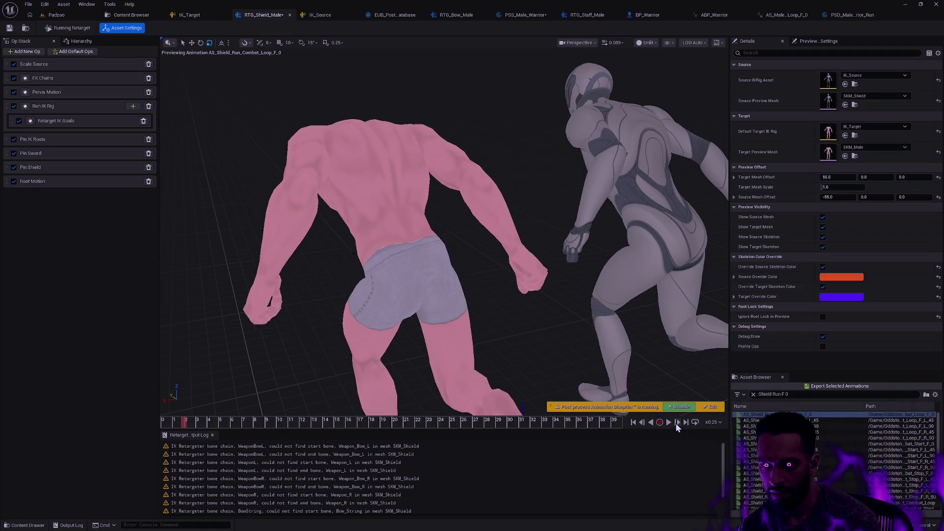
{"action": "left_click", "coordinate": [676, 423]}
{"action": "left_click", "coordinate": [677, 423]}
{"action": "left_click", "coordinate": [677, 423]}
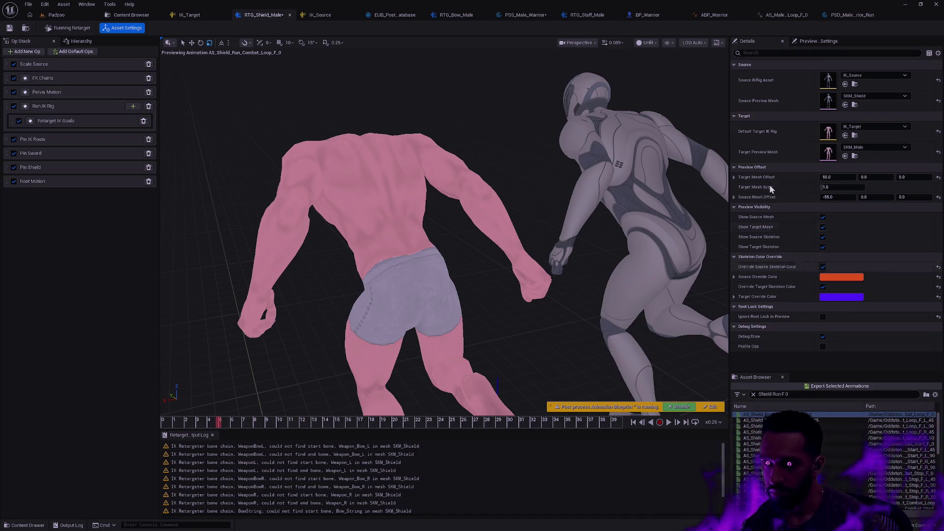
{"action": "left_click", "coordinate": [787, 15]}
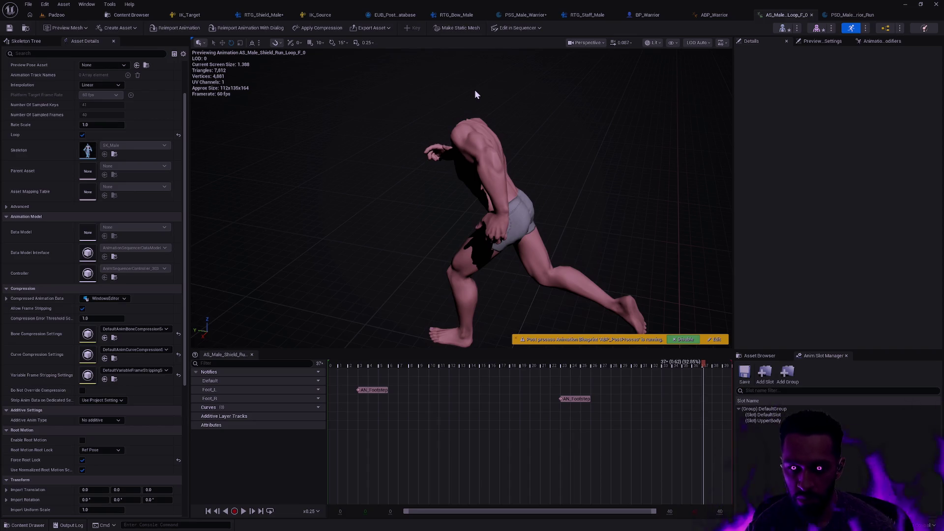
Search assets for 'AS_Shield_Run_ Loop F_0' with Ctrl+P and open AS_Shield_Run_Combat_Loop_F_0
{"action": "key", "text": "ctrl+p"}
{"action": "type", "text": "AS_Shield_Run_ Loop F 0"}
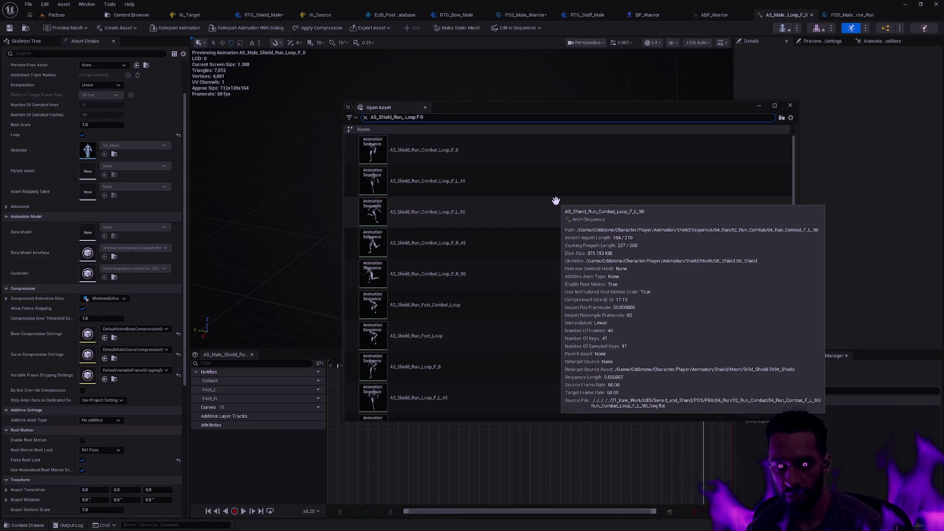
{"action": "type", "text": "+0"}
{"action": "key", "text": "BackSpace"}
{"action": "key", "text": "BackSpace"}
{"action": "type", "text": "_0"}
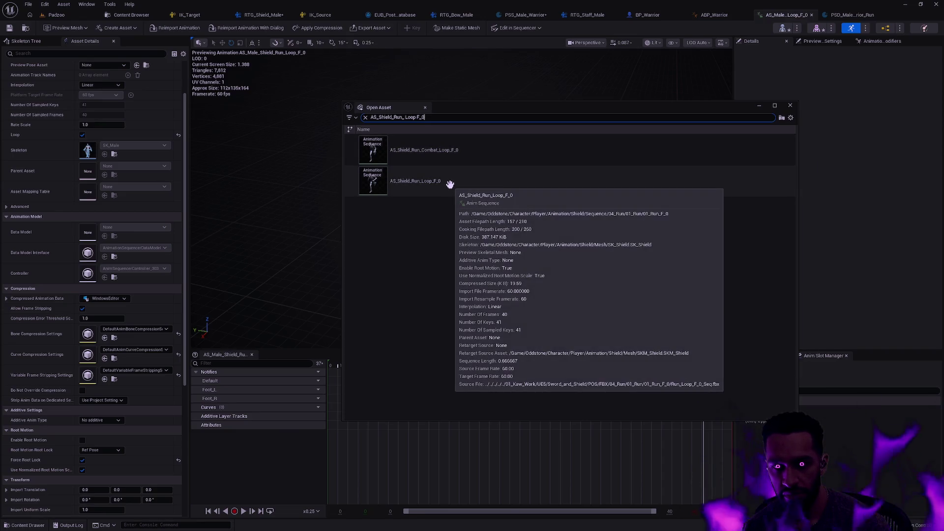
{"action": "left_click", "coordinate": [450, 185]}
{"action": "left_click", "coordinate": [456, 154], "text": "shift"}
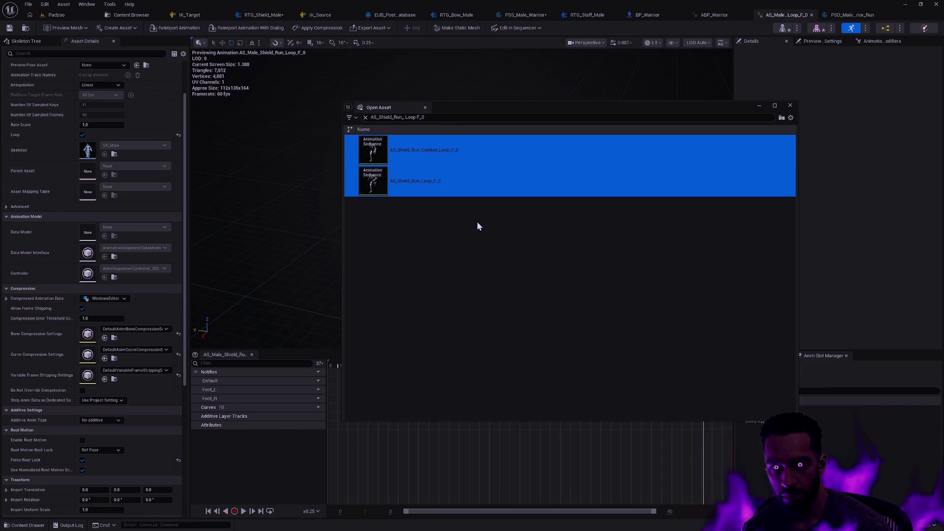
{"action": "left_click", "coordinate": [477, 223]}
{"action": "left_click", "coordinate": [459, 150]}
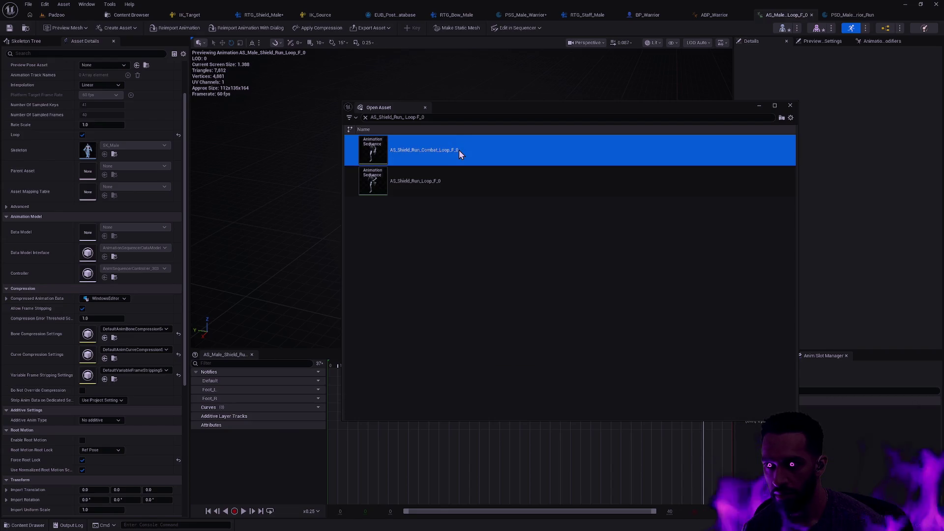
{"action": "double_click", "coordinate": [458, 150]}
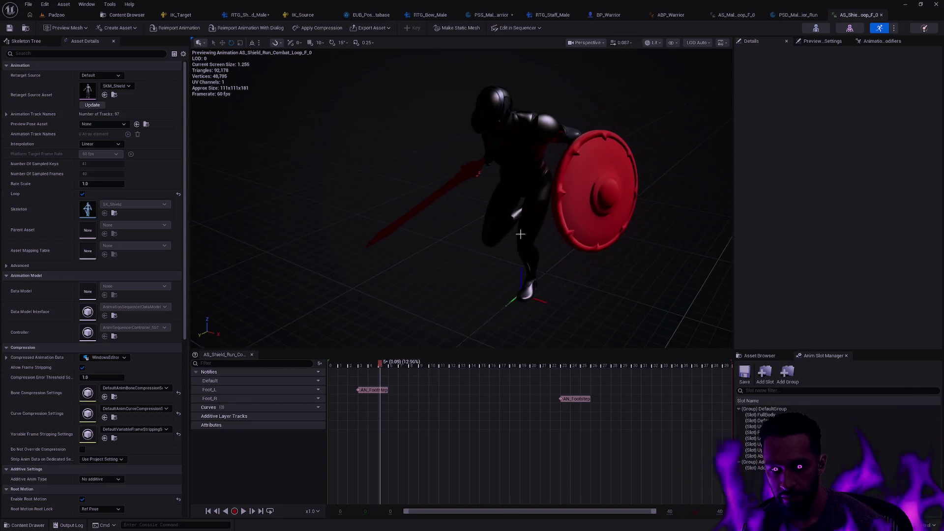
Remove frame 40 from AS_Shield_Run_Combat_Loop_F_0 so the loop ends at frame 39
{"action": "left_click_drag", "start_coordinate": [381, 365], "coordinate": [655, 366]}
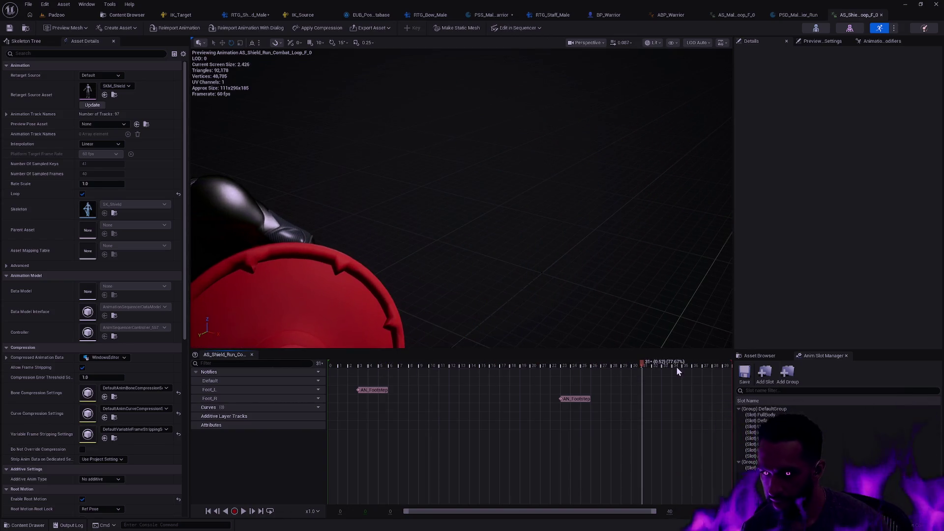
{"action": "right_click", "coordinate": [689, 367]}
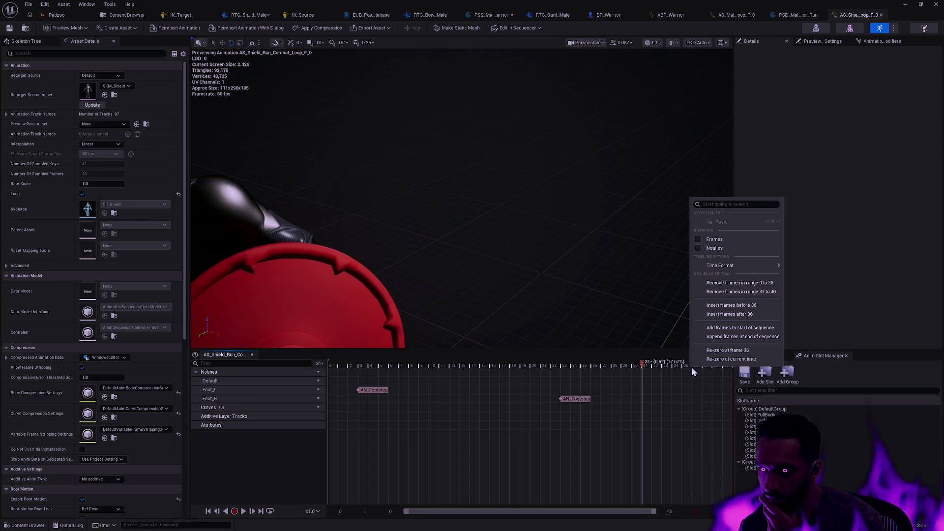
{"action": "left_click_drag", "start_coordinate": [647, 365], "coordinate": [743, 370]}
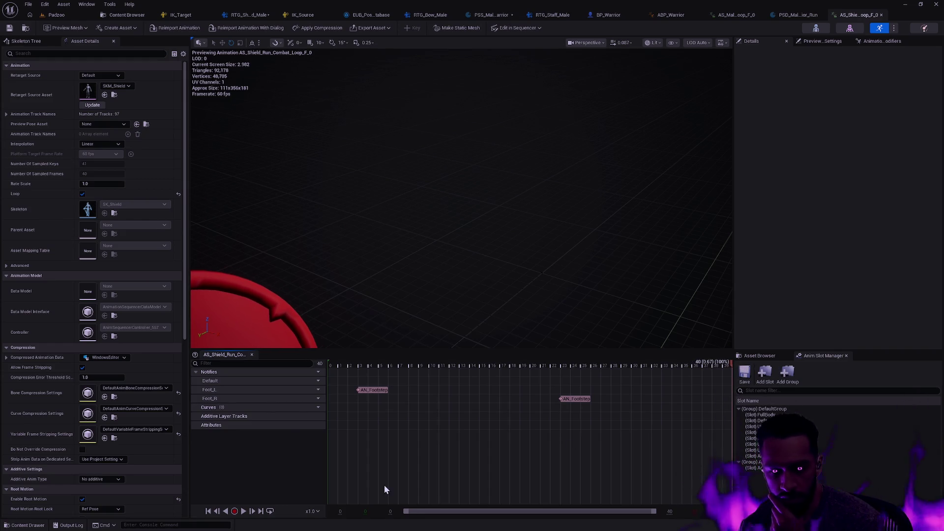
{"action": "left_click", "coordinate": [217, 512]}
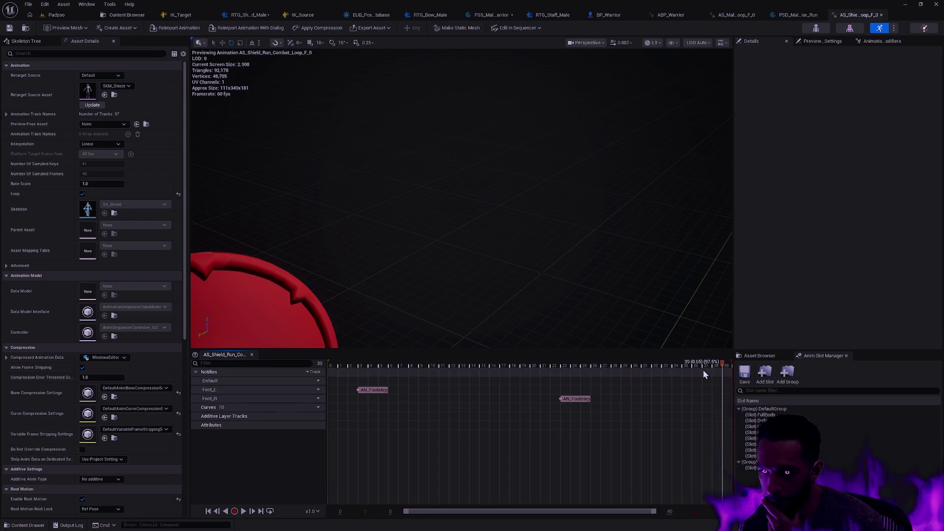
{"action": "right_click", "coordinate": [723, 368]}
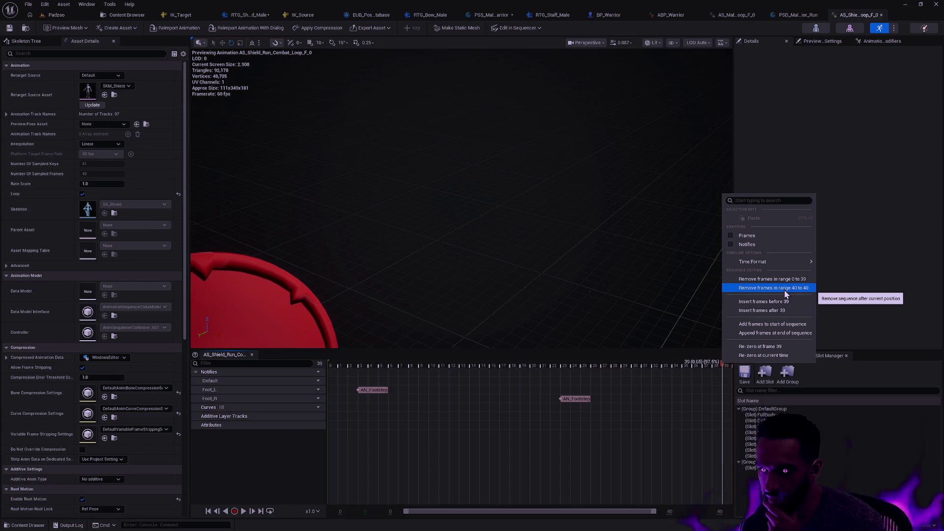
{"action": "left_click", "coordinate": [786, 288]}
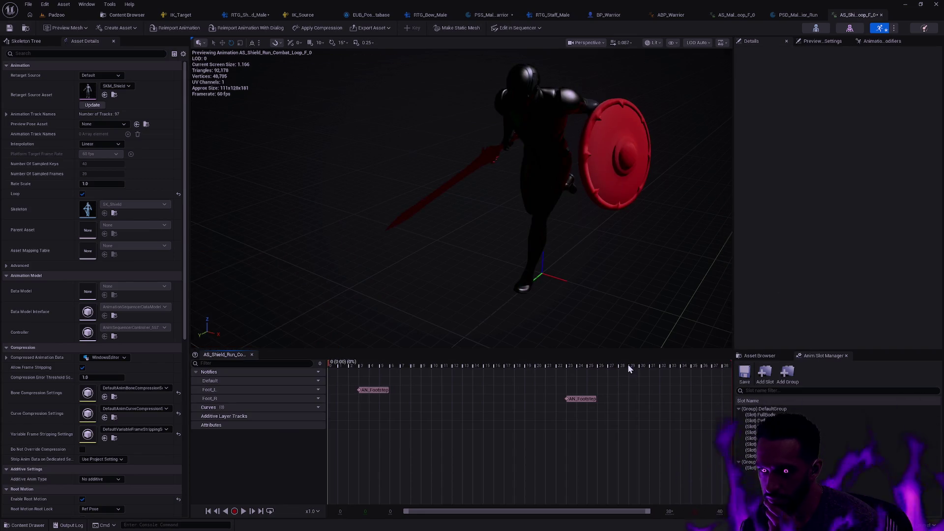
Play the trimmed combat run loop at x0.25 speed, viewing the character from above
{"action": "key", "text": "space"}
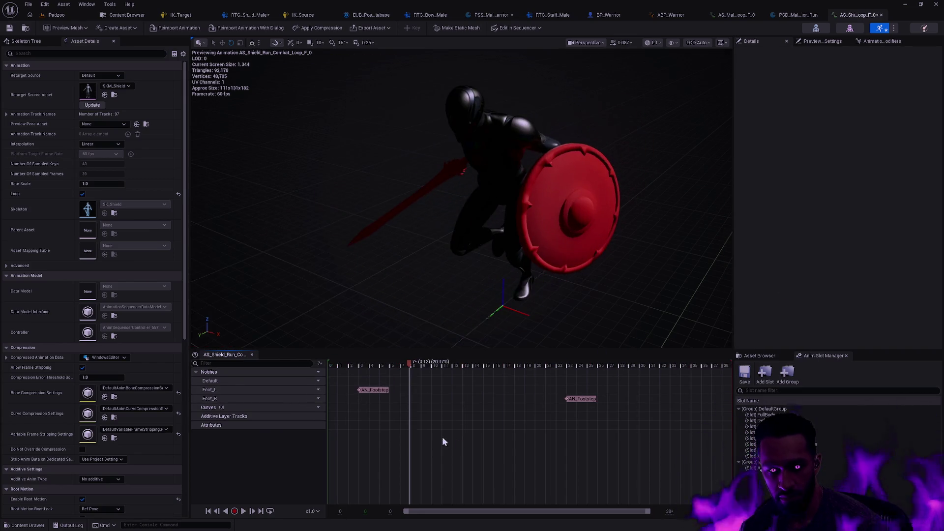
{"action": "left_click", "coordinate": [317, 512]}
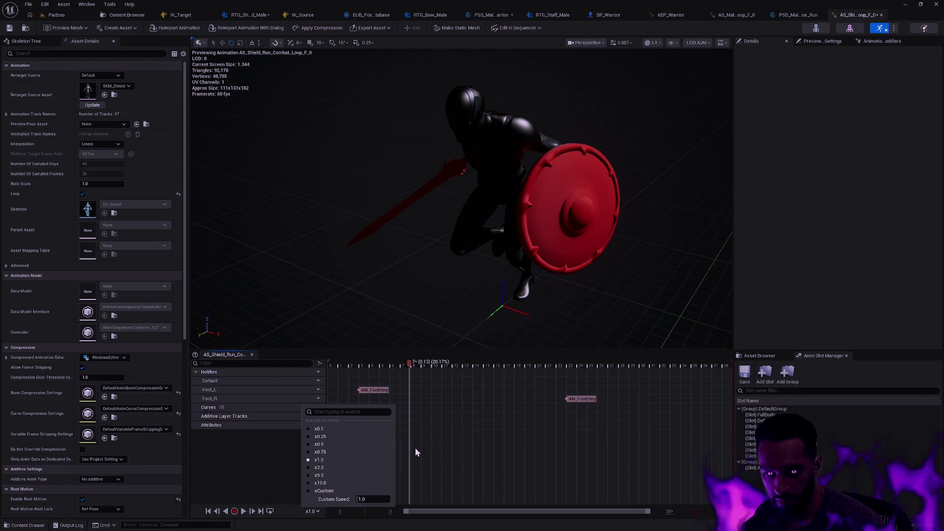
{"action": "left_click", "coordinate": [332, 438]}
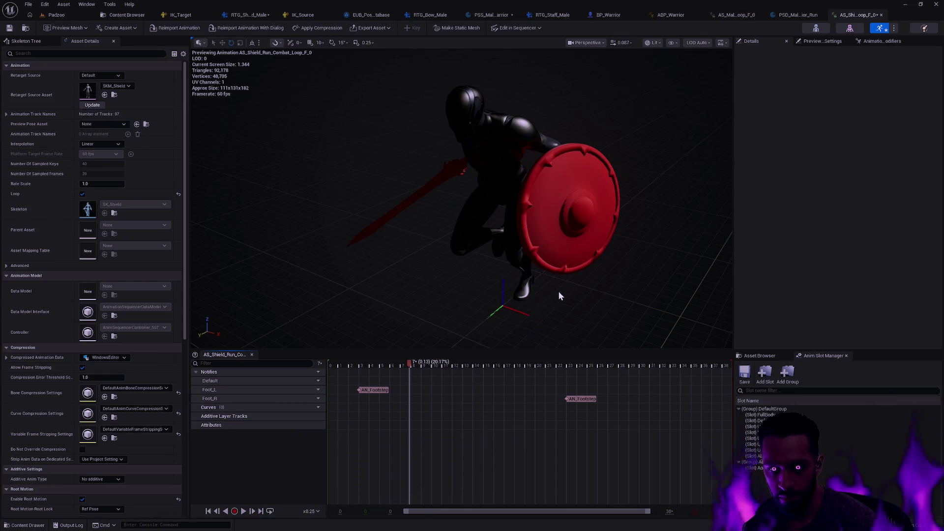
{"action": "mouse_move", "coordinate": [634, 296]}
{"action": "left_mouse_down"}
{"action": "mouse_move", "coordinate": [624, 305]}
{"action": "mouse_move", "coordinate": [276, 244]}
{"action": "left_mouse_up"}
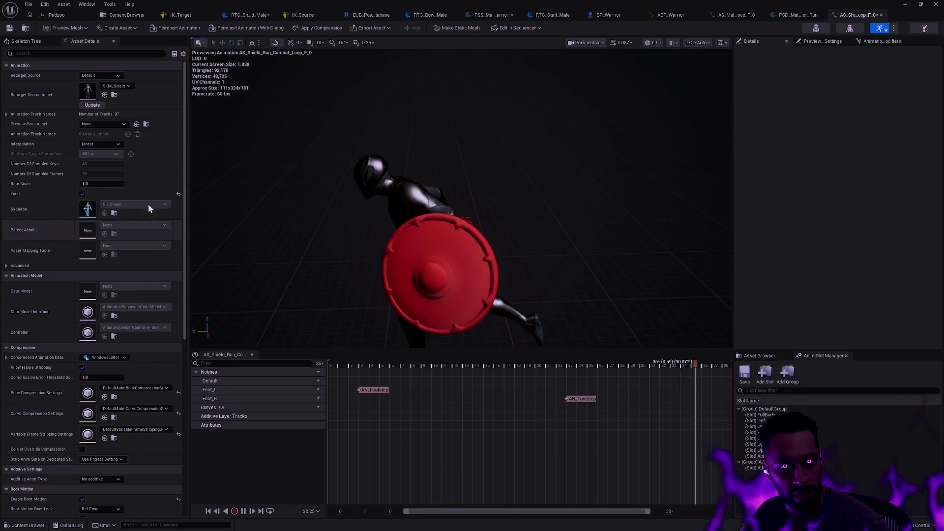
{"action": "scroll", "coordinate": [161, 380], "scroll_direction": "down", "scroll_amount": 3}
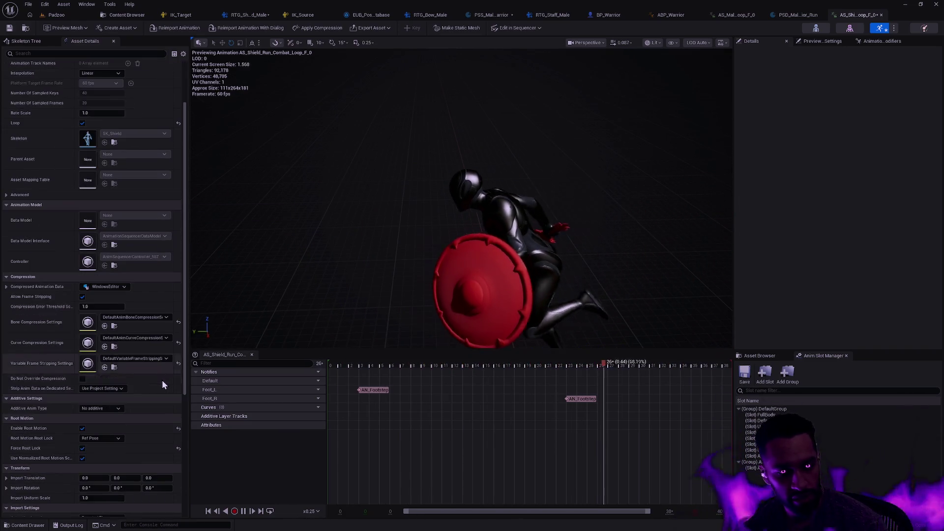
Turn off root motion and watch the run from behind, checking the loop's last frame
{"action": "left_click", "coordinate": [82, 428]}
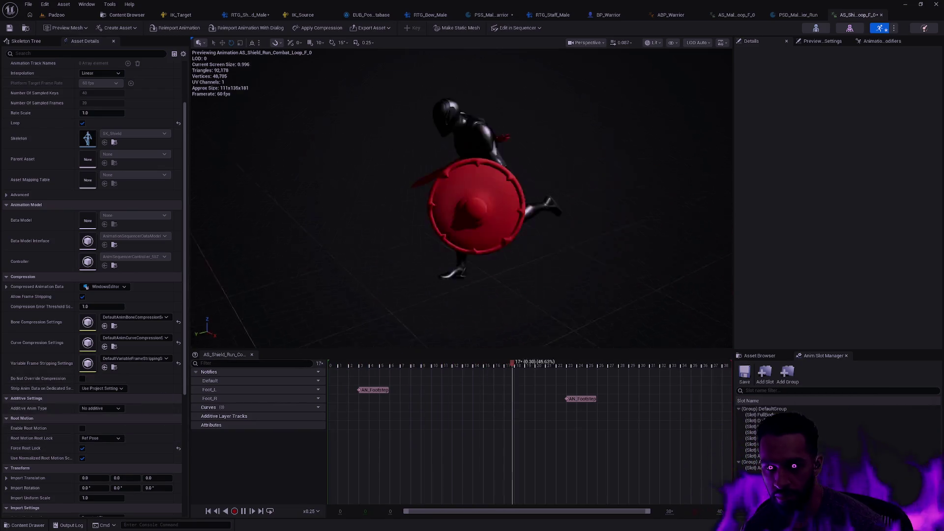
{"action": "left_click_drag", "start_coordinate": [455, 288], "coordinate": [455, 288]}
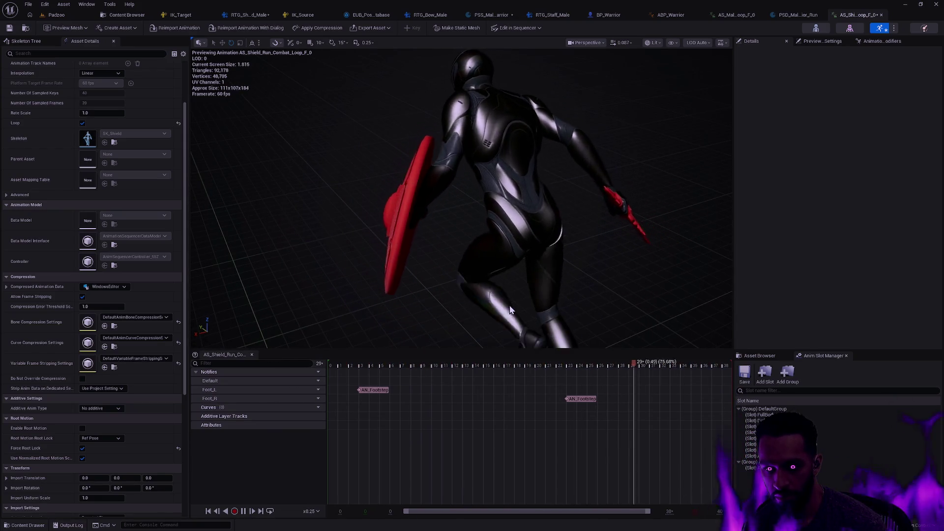
{"action": "left_click_drag", "start_coordinate": [511, 302], "coordinate": [512, 302]}
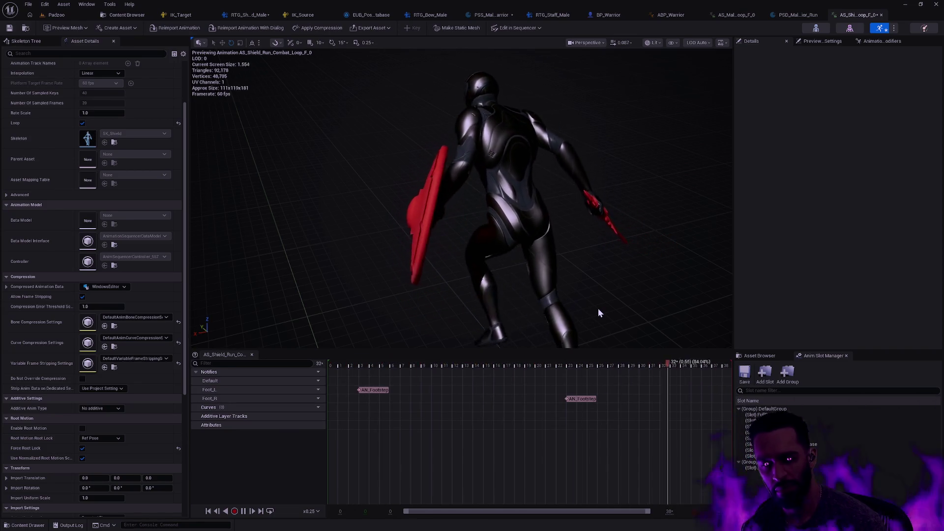
{"action": "key", "text": "space"}
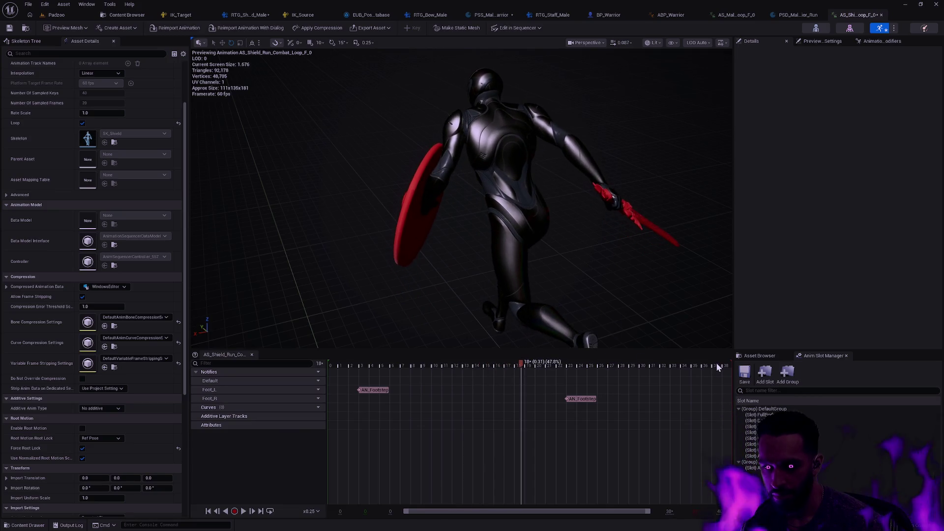
{"action": "left_click", "coordinate": [721, 367]}
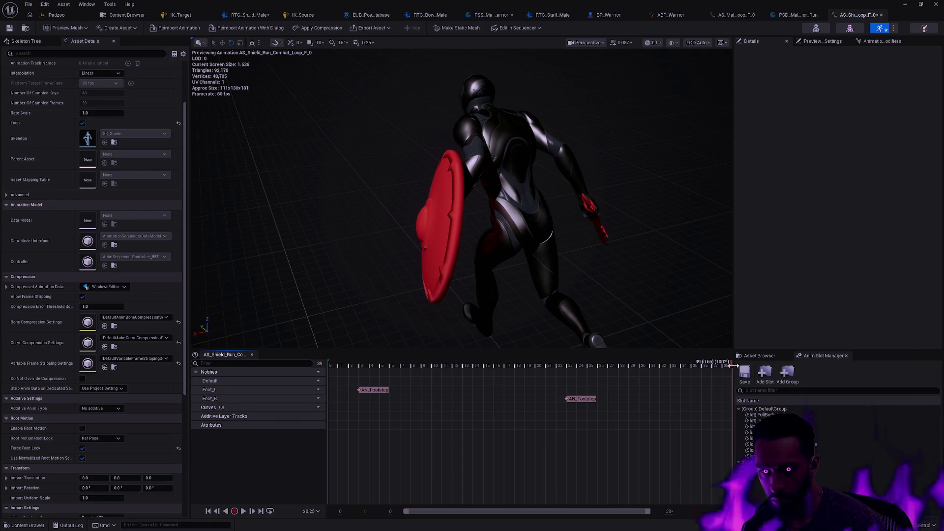
{"action": "key", "text": "space"}
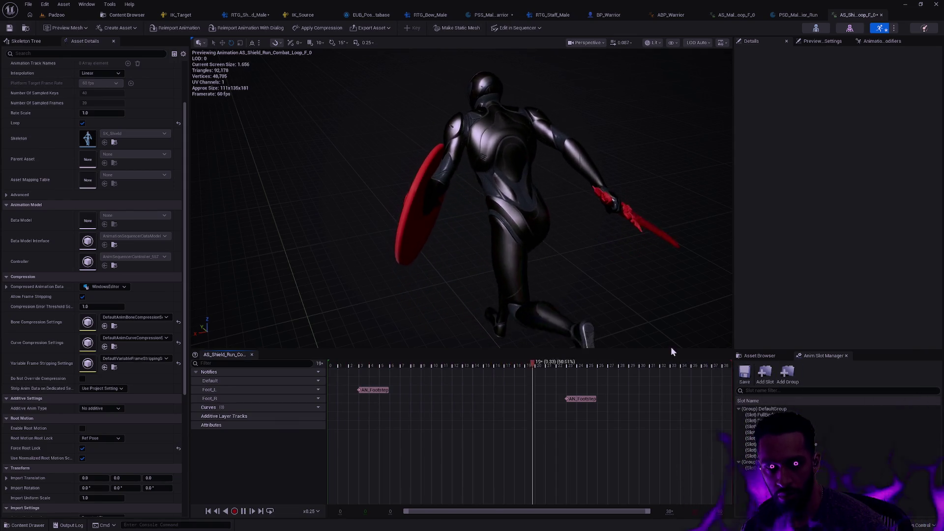
Restart playback from the first frame and toggle Enable Root Motion off and back on
{"action": "key", "text": "space"}
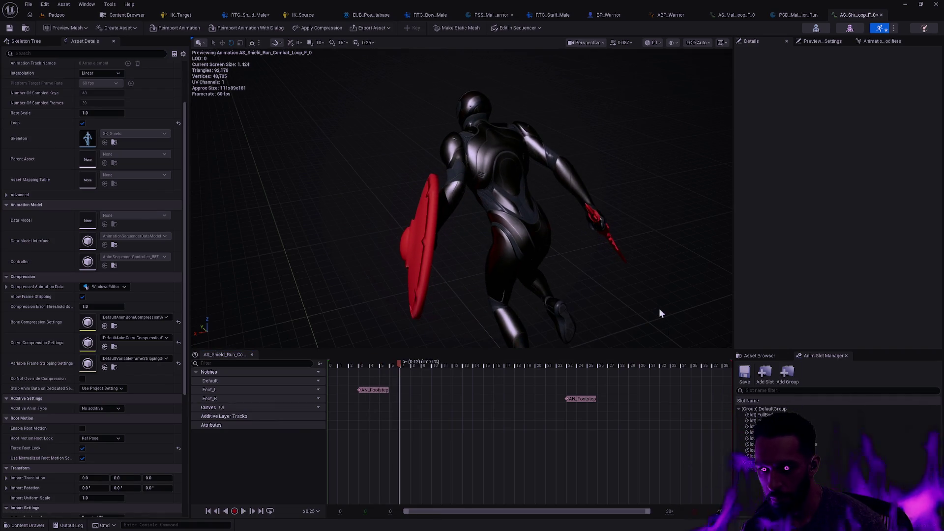
{"action": "key", "text": "Home"}
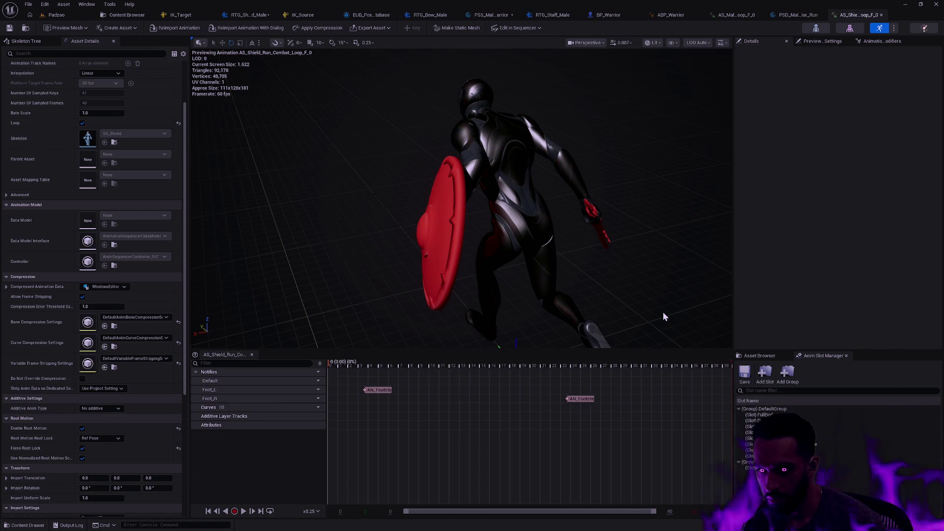
{"action": "key", "text": "space"}
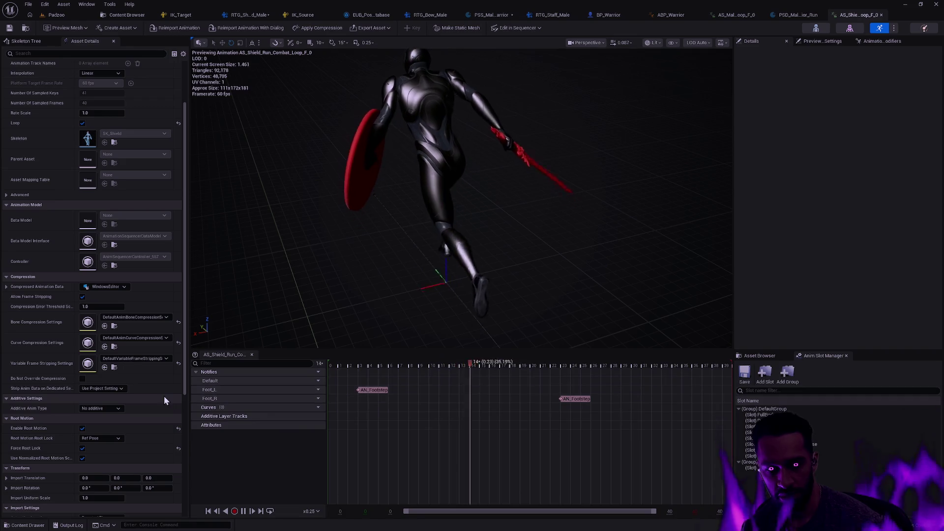
{"action": "left_click", "coordinate": [83, 428]}
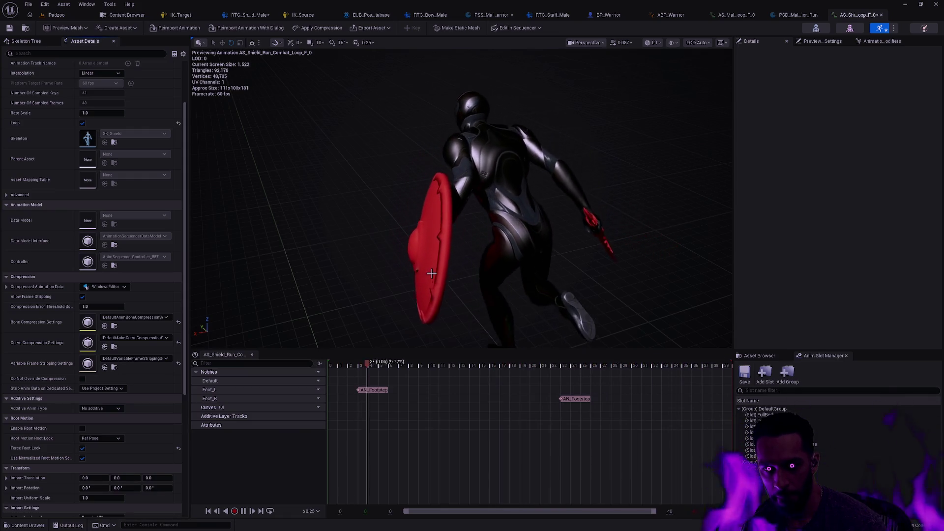
{"action": "left_click", "coordinate": [82, 428]}
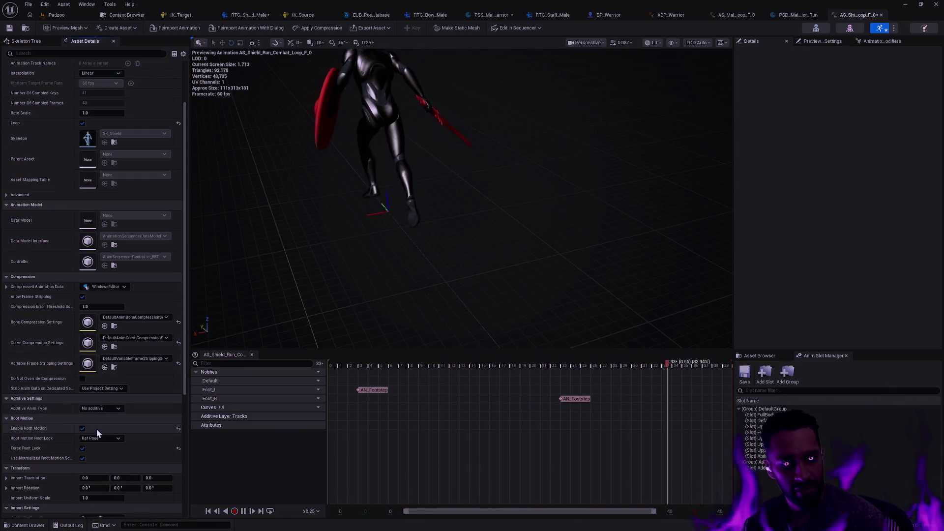
Untick Enable Root Motion, scrub to the loop's end, and raise playback speed from x0.25 to x1.0
{"action": "left_click", "coordinate": [82, 428]}
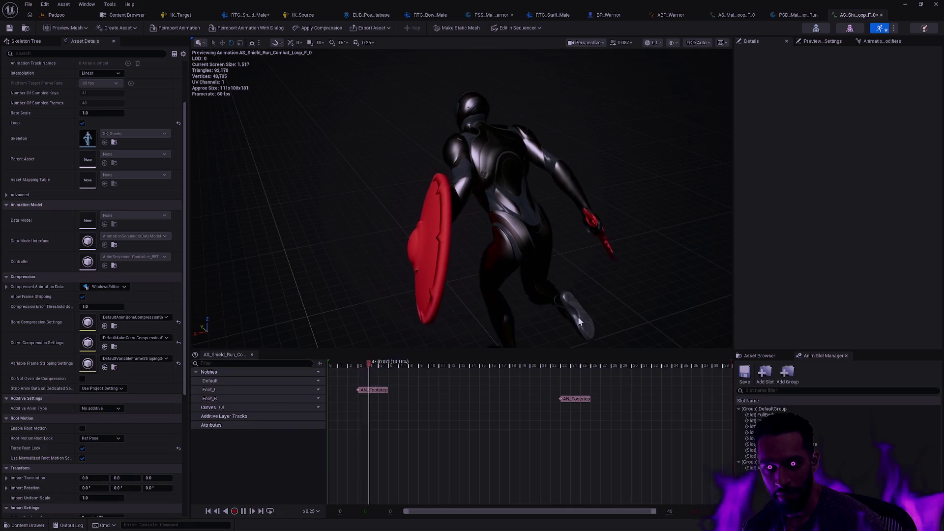
{"action": "mouse_move", "coordinate": [595, 364]}
{"action": "left_mouse_down"}
{"action": "mouse_move", "coordinate": [759, 363]}
{"action": "mouse_move", "coordinate": [320, 362]}
{"action": "mouse_move", "coordinate": [583, 353]}
{"action": "left_mouse_up"}
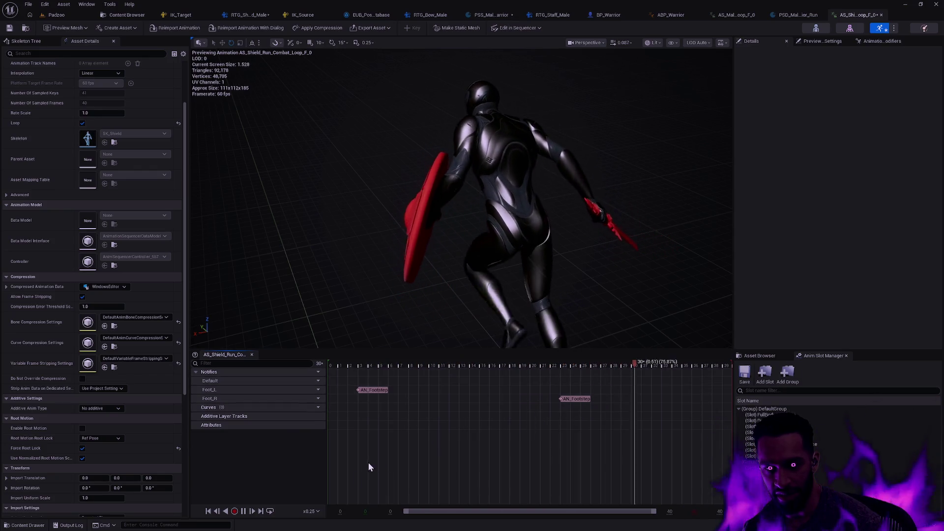
{"action": "left_click", "coordinate": [311, 511]}
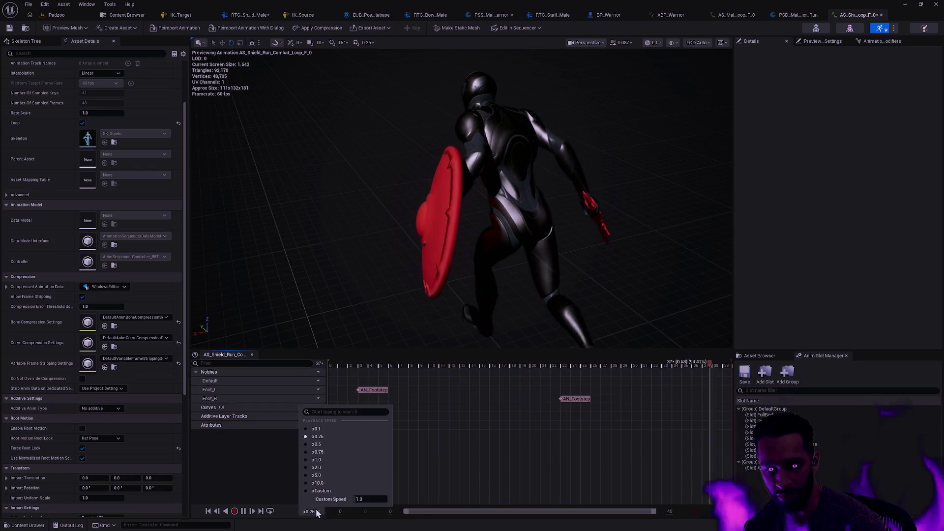
{"action": "left_click", "coordinate": [317, 460]}
{"action": "scroll", "coordinate": [504, 249], "scroll_direction": "down", "scroll_amount": 3}
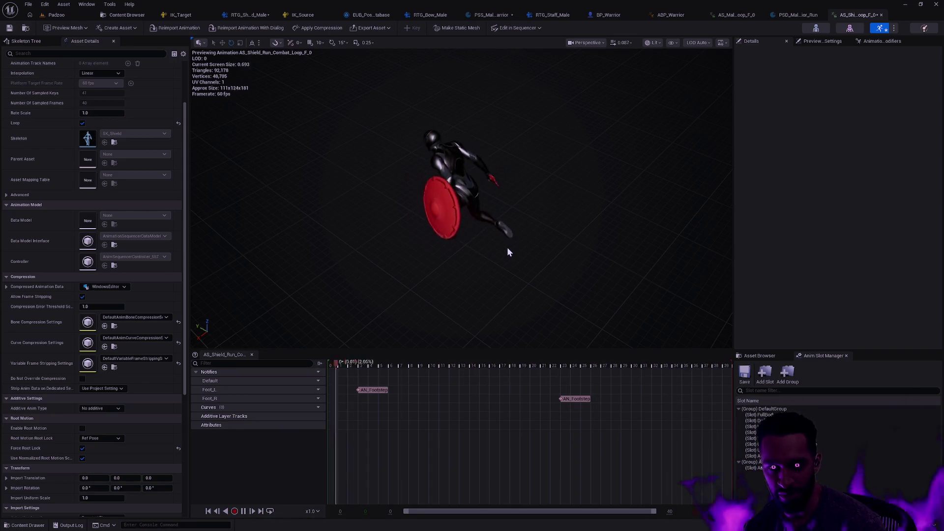
Stop playback, jump to frame 40 and toggle Snapping > Frames to land on the final frame
{"action": "key", "text": "space"}
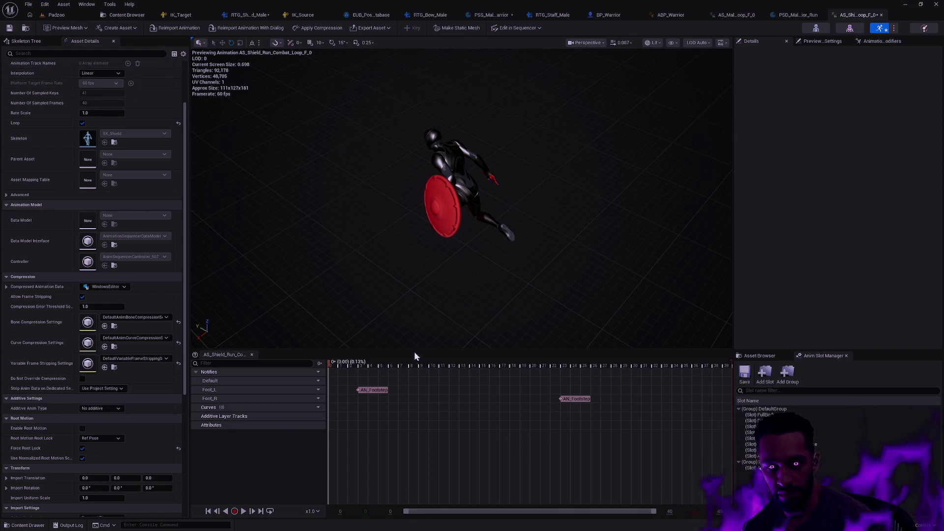
{"action": "left_click", "coordinate": [728, 366]}
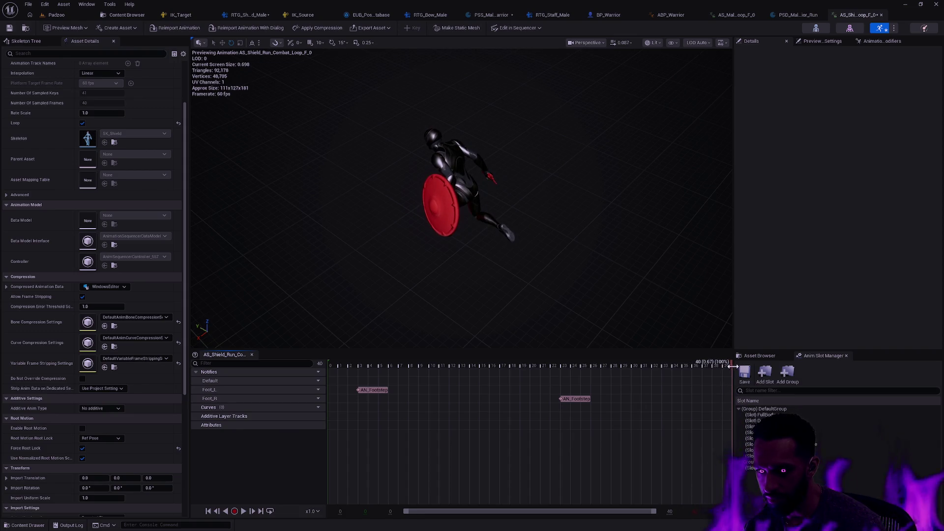
{"action": "right_click", "coordinate": [730, 365]}
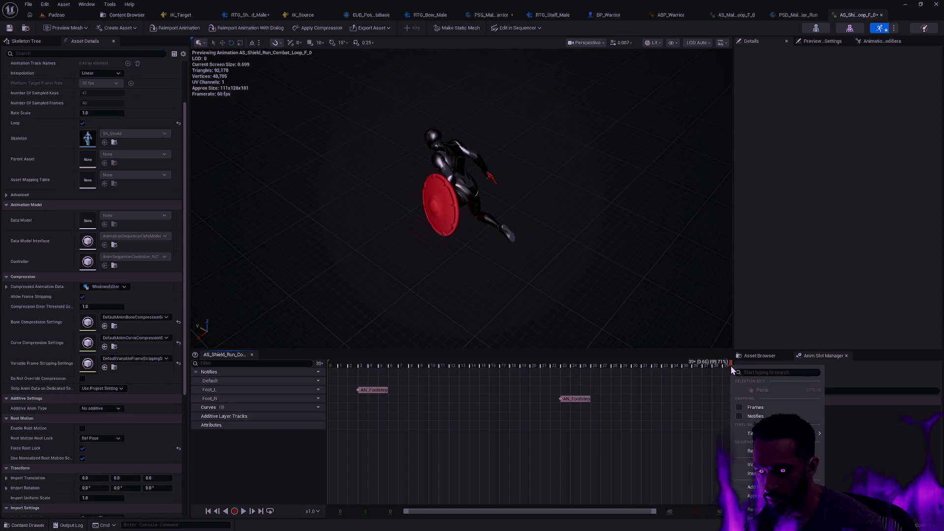
{"action": "left_click", "coordinate": [742, 408]}
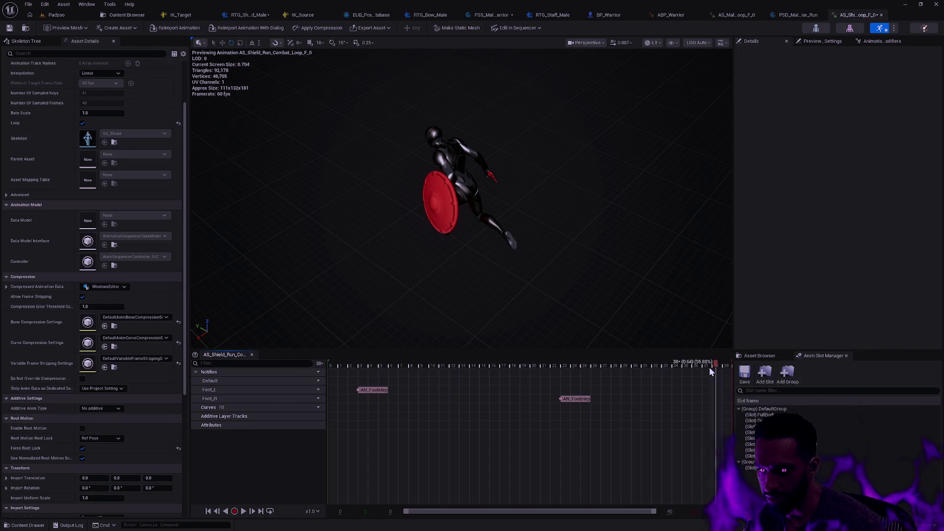
{"action": "left_click_drag", "start_coordinate": [698, 371], "coordinate": [737, 380]}
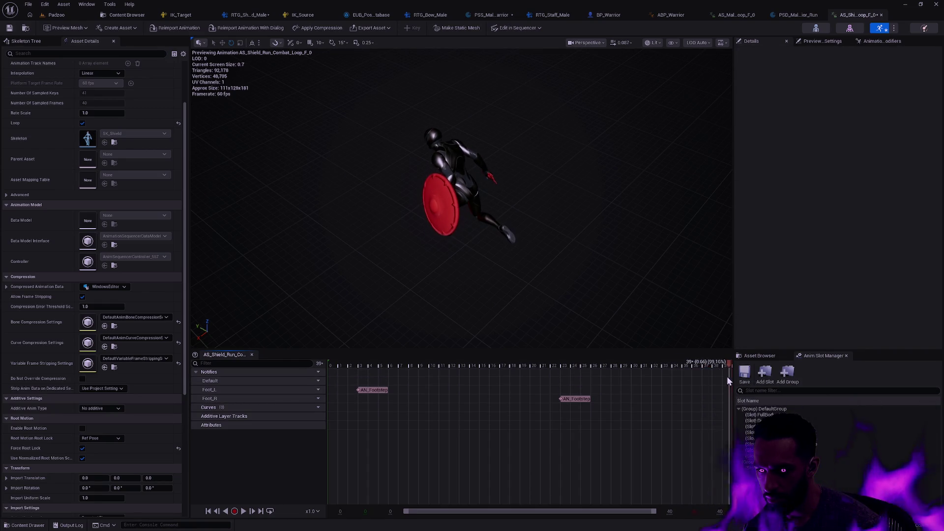
Toggle frame snapping back, review the timeline options at the loop's end, and open the Content Drawer
{"action": "right_click", "coordinate": [712, 365]}
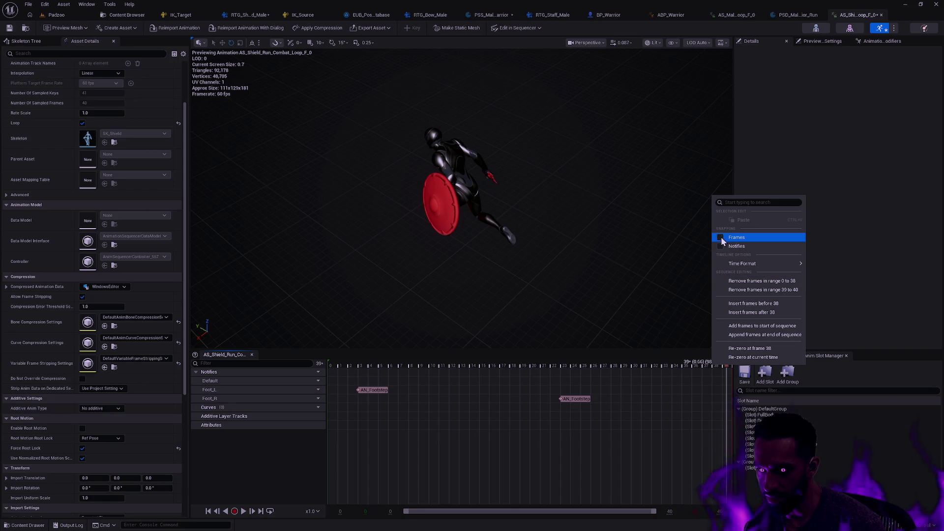
{"action": "left_click", "coordinate": [721, 369]}
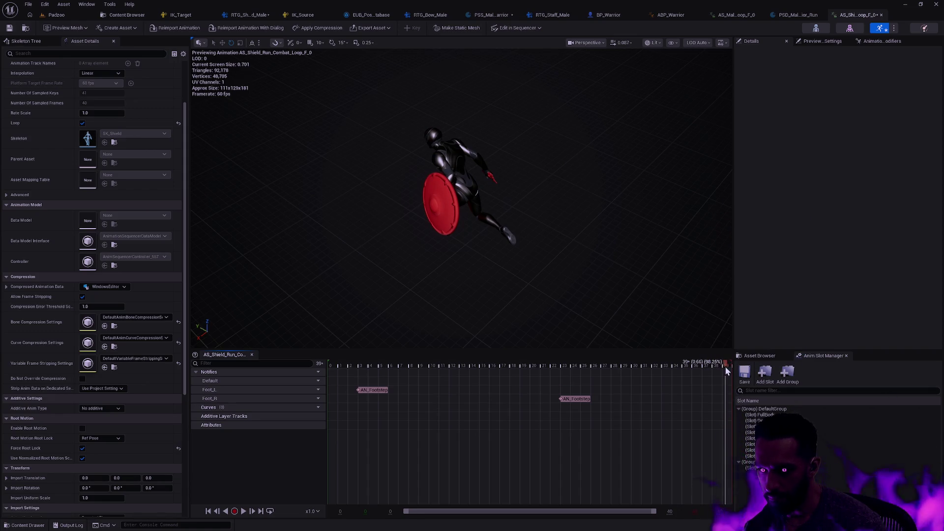
{"action": "right_click", "coordinate": [728, 367]}
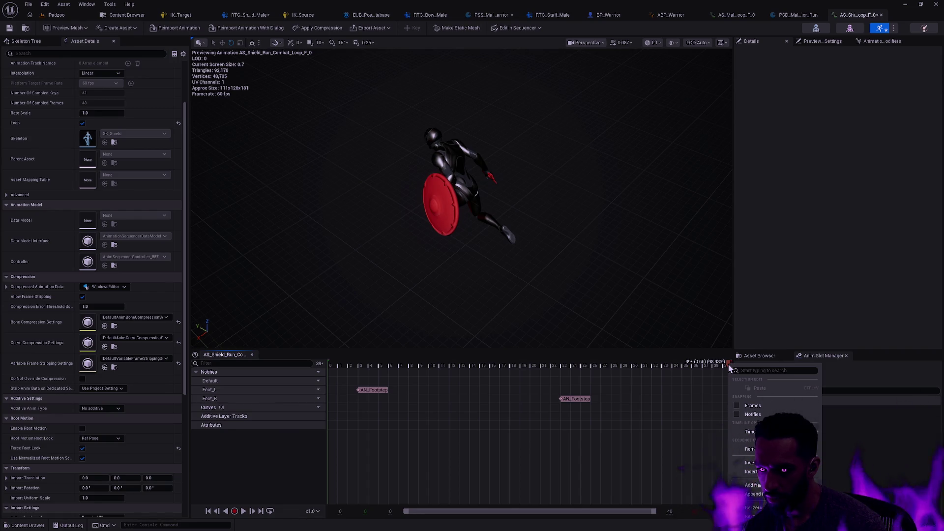
{"action": "left_click", "coordinate": [724, 363]}
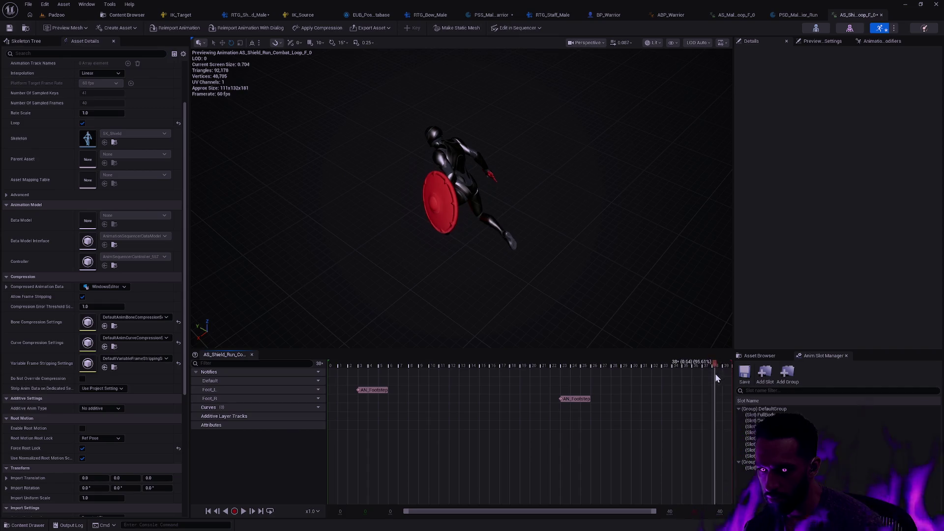
{"action": "right_click", "coordinate": [728, 364]}
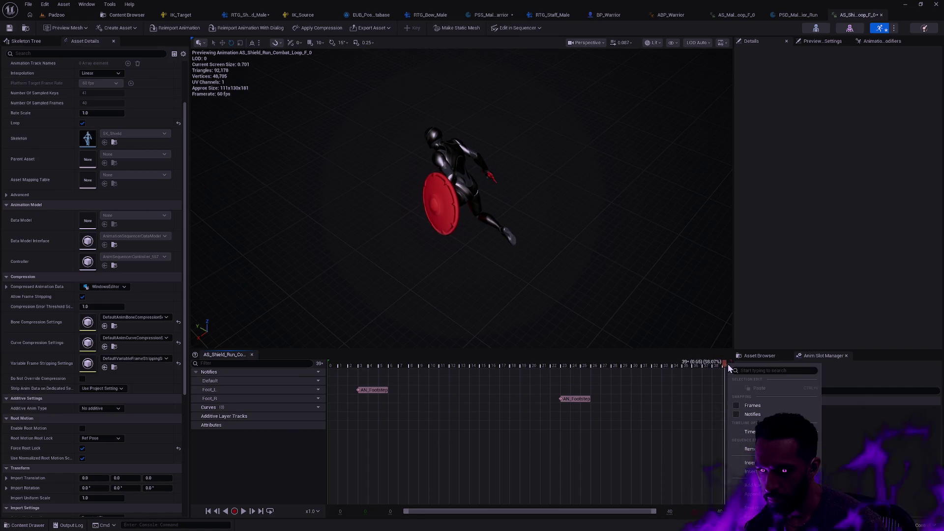
{"action": "left_click", "coordinate": [697, 411]}
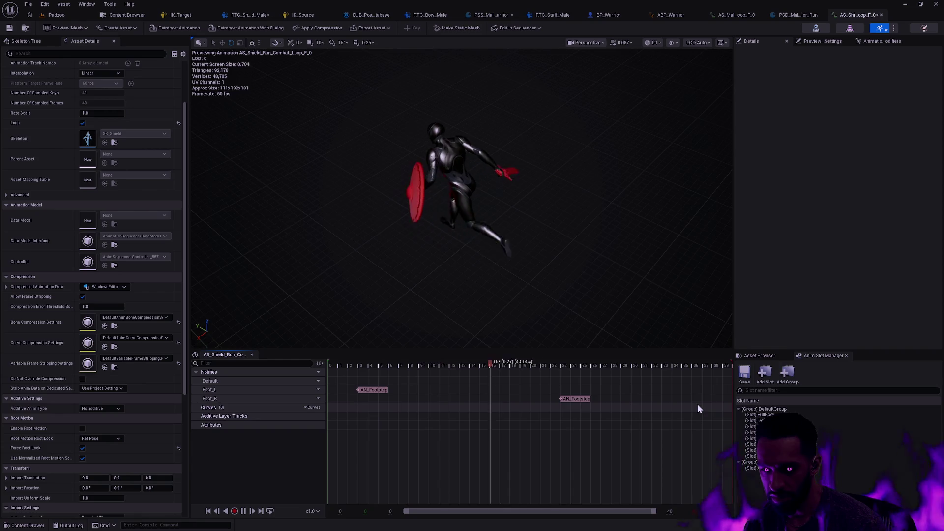
{"action": "right_click", "coordinate": [729, 364]}
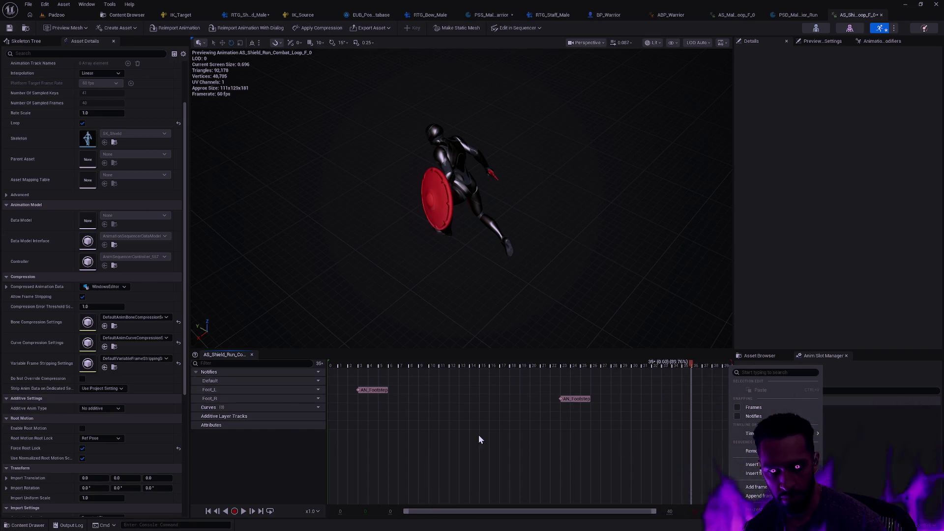
{"action": "left_click", "coordinate": [265, 458]}
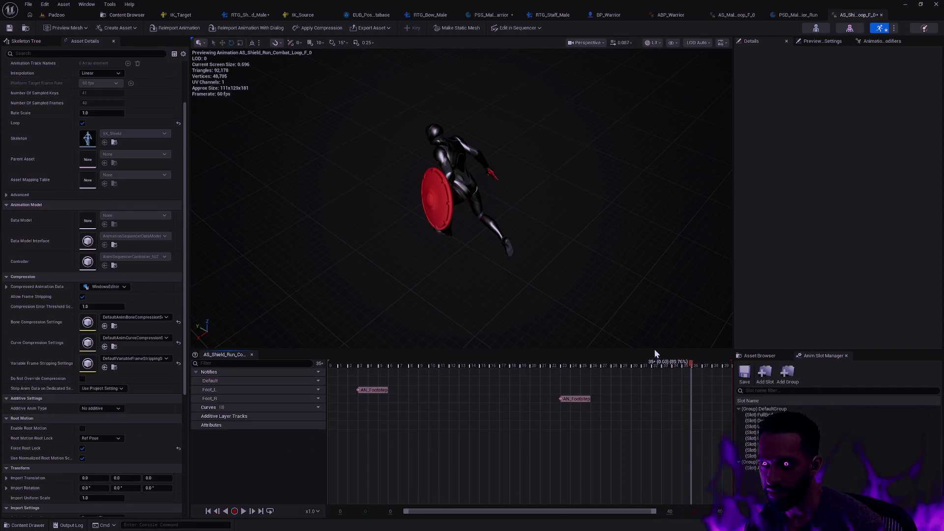
{"action": "key", "text": "ctrl+space"}
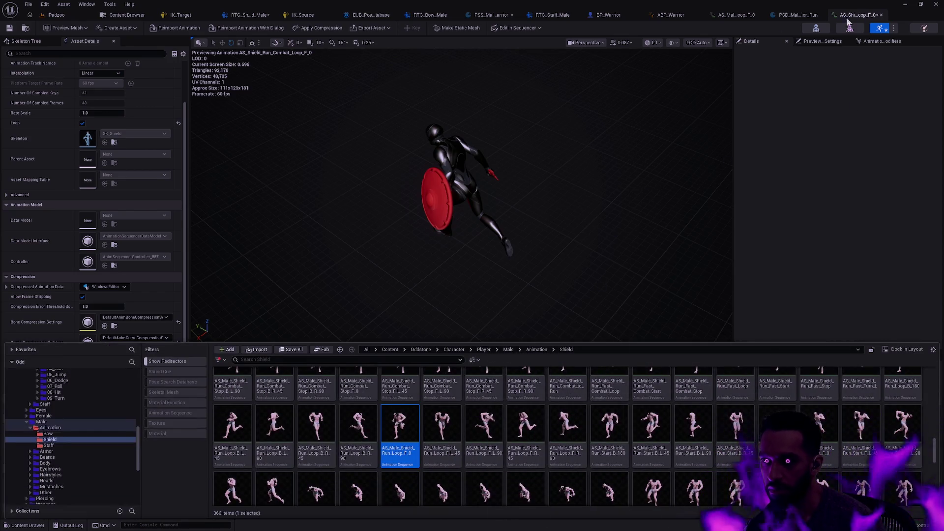
Close the shield run loop editor, reload AS_Shield_Run_Combat_Loop_F_0 via Asset Actions > Reload, and reopen it
{"action": "key", "text": "ctrl+space"}
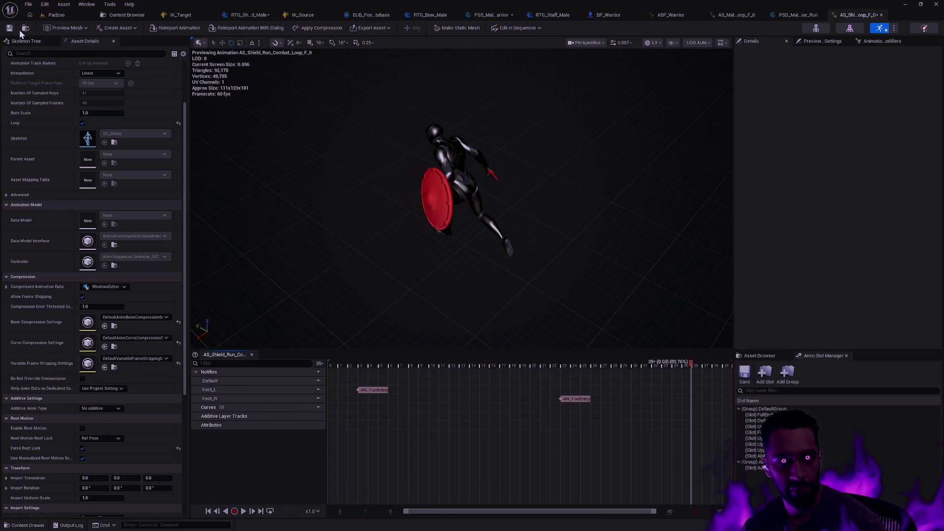
{"action": "key", "text": "ctrl+space"}
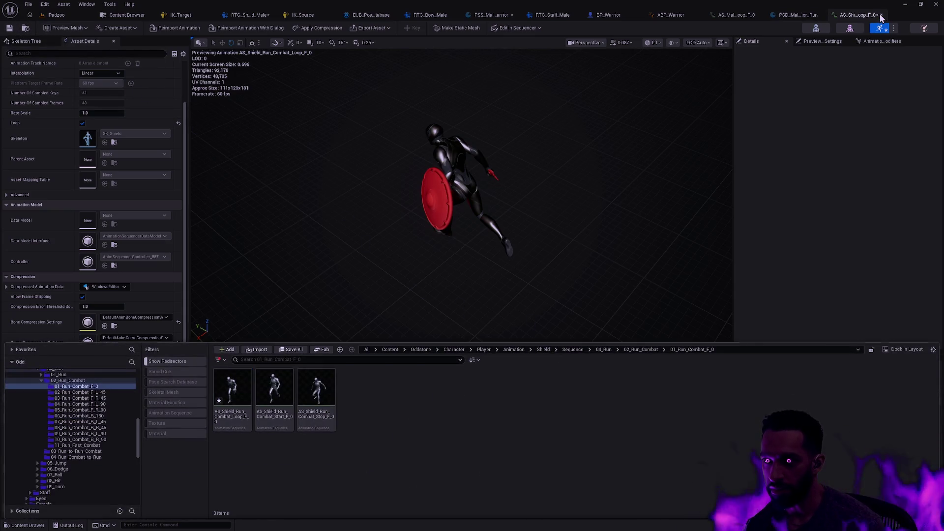
{"action": "left_click", "coordinate": [881, 15]}
{"action": "key", "text": "ctrl+space"}
{"action": "right_click", "coordinate": [235, 389]}
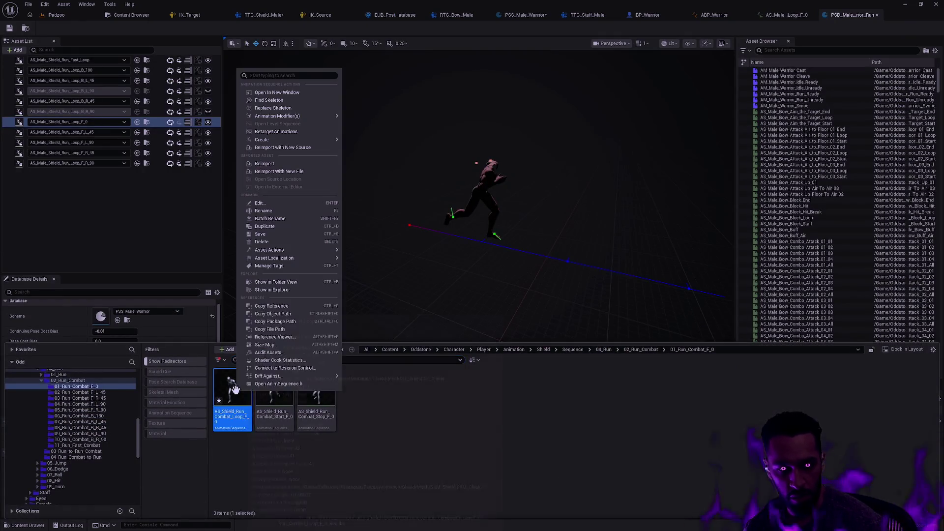
{"action": "mouse_move", "coordinate": [311, 254]}
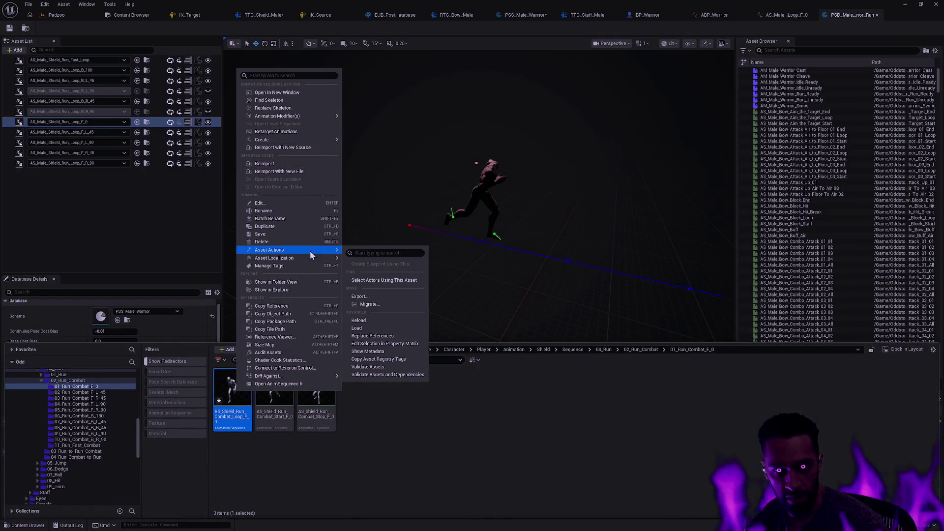
{"action": "left_click", "coordinate": [374, 321]}
{"action": "key", "text": "Return"}
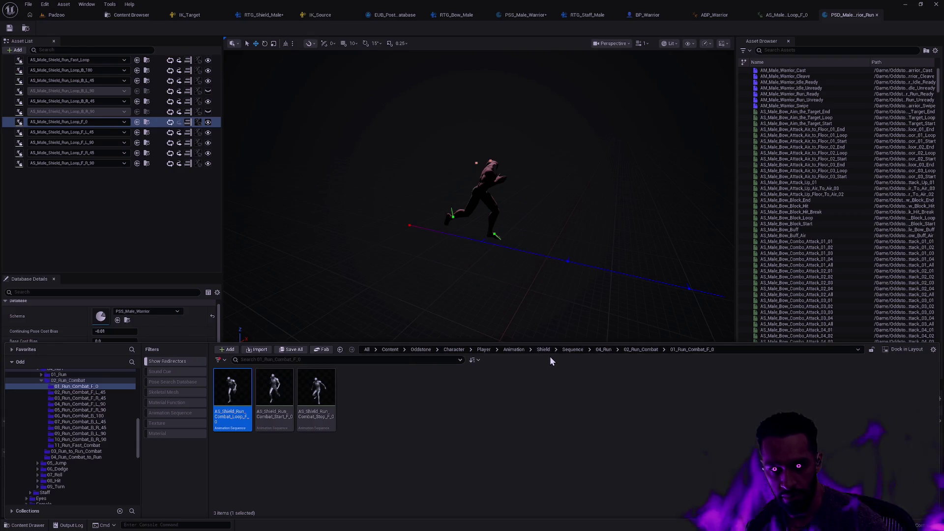
{"action": "left_click", "coordinate": [428, 420]}
{"action": "double_click", "coordinate": [245, 395]}
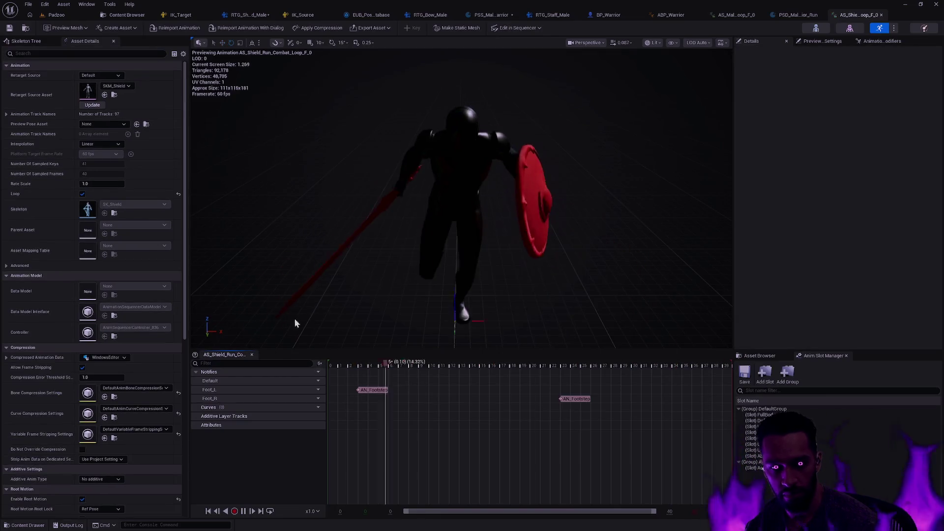
Turn off root motion on the reloaded loop and orbit the camera around the running warrior
{"action": "scroll", "coordinate": [116, 419], "scroll_direction": "down", "scroll_amount": 3}
{"action": "left_click", "coordinate": [82, 429]}
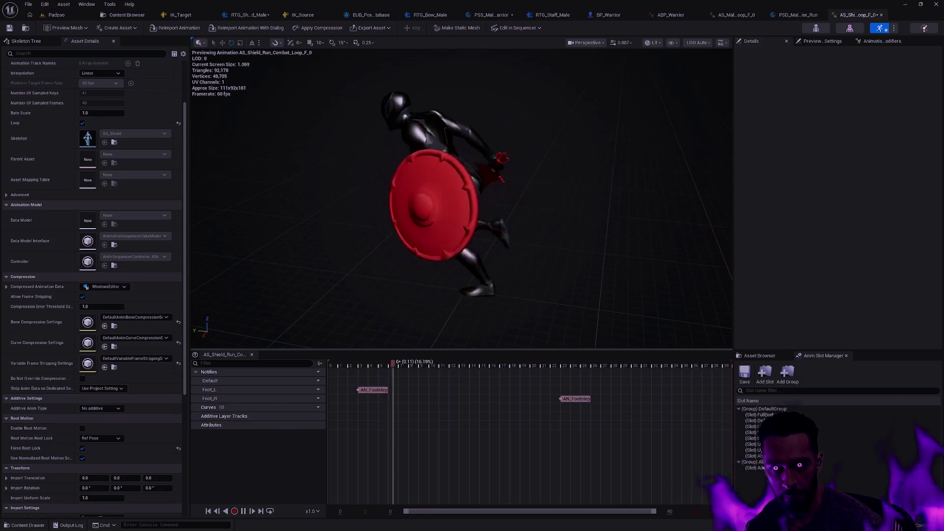
{"action": "mouse_move", "coordinate": [613, 278]}
{"action": "left_mouse_down"}
{"action": "mouse_move", "coordinate": [590, 265]}
{"action": "mouse_move", "coordinate": [556, 280]}
{"action": "left_mouse_up"}
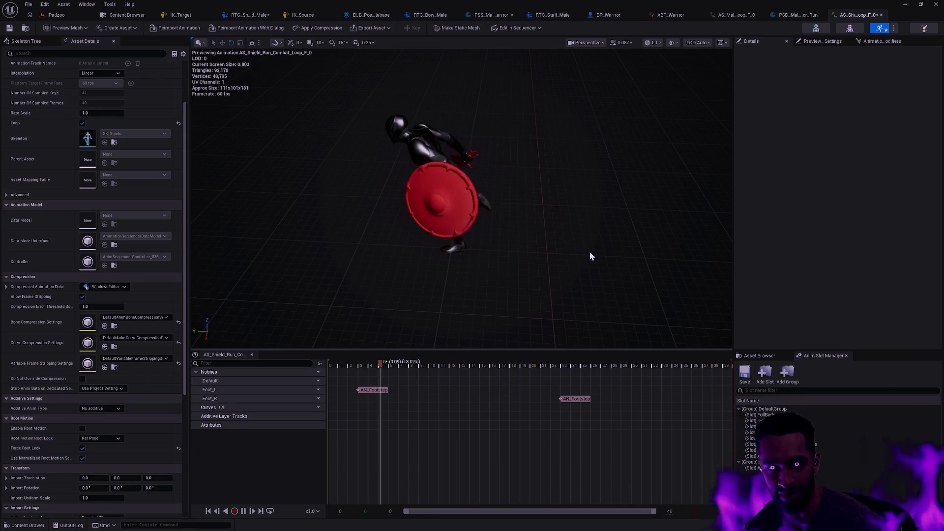
{"action": "mouse_move", "coordinate": [592, 260]}
{"action": "left_mouse_down"}
{"action": "mouse_move", "coordinate": [561, 257]}
{"action": "mouse_move", "coordinate": [592, 256]}
{"action": "left_mouse_up"}
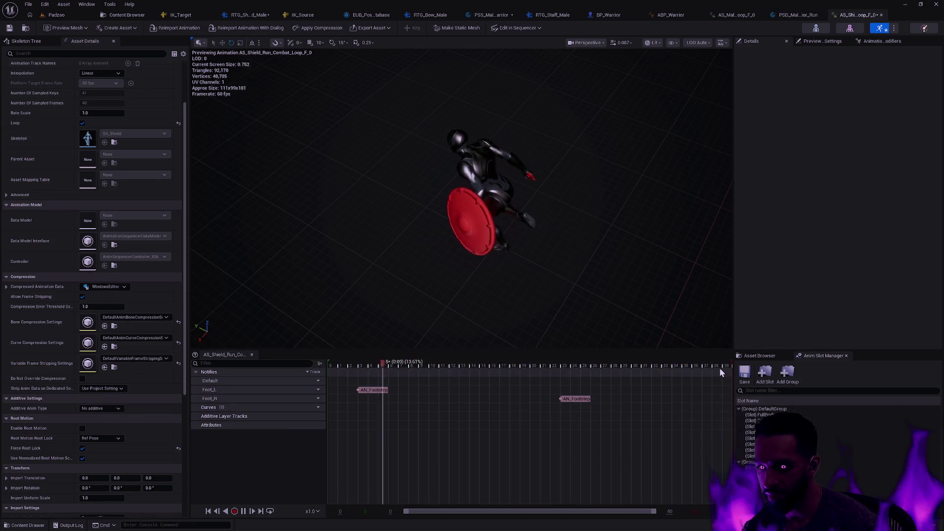
Play and pause the loop between frames 35 and 23, then show the 01_Run_Combat_F_0 folder
{"action": "left_click", "coordinate": [691, 365]}
{"action": "key", "text": "space"}
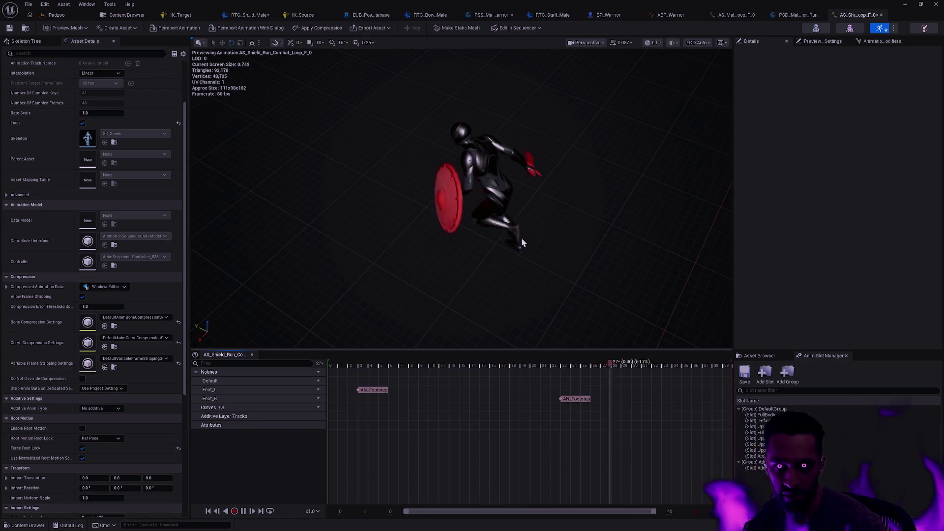
{"action": "key", "text": "space"}
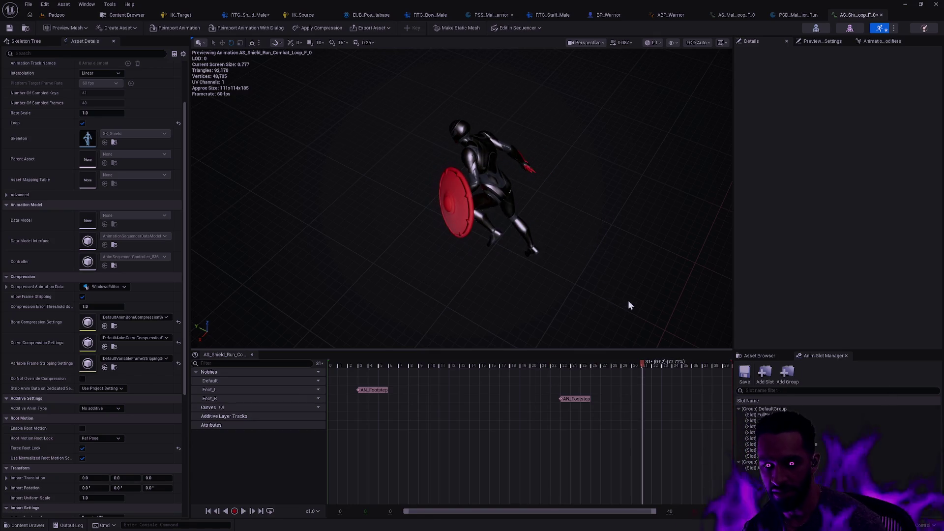
{"action": "mouse_move", "coordinate": [645, 367]}
{"action": "left_mouse_down"}
{"action": "mouse_move", "coordinate": [530, 364]}
{"action": "mouse_move", "coordinate": [733, 349]}
{"action": "left_mouse_up"}
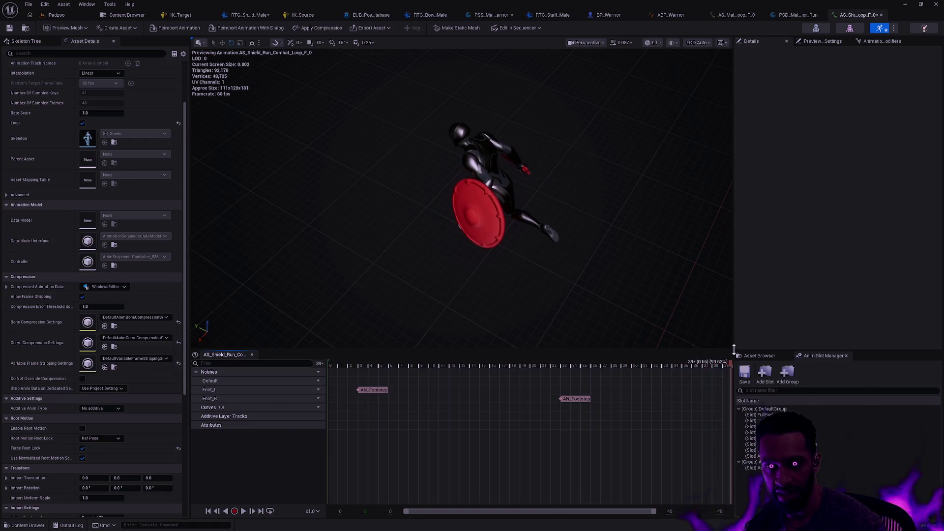
{"action": "key", "text": "space"}
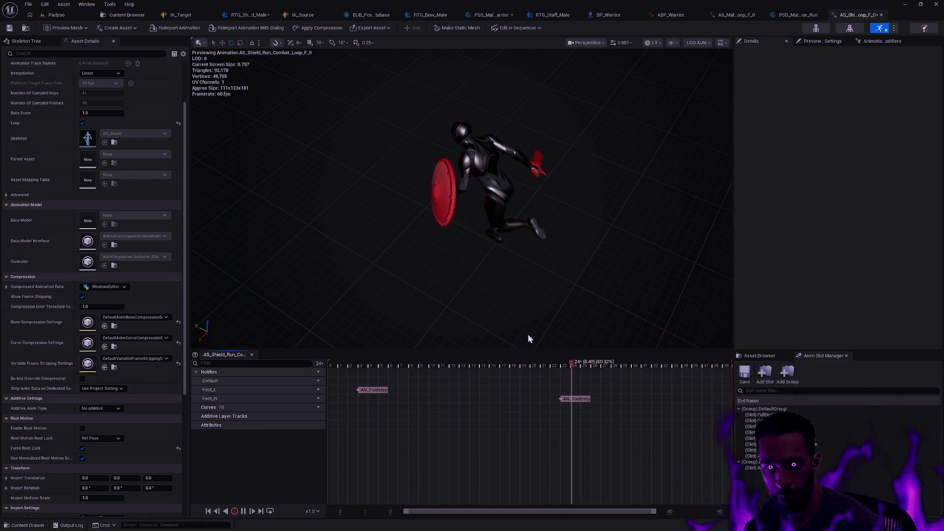
{"action": "key", "text": "space"}
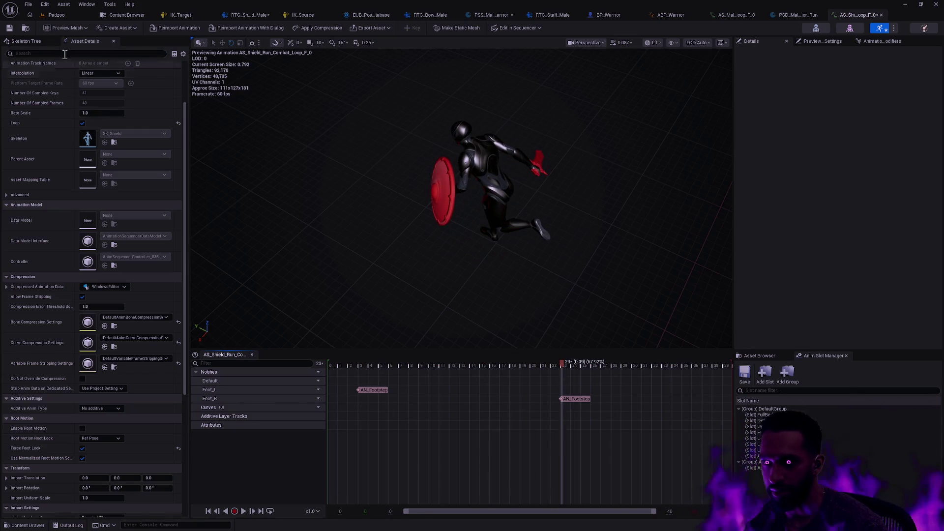
{"action": "left_click", "coordinate": [25, 28]}
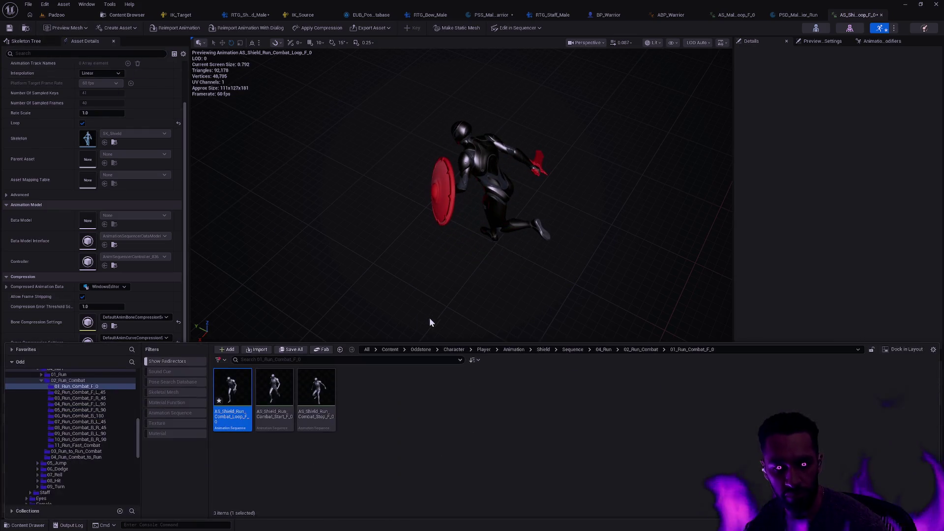
Close the combat loop editor and reload AS_Shield_Run_Combat_Loop_F_0 from disk, confirming the prompt
{"action": "right_click", "coordinate": [231, 391]}
{"action": "left_click", "coordinate": [881, 14]}
{"action": "left_click", "coordinate": [882, 15]}
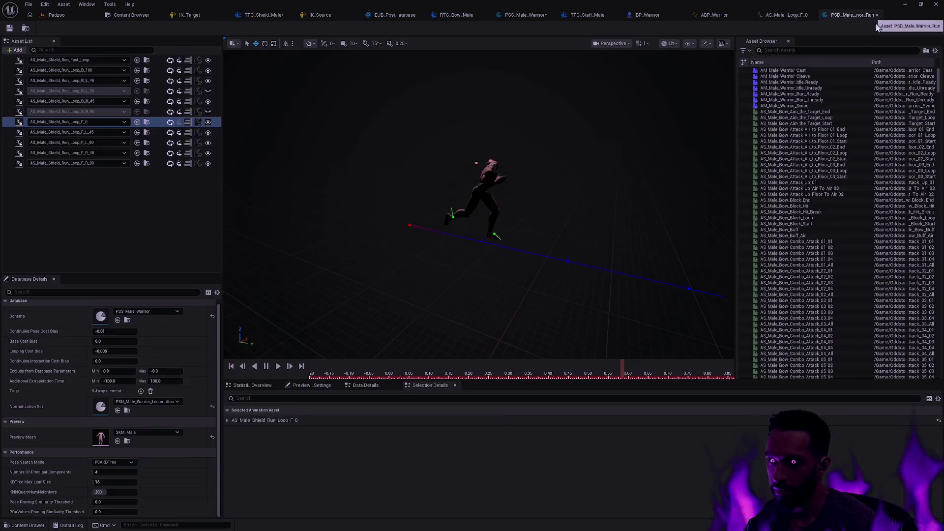
{"action": "key", "text": "ctrl+space"}
{"action": "right_click", "coordinate": [235, 389]}
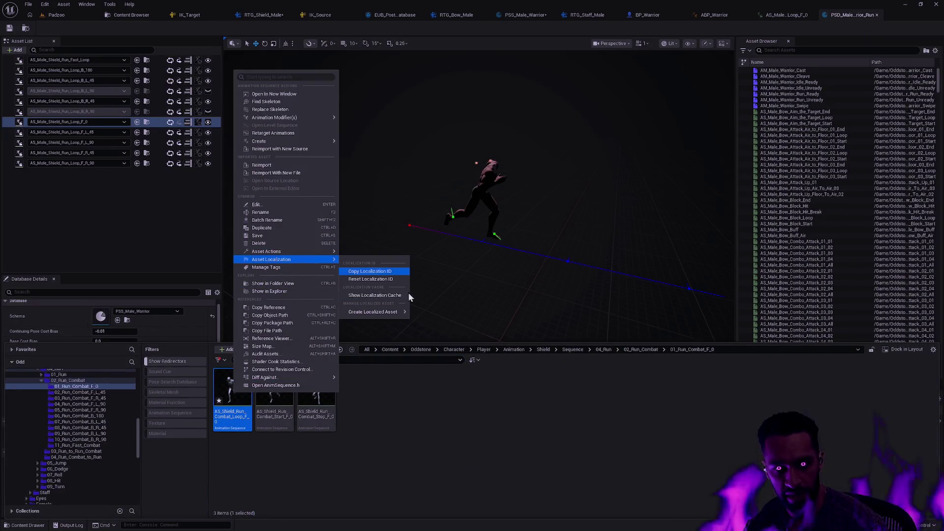
{"action": "mouse_move", "coordinate": [312, 251]}
{"action": "left_click", "coordinate": [385, 305]}
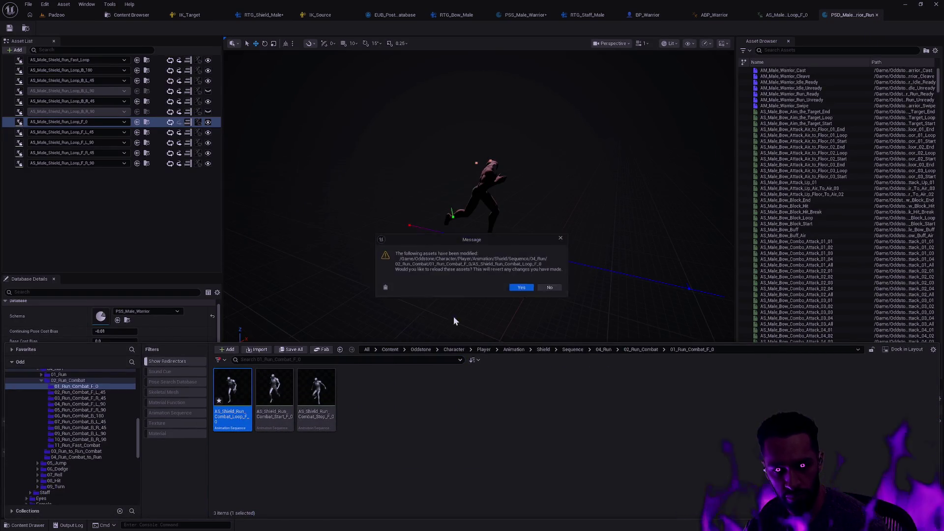
{"action": "left_click", "coordinate": [521, 290]}
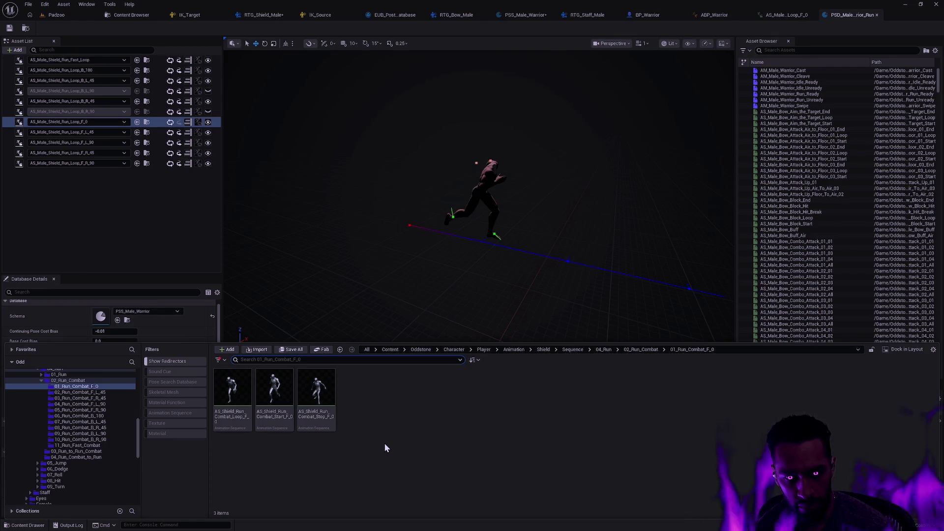
Search the Shield Sequence folder and open AS_Shield_Run_Loop_F_0
{"action": "left_click", "coordinate": [232, 391]}
{"action": "key", "text": "F2"}
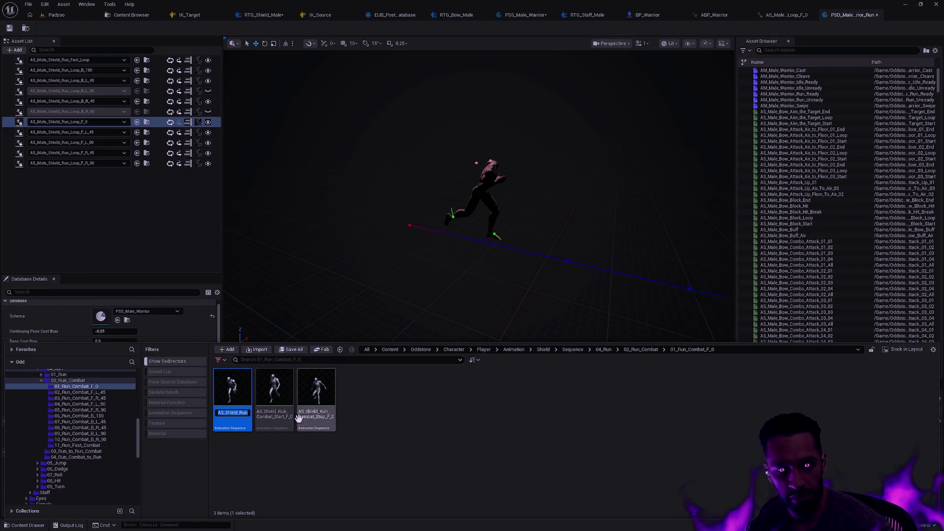
{"action": "scroll", "coordinate": [78, 399], "scroll_direction": "up", "scroll_amount": 2}
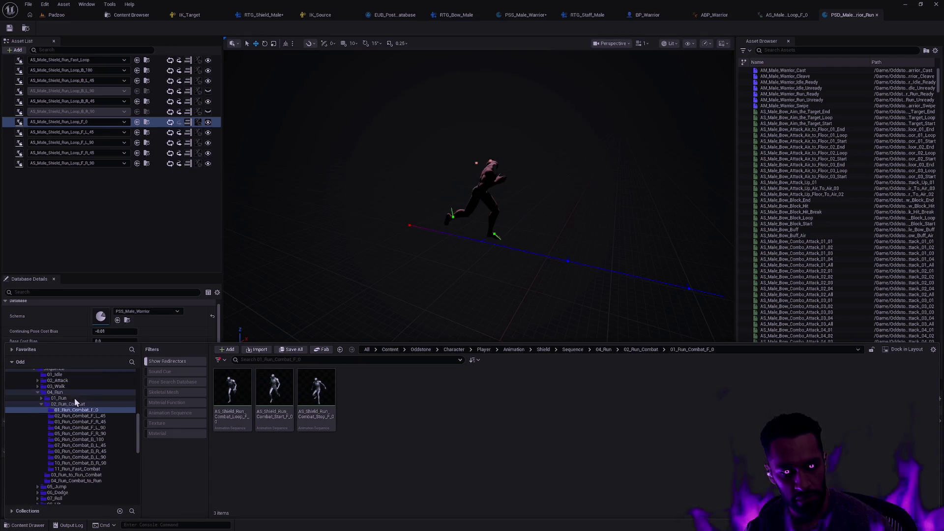
{"action": "scroll", "coordinate": [60, 393], "scroll_direction": "up", "scroll_amount": 2}
{"action": "left_click", "coordinate": [58, 392]}
{"action": "left_click", "coordinate": [260, 360]}
{"action": "type", "text": "AS_Shield_Run_Loop_F_0"}
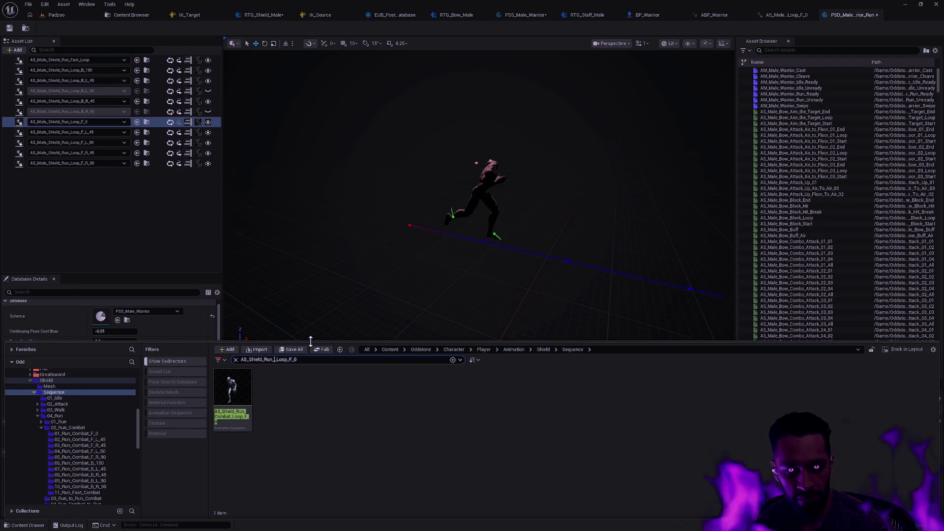
{"action": "left_click", "coordinate": [241, 396]}
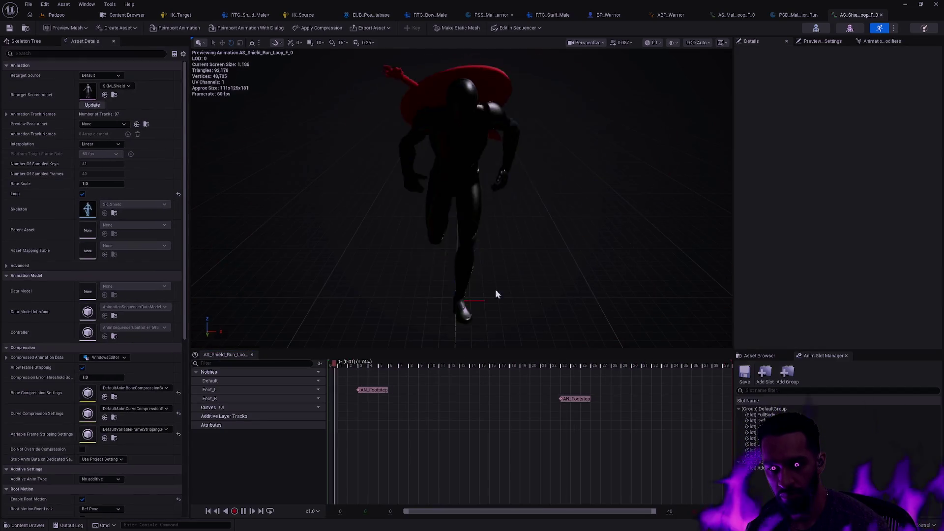
Disable root motion on AS_Shield_Run_Loop_F_0 and preview the run from frame 20
{"action": "left_click", "coordinate": [83, 499]}
{"action": "left_click_drag", "start_coordinate": [541, 242], "coordinate": [576, 230]}
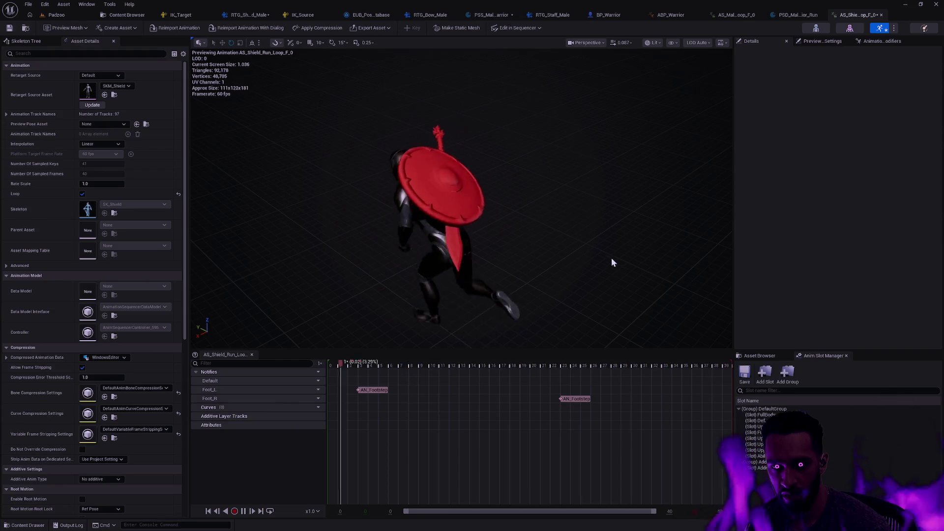
{"action": "left_click", "coordinate": [538, 363]}
{"action": "key", "text": "space"}
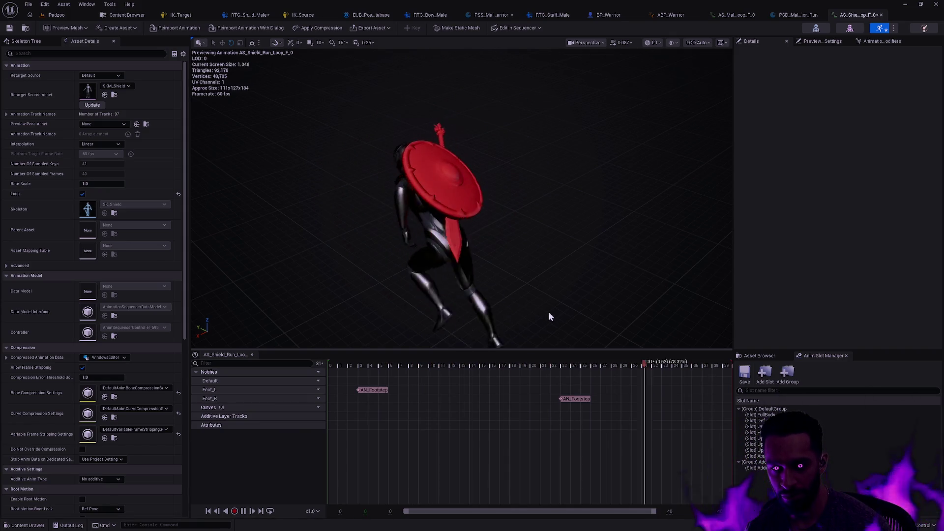
{"action": "key", "text": "space"}
Remove the final frame 40 and play the trimmed 39-frame loop
{"action": "mouse_move", "coordinate": [433, 373]}
{"action": "left_mouse_down"}
{"action": "mouse_move", "coordinate": [391, 365]}
{"action": "mouse_move", "coordinate": [728, 365]}
{"action": "left_mouse_up"}
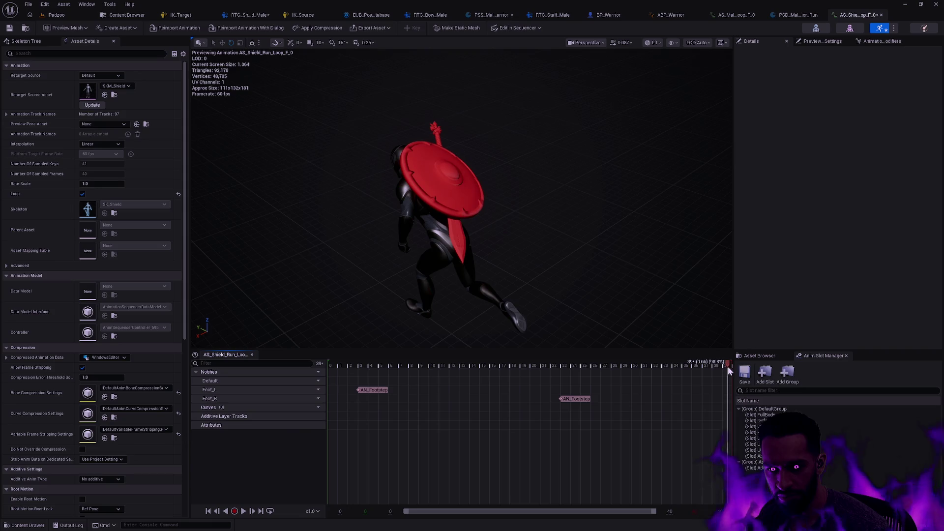
{"action": "right_click", "coordinate": [728, 367]}
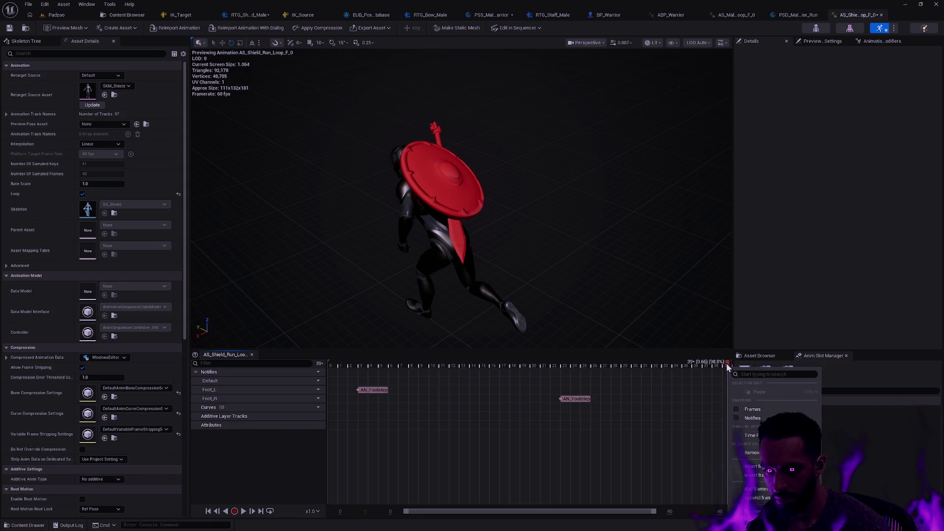
{"action": "key", "text": "Escape"}
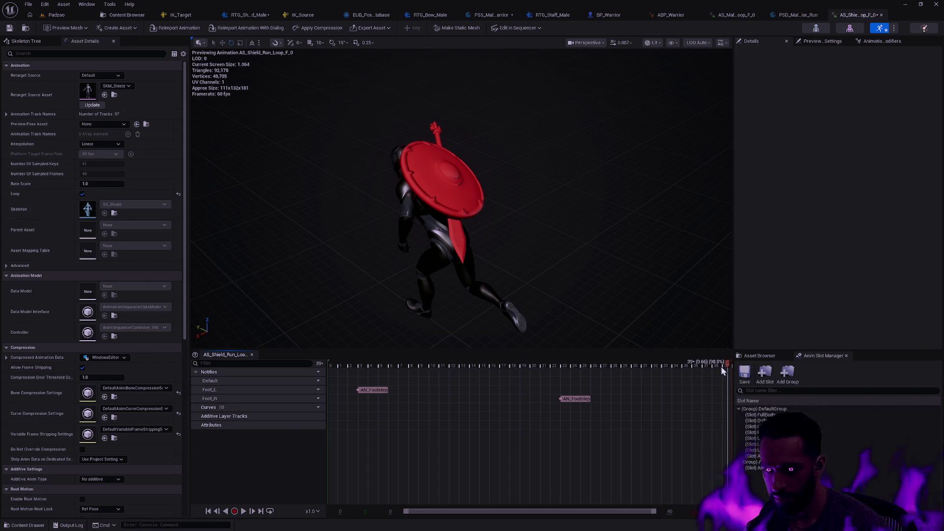
{"action": "left_click_drag", "start_coordinate": [716, 371], "coordinate": [721, 366]}
{"action": "right_click", "coordinate": [722, 366]}
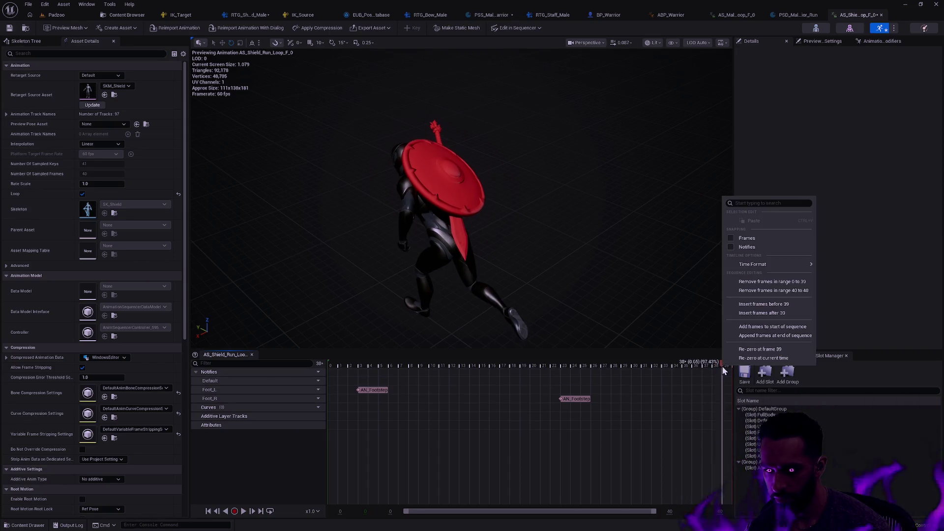
{"action": "left_click", "coordinate": [768, 291]}
{"action": "key", "text": "space"}
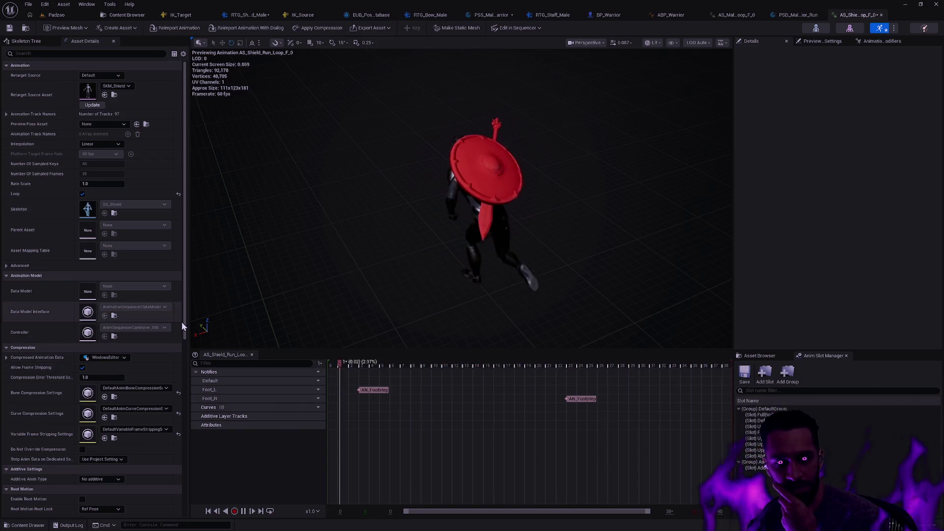
{"action": "scroll", "coordinate": [181, 321], "scroll_direction": "down", "scroll_amount": 5}
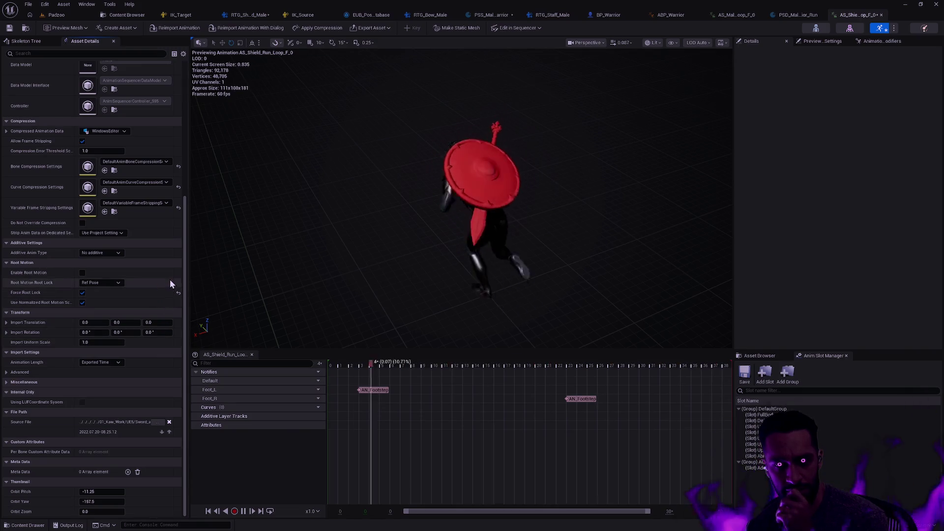
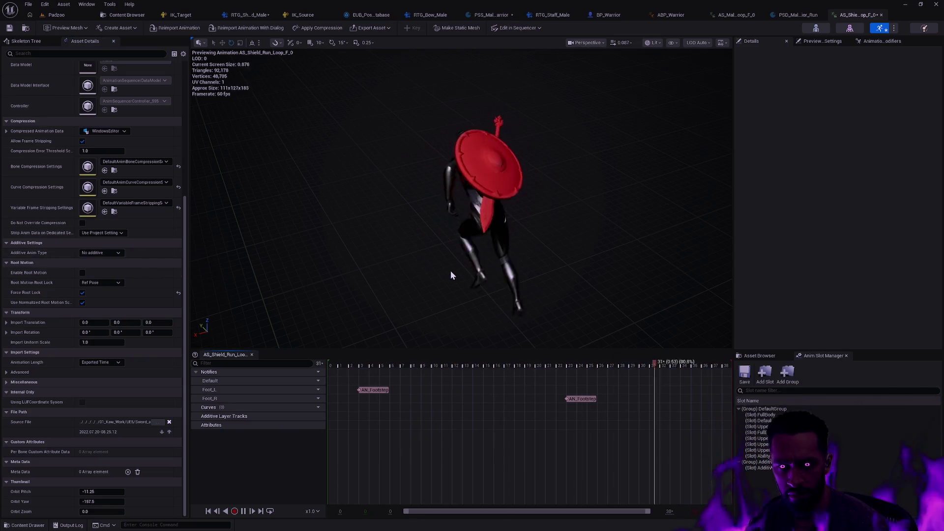
Enable root motion on AS_Shield_Run_Loop_F_0, save it, and close its animation editor
{"action": "left_click", "coordinate": [83, 273]}
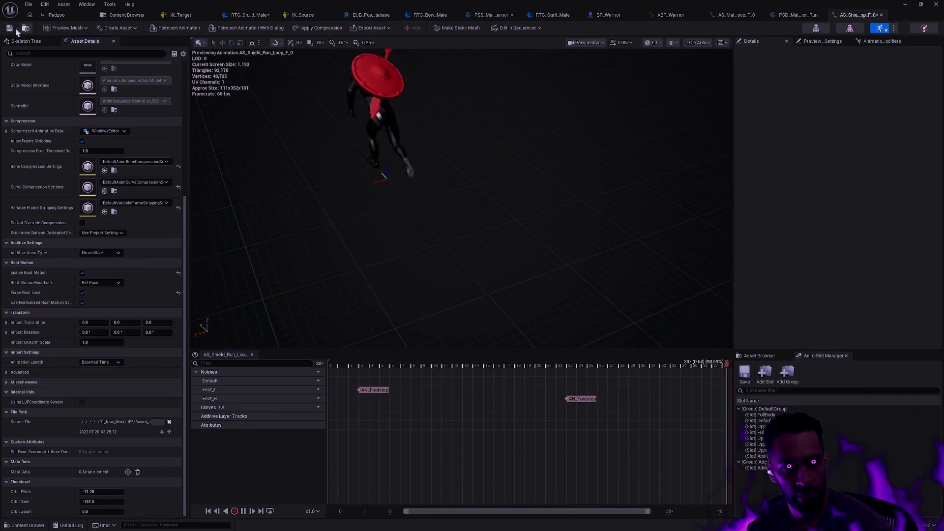
{"action": "key", "text": "ctrl+s"}
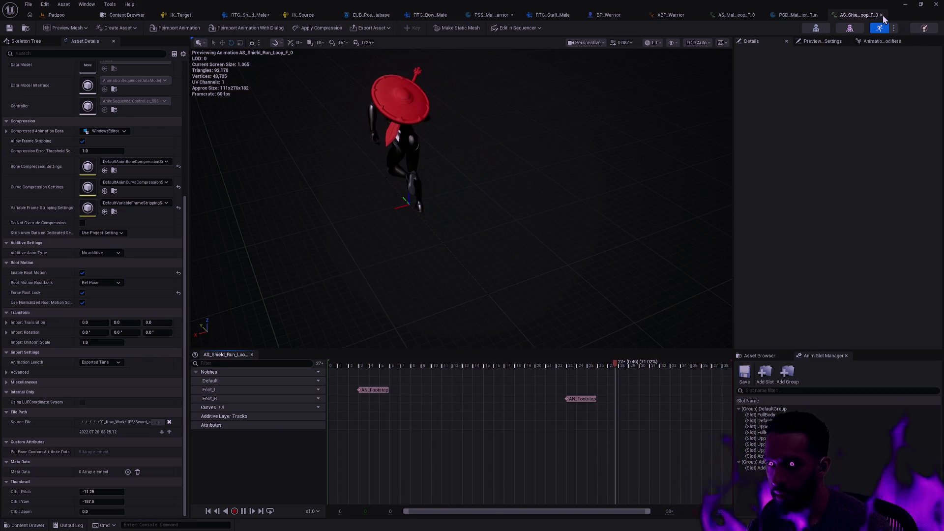
{"action": "left_click", "coordinate": [882, 15]}
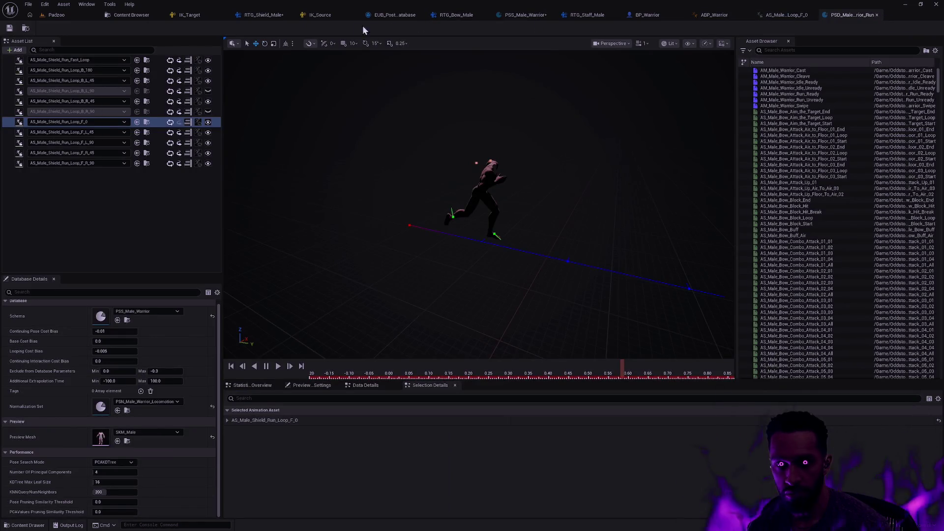
{"action": "left_click", "coordinate": [266, 15]}
In RTG_Shield_Male, filter to AS_Shield_Run_Loop_F_0, select it, enable Ignore Root Lock, and start export
{"action": "mouse_move", "coordinate": [550, 279]}
{"action": "left_mouse_down"}
{"action": "mouse_move", "coordinate": [491, 265]}
{"action": "mouse_move", "coordinate": [568, 288]}
{"action": "left_mouse_up"}
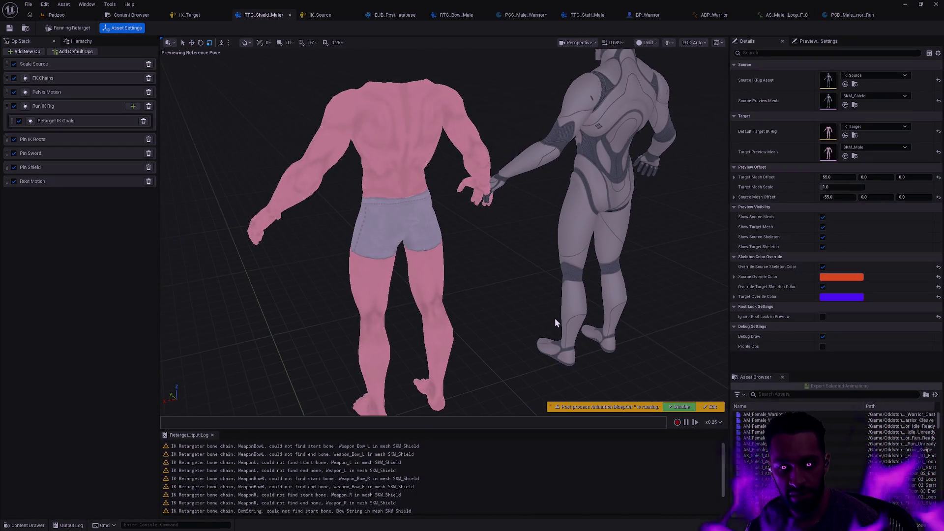
{"action": "left_click", "coordinate": [789, 394]}
{"action": "type", "text": "AS_Shield_Run_Combat_Loop_F_0"}
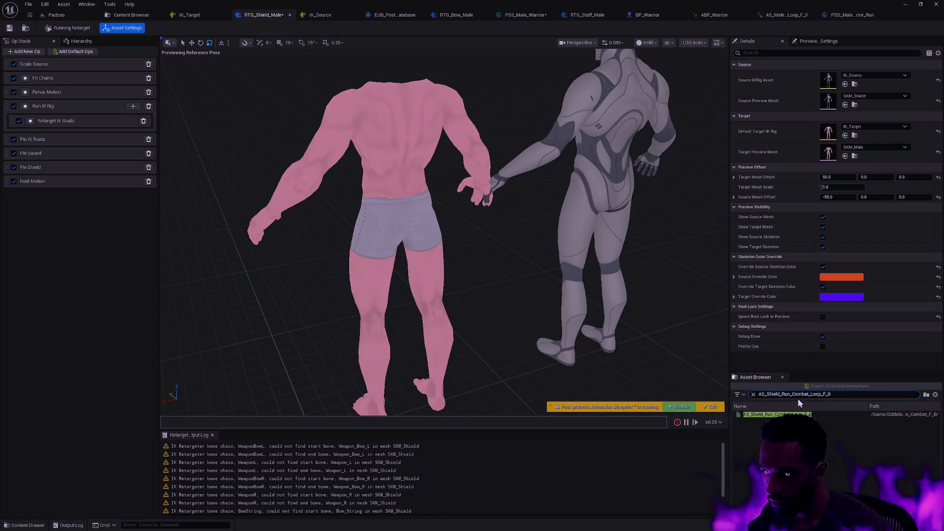
{"action": "key", "text": "BackSpace"}
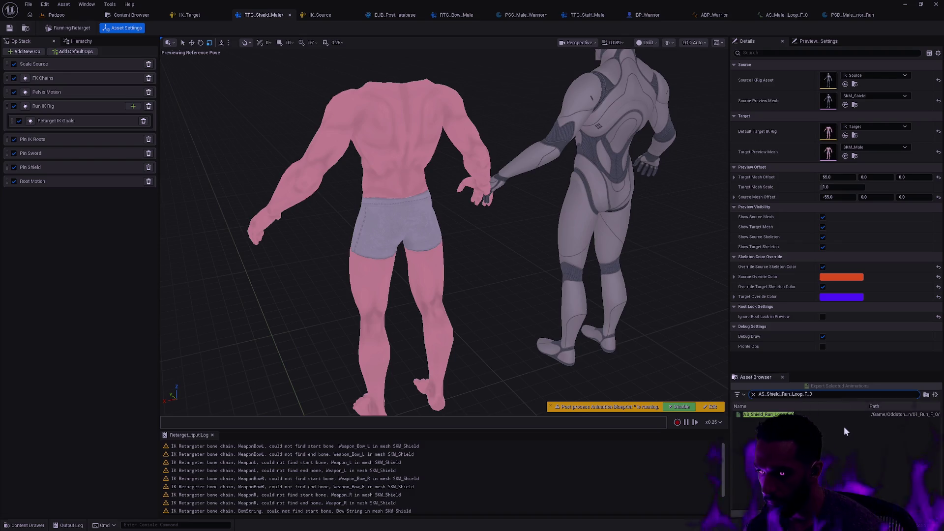
{"action": "left_click", "coordinate": [773, 414]}
{"action": "left_click", "coordinate": [842, 386]}
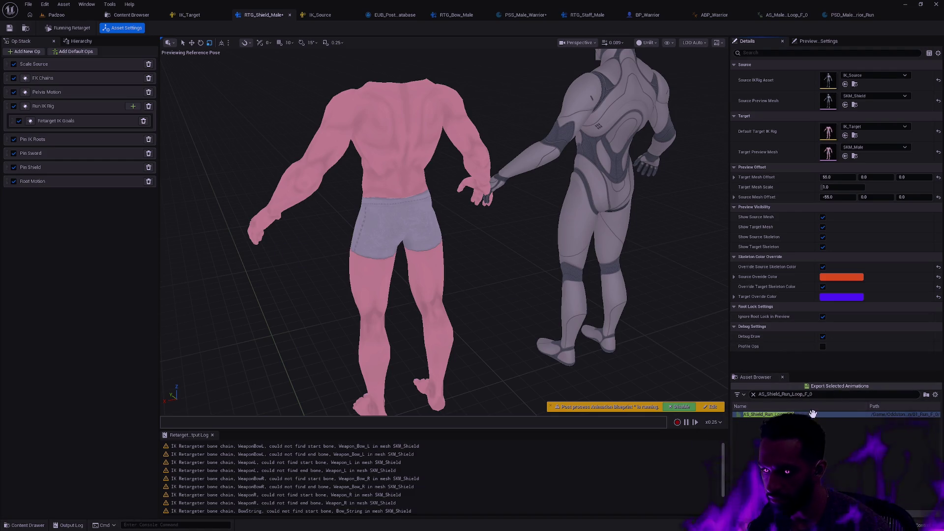
{"action": "left_click", "coordinate": [828, 387]}
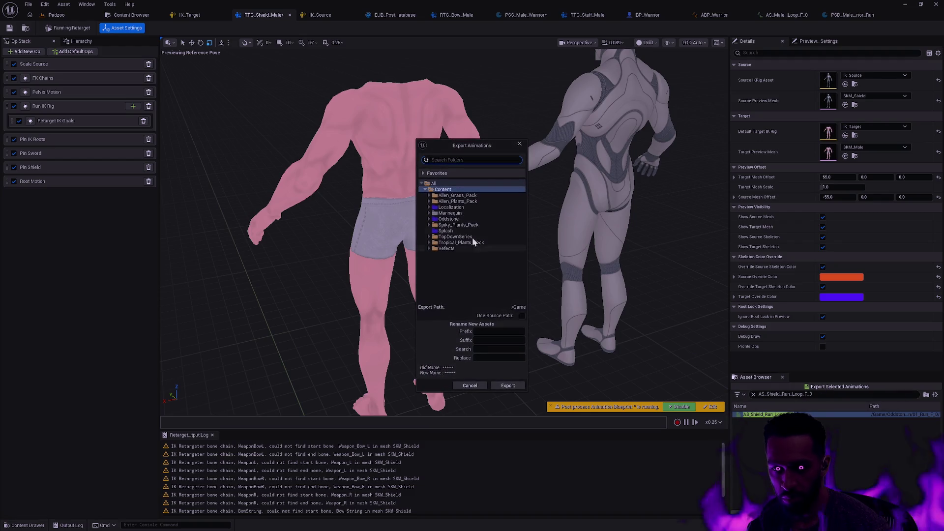
Export the retargeted run loop to Oddstone/Character/Player/Male/Animation/Shield, renaming the AS_ prefix to AS_M
{"action": "left_click", "coordinate": [429, 220]}
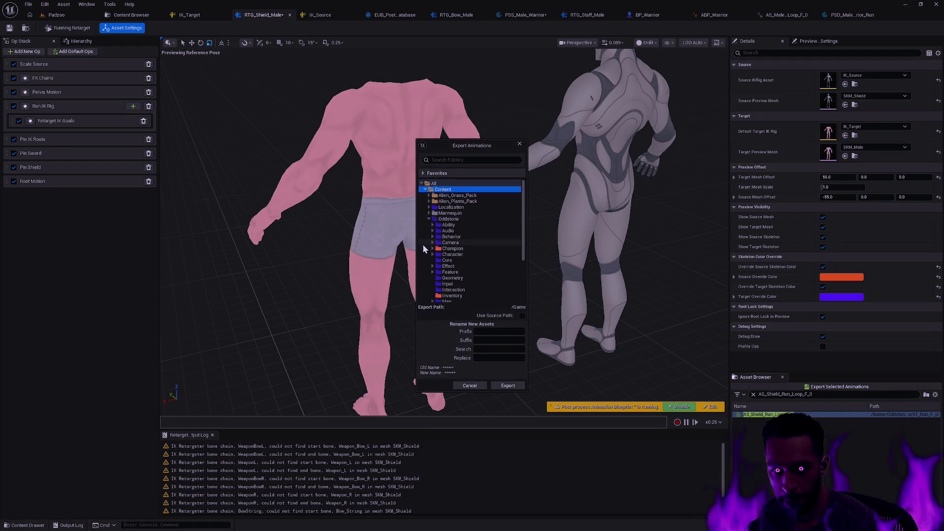
{"action": "left_click", "coordinate": [433, 255]}
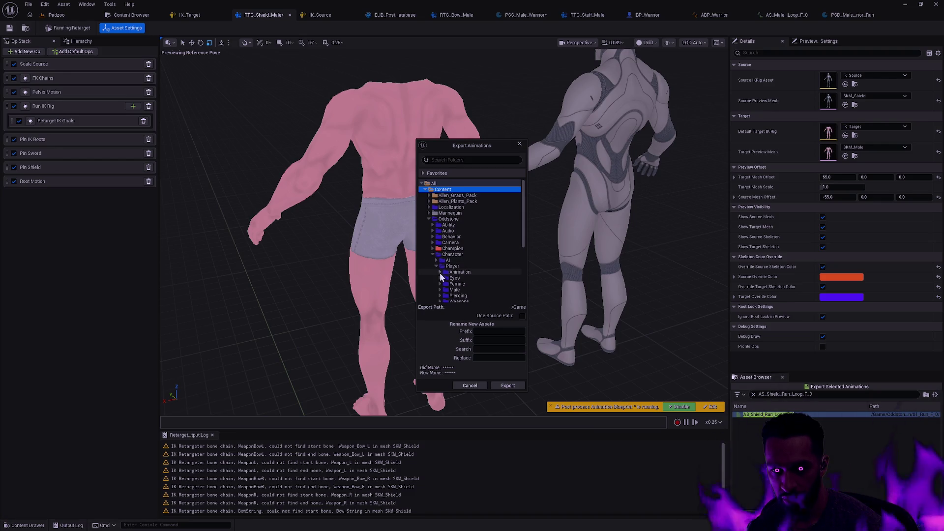
{"action": "scroll", "coordinate": [467, 281], "scroll_direction": "down", "scroll_amount": 2}
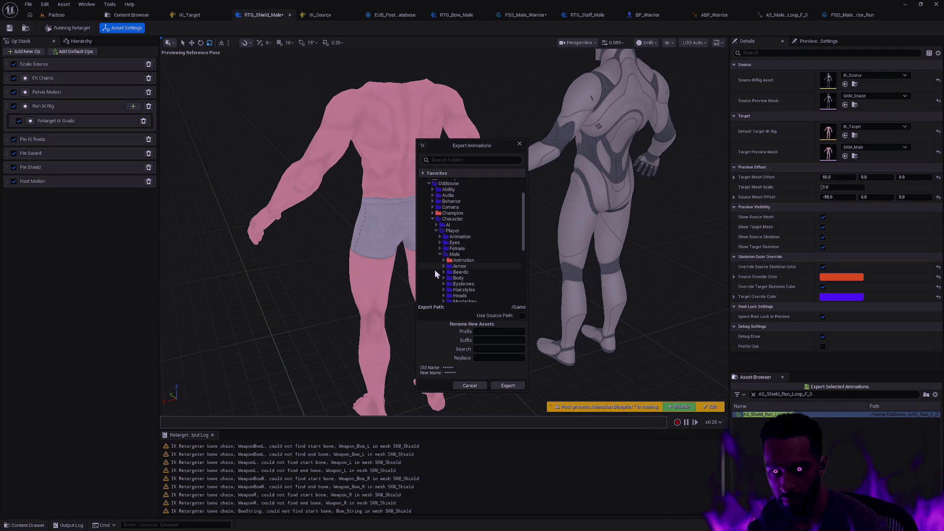
{"action": "left_click", "coordinate": [445, 260]}
{"action": "left_click", "coordinate": [475, 272]}
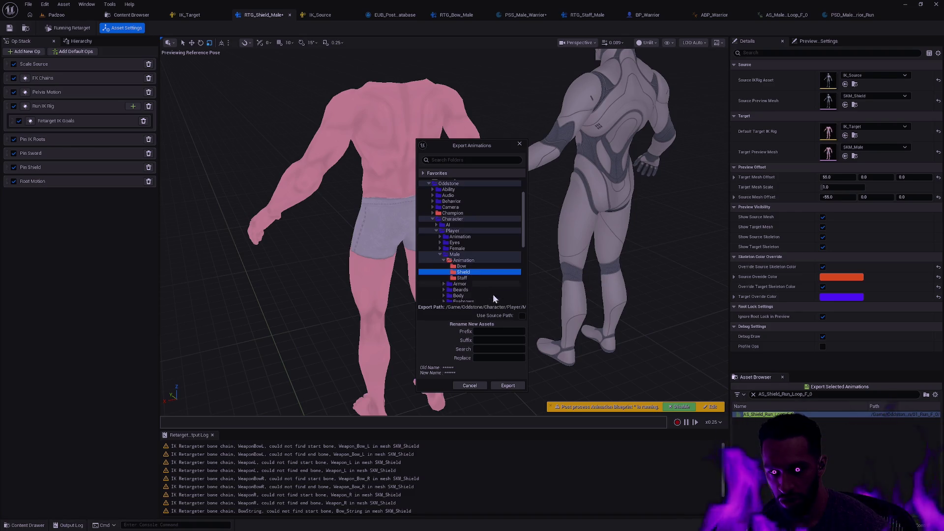
{"action": "left_click", "coordinate": [493, 349]}
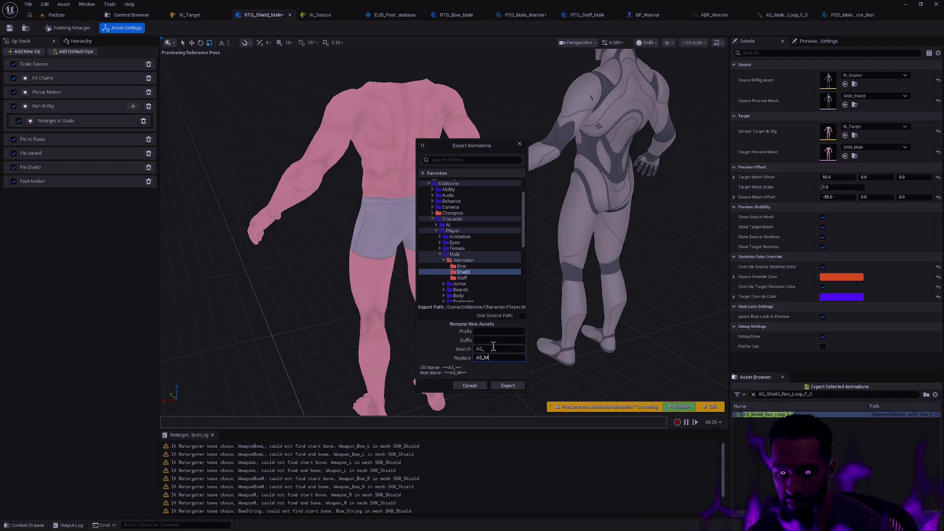
{"action": "left_click", "coordinate": [506, 385]}
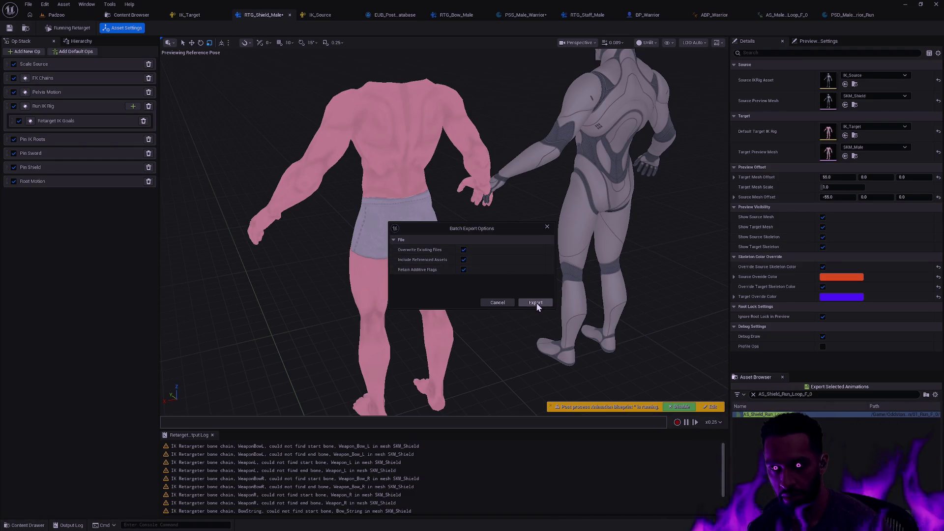
{"action": "left_click", "coordinate": [536, 302]}
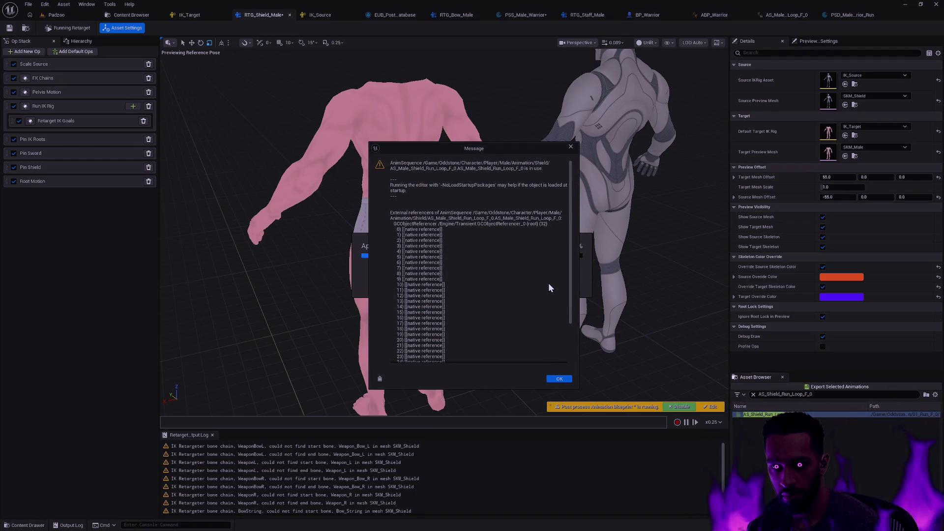
Dismiss the asset-in-use message and resume Rider's debugger past the ObjectTools.cpp ensure break
{"action": "left_click", "coordinate": [561, 379]}
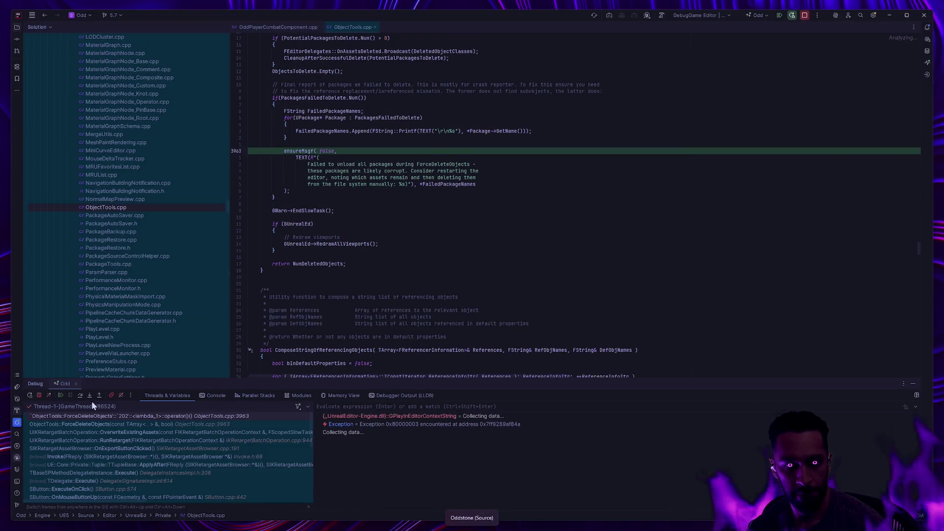
{"action": "left_click", "coordinate": [61, 395]}
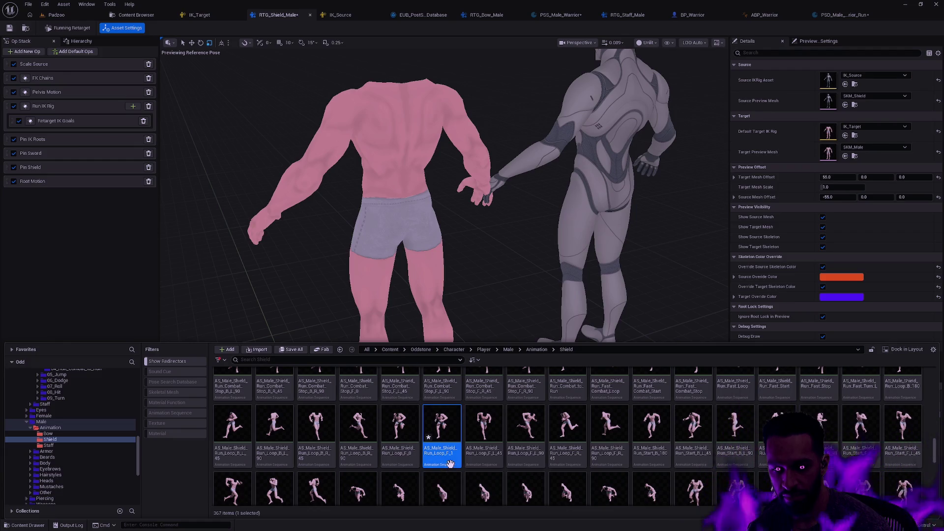
Close the content drawer and the PSS_Male_Warrior and ABP_Warrior editors, returning to PSD_Male_Warrior_Run
{"action": "mouse_move", "coordinate": [451, 462]}
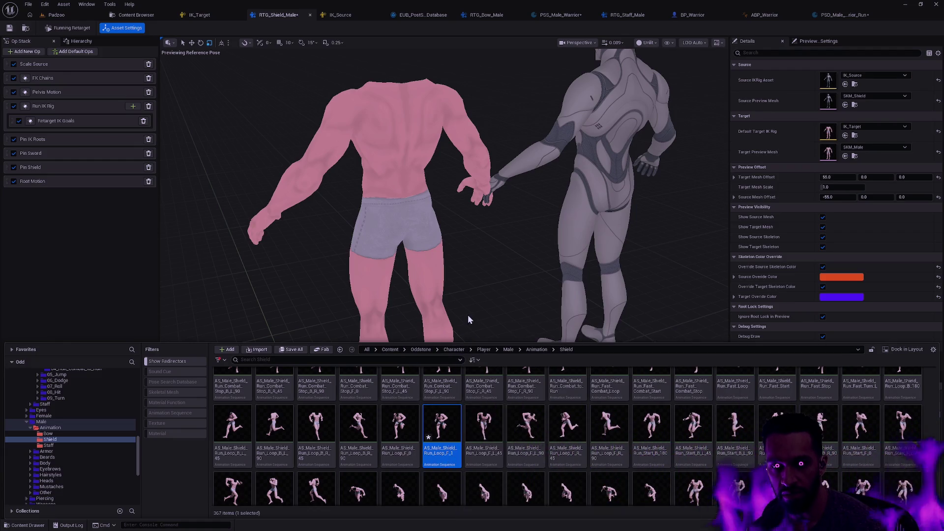
{"action": "left_click", "coordinate": [433, 25]}
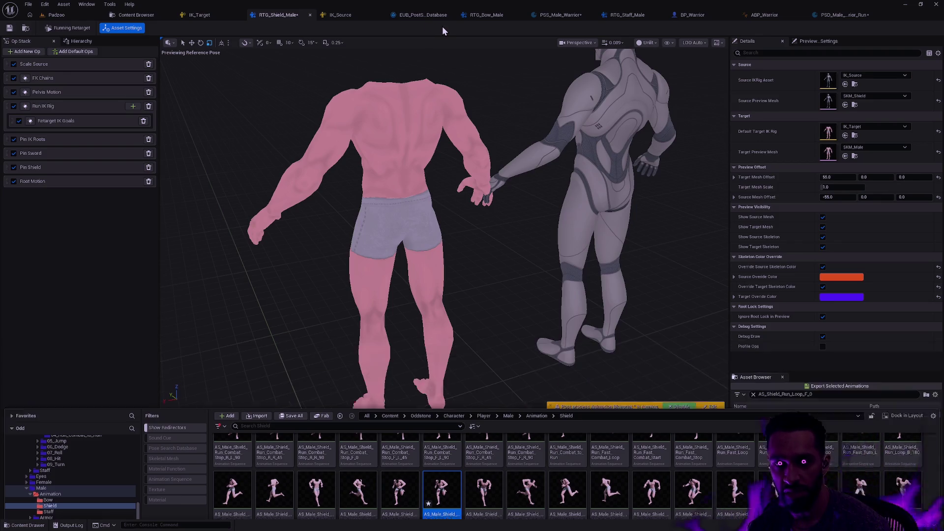
{"action": "left_click", "coordinate": [573, 17]}
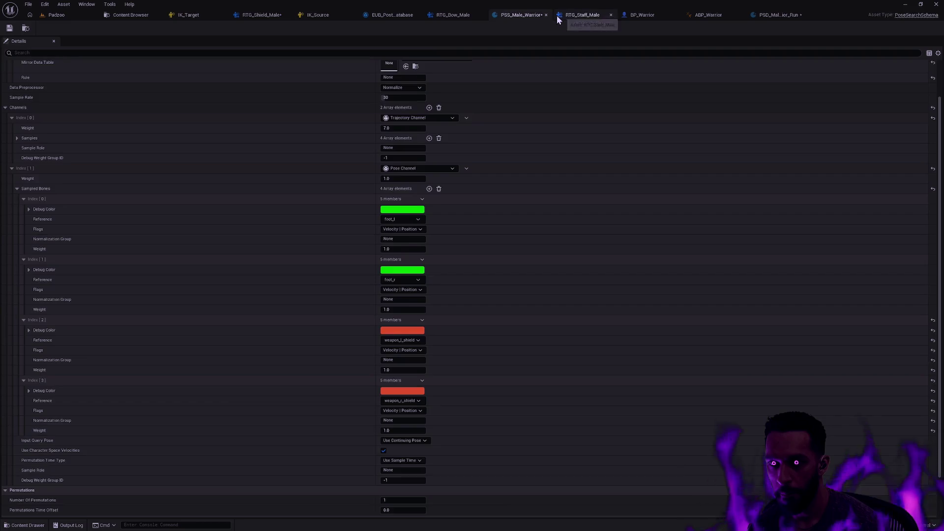
{"action": "scroll", "coordinate": [541, 120], "scroll_direction": "up", "scroll_amount": 1}
{"action": "scroll", "coordinate": [541, 124], "scroll_direction": "up", "scroll_amount": 2}
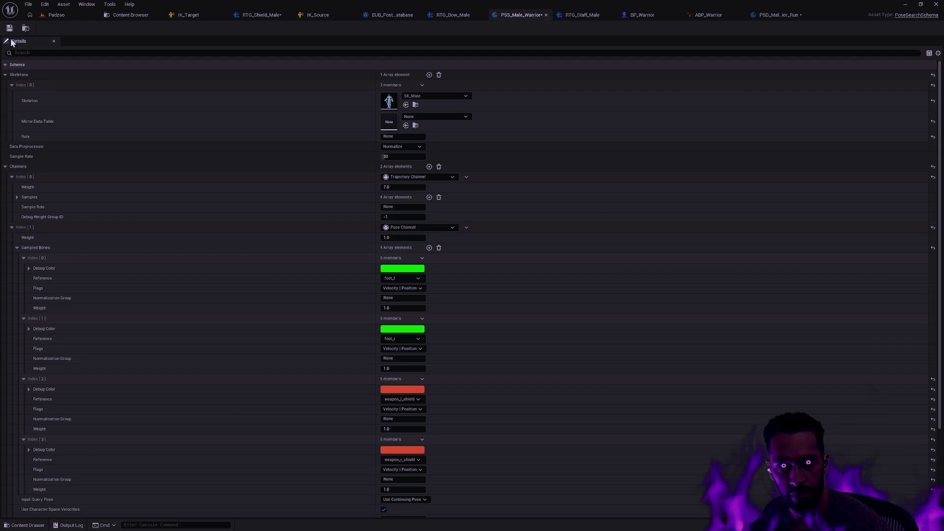
{"action": "left_click", "coordinate": [546, 15]}
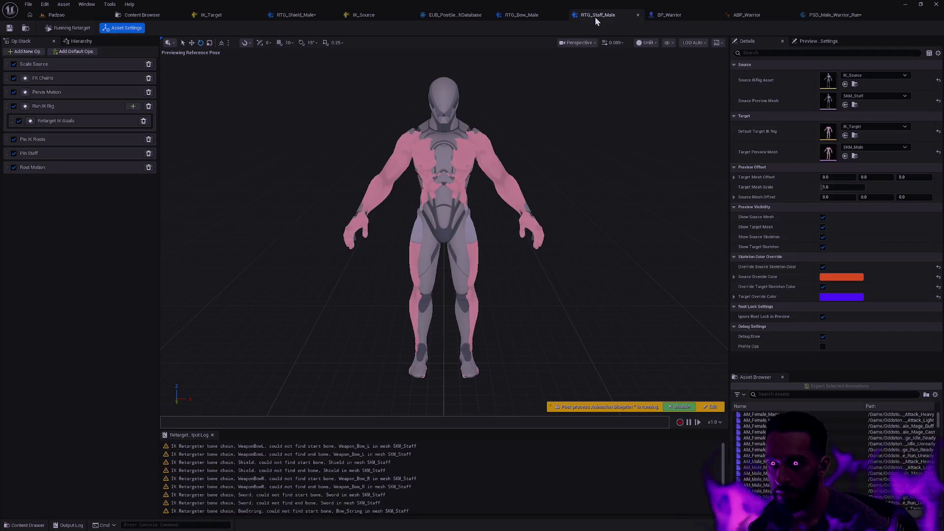
{"action": "left_click", "coordinate": [686, 16]}
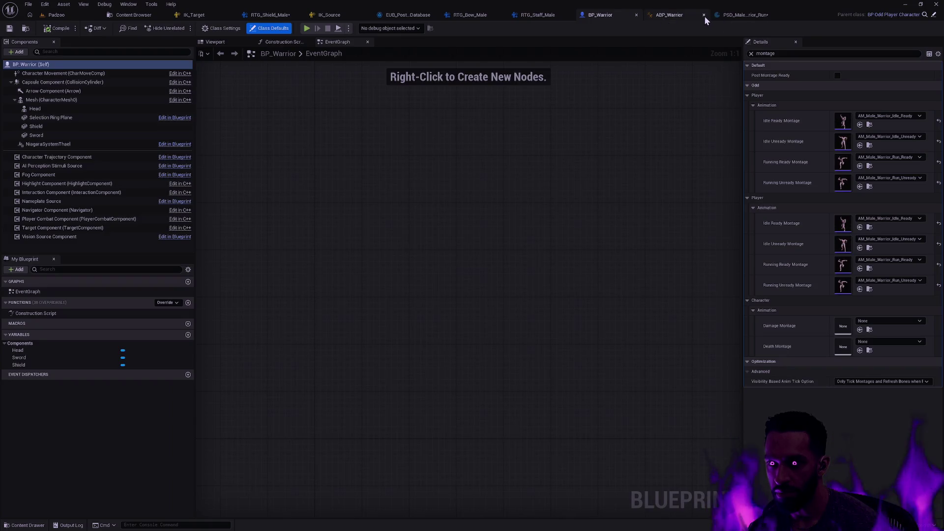
{"action": "left_click", "coordinate": [705, 16]}
{"action": "left_click", "coordinate": [729, 17]}
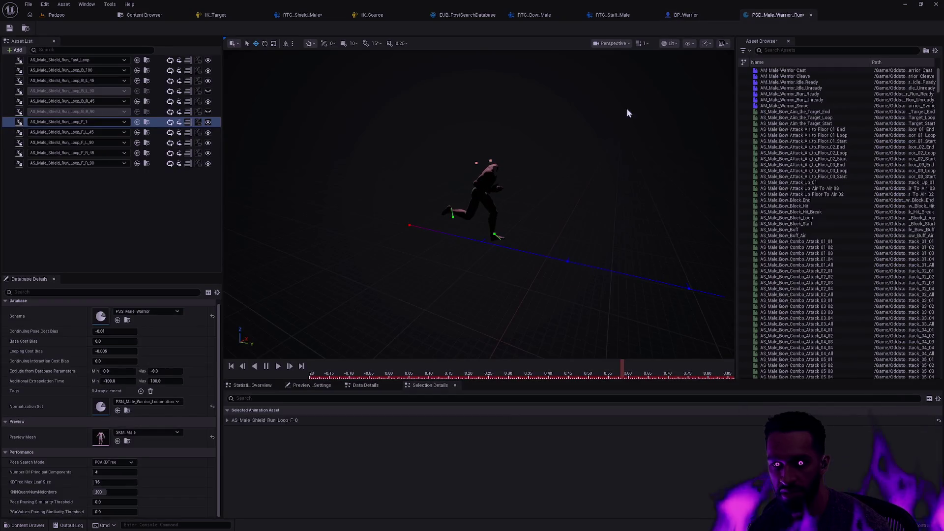
Deselect the F_1 entry, select the male Shield Run_Loop_F_0 animation, and save PSD_Male_Warrior_Run
{"action": "left_click", "coordinate": [97, 185]}
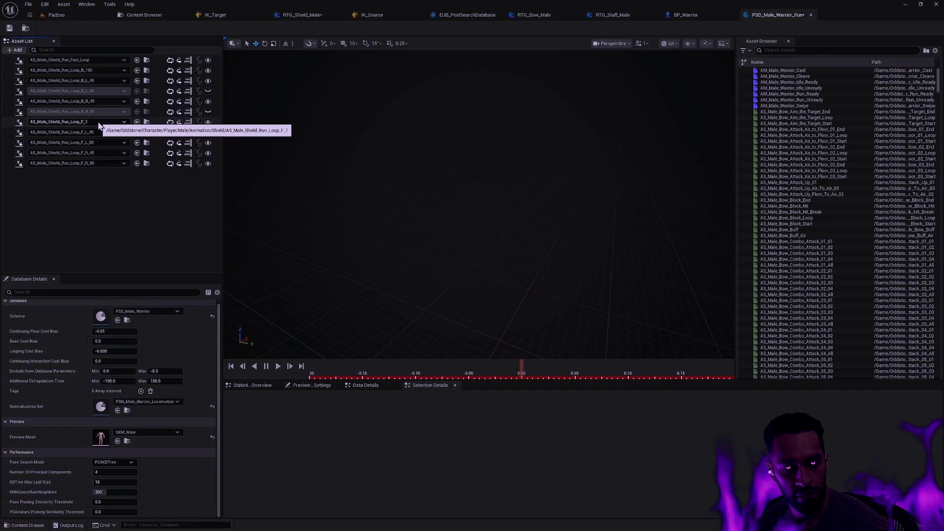
{"action": "key", "text": "ctrl+b"}
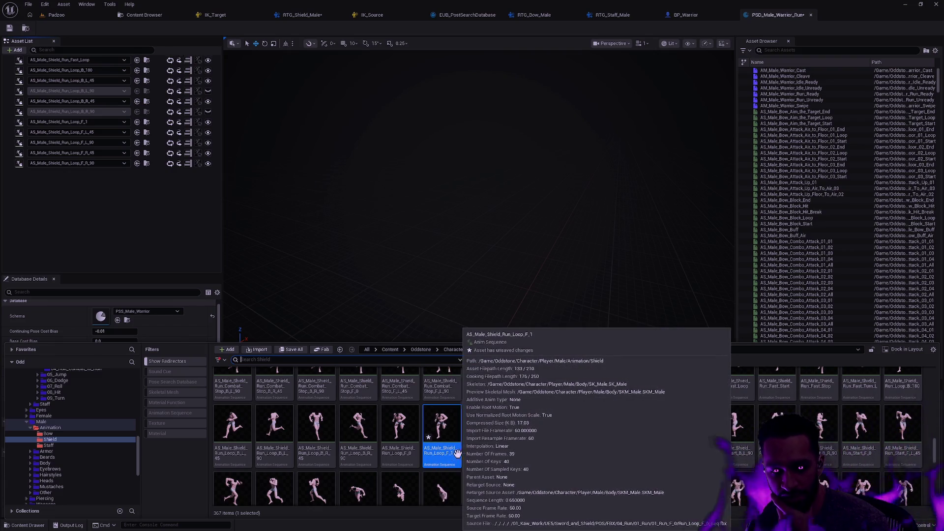
{"action": "left_click", "coordinate": [399, 426]}
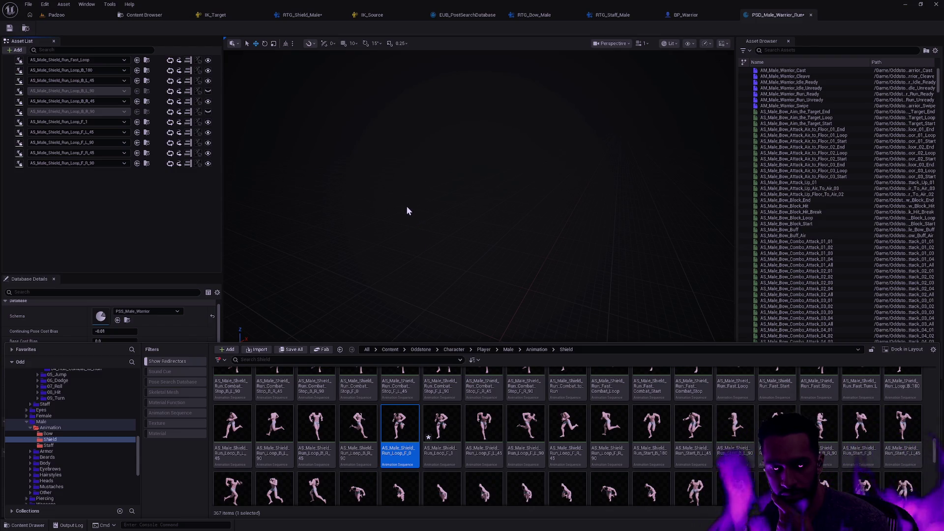
{"action": "left_click", "coordinate": [437, 283]}
{"action": "left_click", "coordinate": [10, 28]}
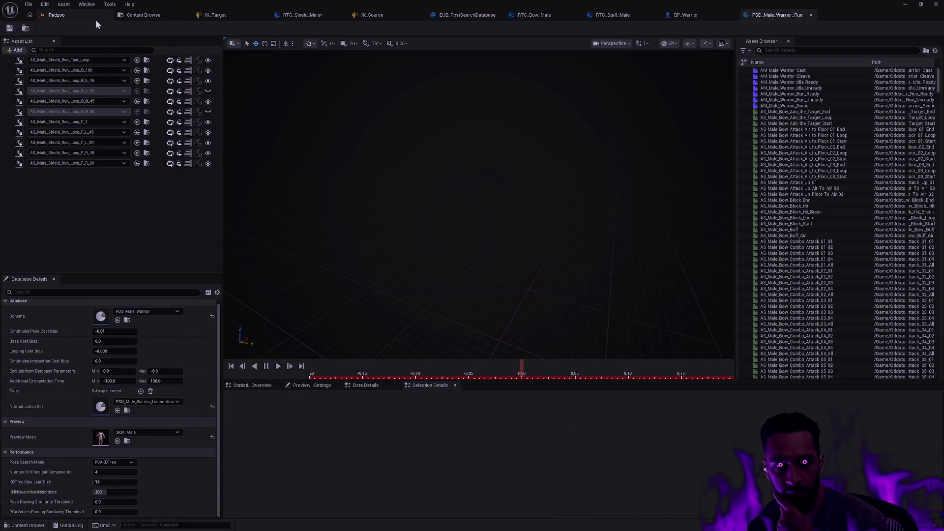
{"action": "left_click", "coordinate": [83, 18]}
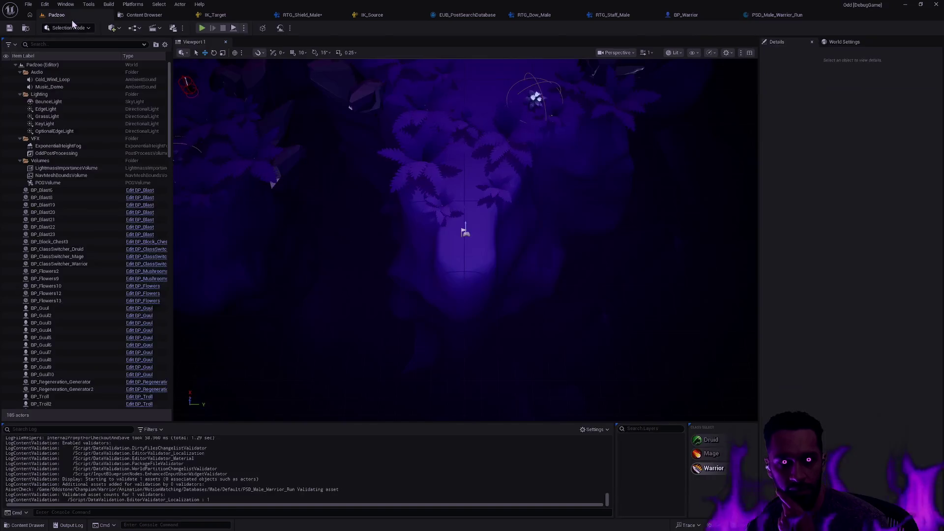
Play-test the warrior walking up and down the Padzoo path, then preview AS_Male_Shield_Run_Loop_F_1
{"action": "left_click", "coordinate": [202, 28]}
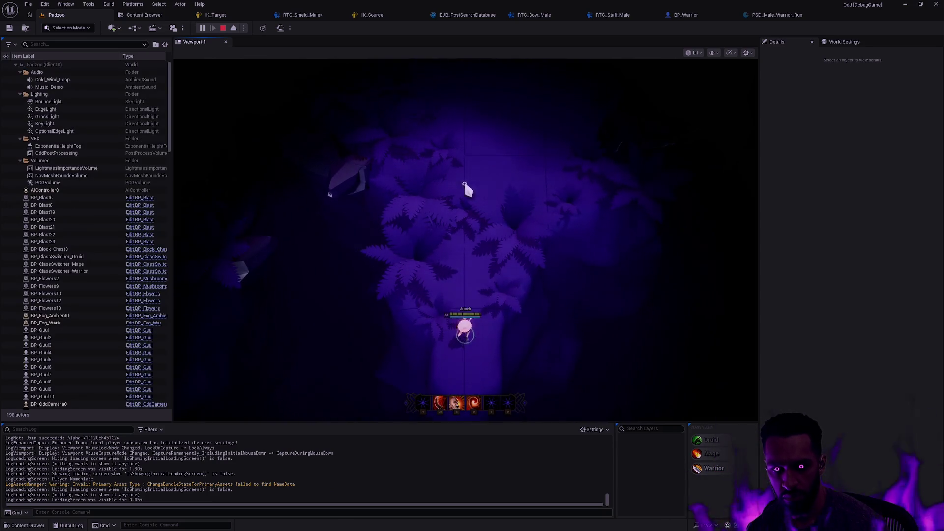
{"action": "left_click", "coordinate": [464, 184]}
{"action": "left_click", "coordinate": [468, 320]}
{"action": "left_click", "coordinate": [771, 15]}
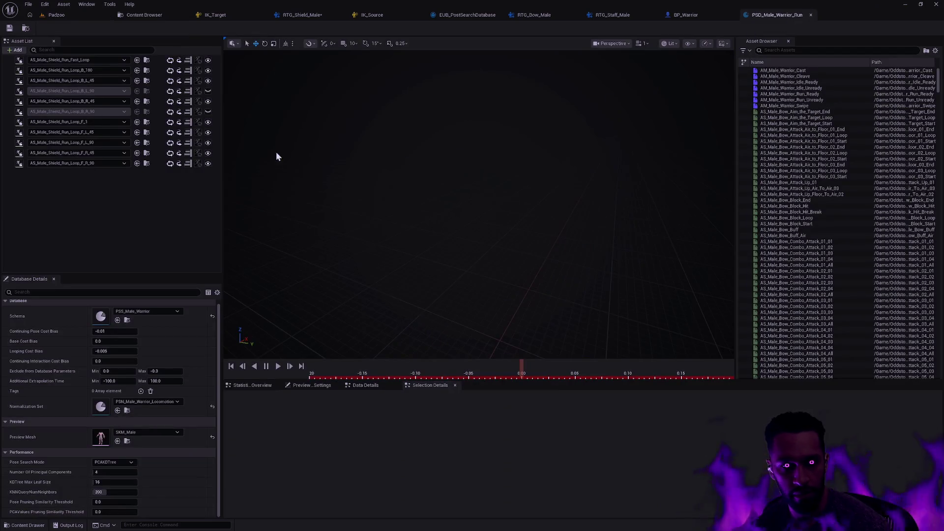
{"action": "left_click", "coordinate": [9, 122]}
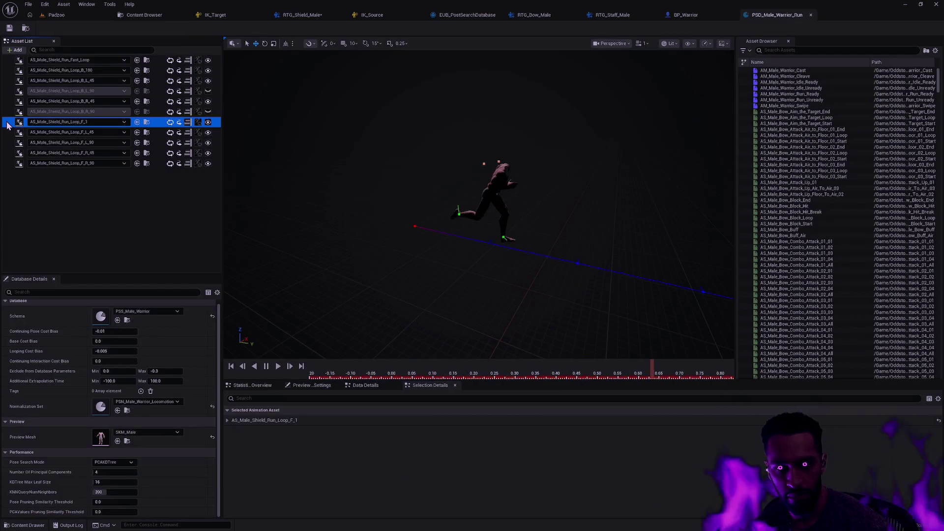
Inspect AS_Male_Shield_Run_Loop_F_1 with root motion off, stepping to its last frame, at x0.25 speed
{"action": "key", "text": "ctrl+space"}
{"action": "double_click", "coordinate": [442, 450]}
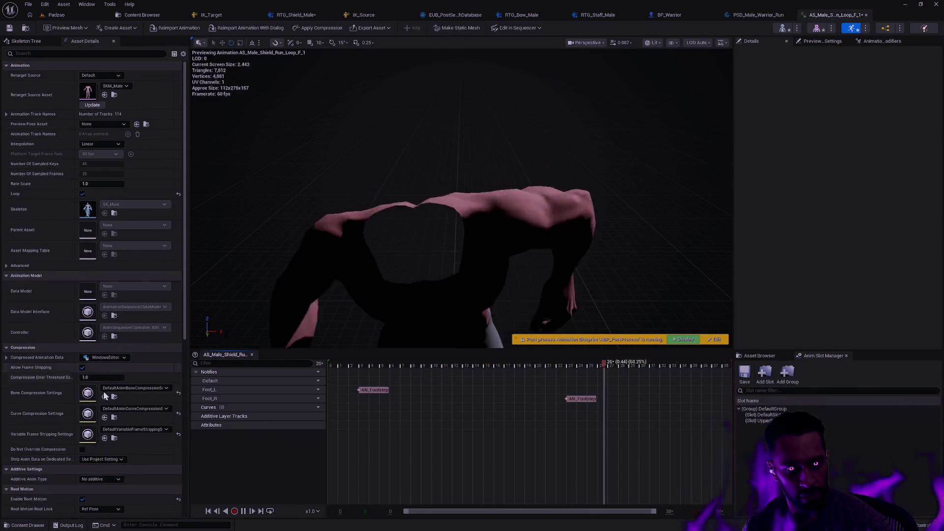
{"action": "scroll", "coordinate": [131, 455], "scroll_direction": "down", "scroll_amount": 3}
{"action": "left_click", "coordinate": [82, 429]}
{"action": "mouse_move", "coordinate": [518, 211]}
{"action": "left_mouse_down"}
{"action": "mouse_move", "coordinate": [565, 211]}
{"action": "mouse_move", "coordinate": [536, 211]}
{"action": "left_mouse_up"}
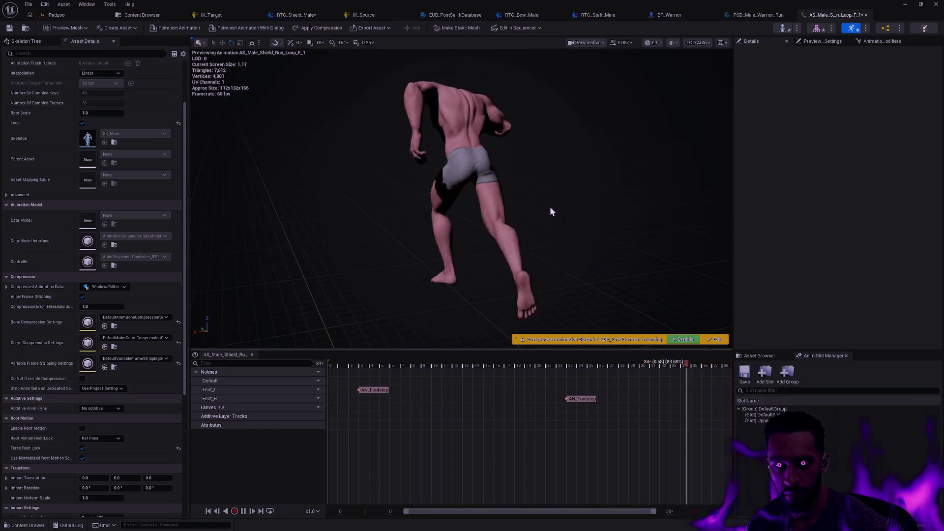
{"action": "key", "text": "space"}
{"action": "mouse_move", "coordinate": [548, 364]}
{"action": "left_mouse_down"}
{"action": "mouse_move", "coordinate": [755, 357]}
{"action": "mouse_move", "coordinate": [709, 363]}
{"action": "left_mouse_up"}
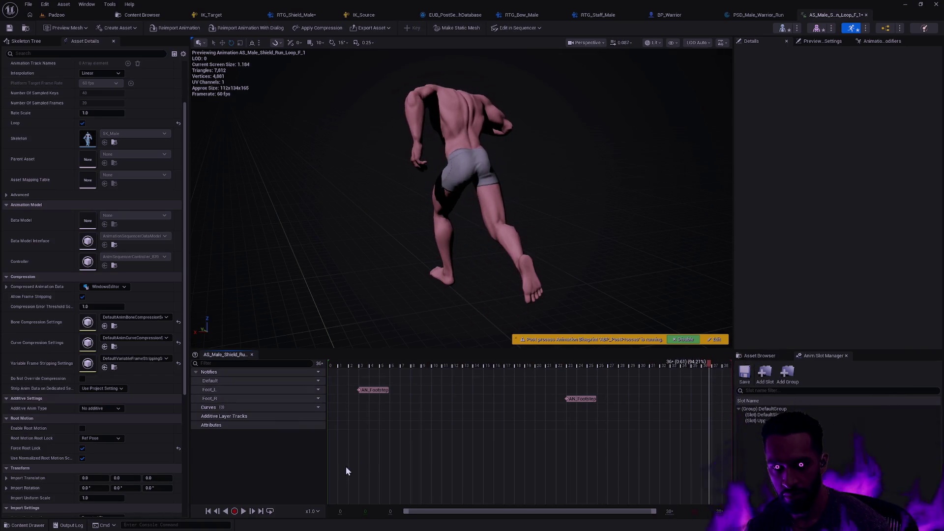
{"action": "left_click", "coordinate": [312, 511]}
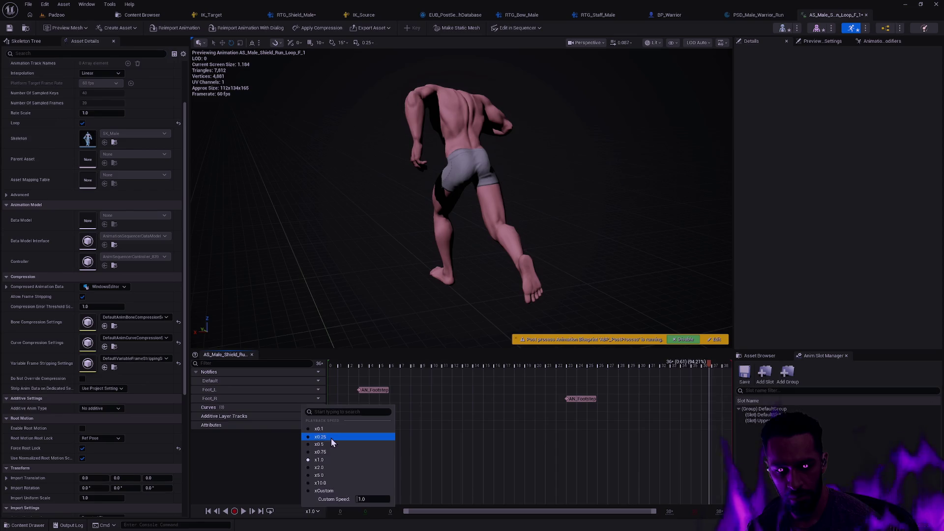
{"action": "left_click", "coordinate": [332, 437]}
{"action": "key", "text": "space"}
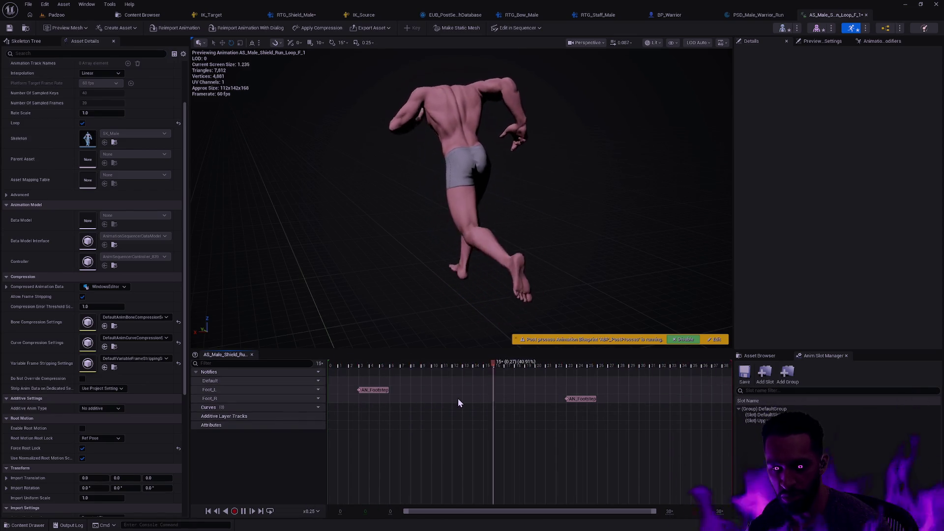
Review AS_Male_Shield_Run_Loop_F_0, close it, and bring up the Shield animation folder
{"action": "key", "text": "ctrl+space"}
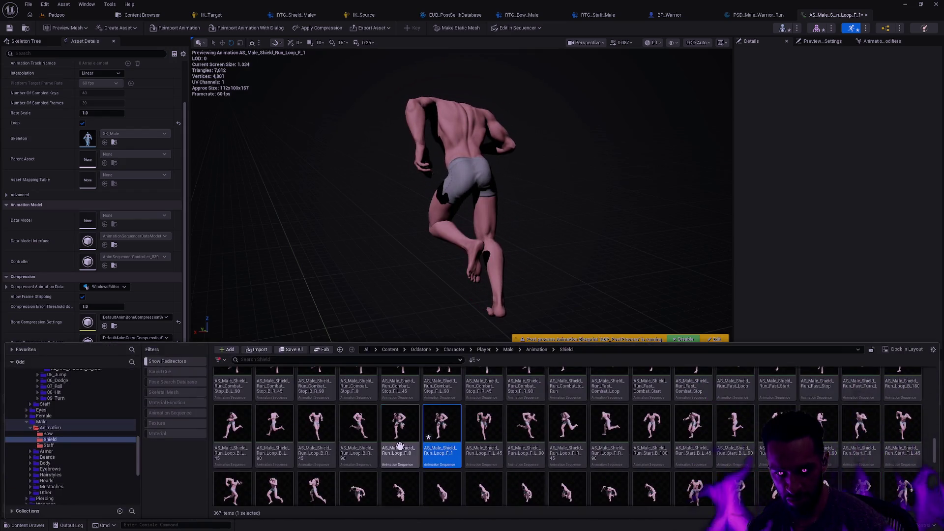
{"action": "double_click", "coordinate": [400, 424]}
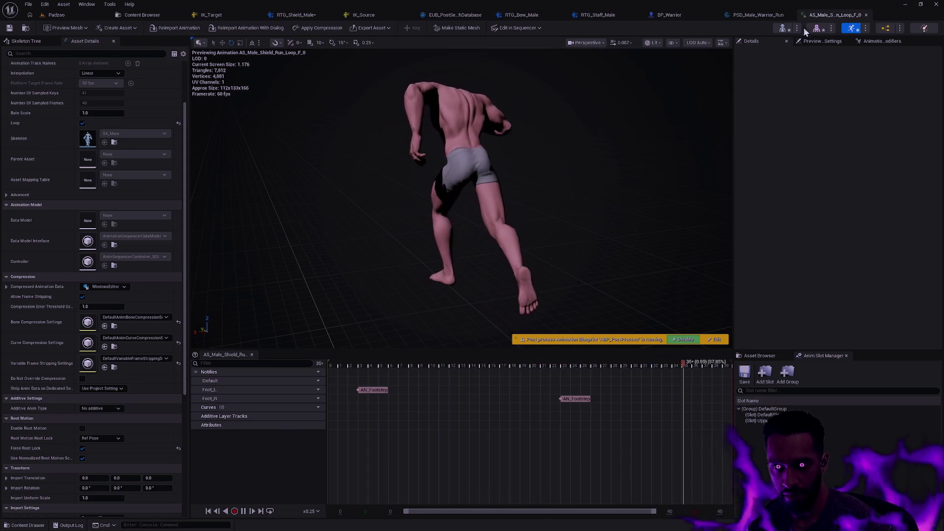
{"action": "left_click", "coordinate": [866, 14]}
{"action": "key", "text": "ctrl+space"}
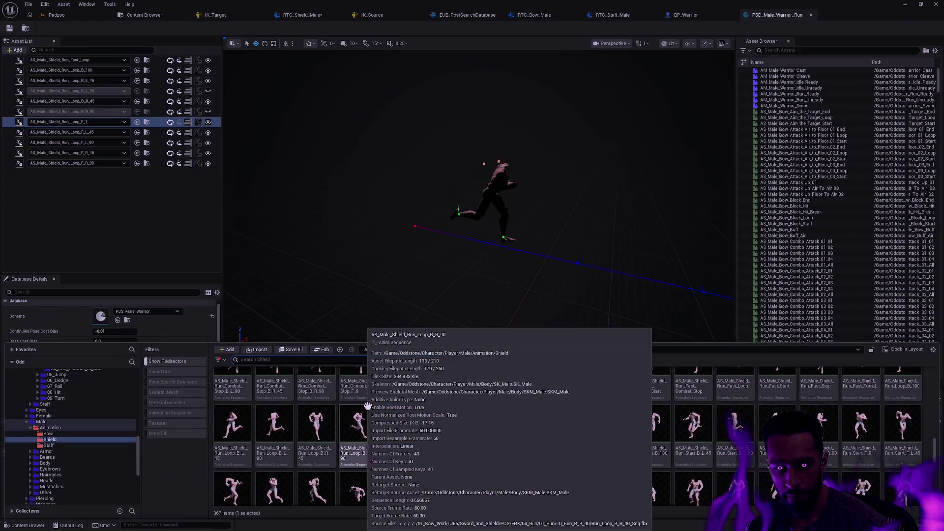
Swap the F_1 database entry to AS_Male_Shield_Run_Loop_F_0 and save the database
{"action": "left_click", "coordinate": [105, 122]}
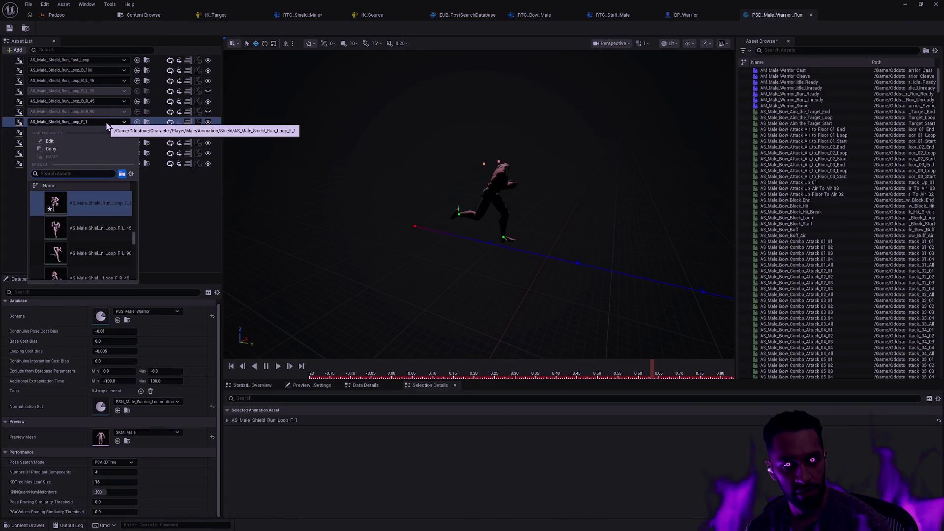
{"action": "scroll", "coordinate": [113, 237], "scroll_direction": "up", "scroll_amount": 1}
{"action": "left_click", "coordinate": [98, 215]}
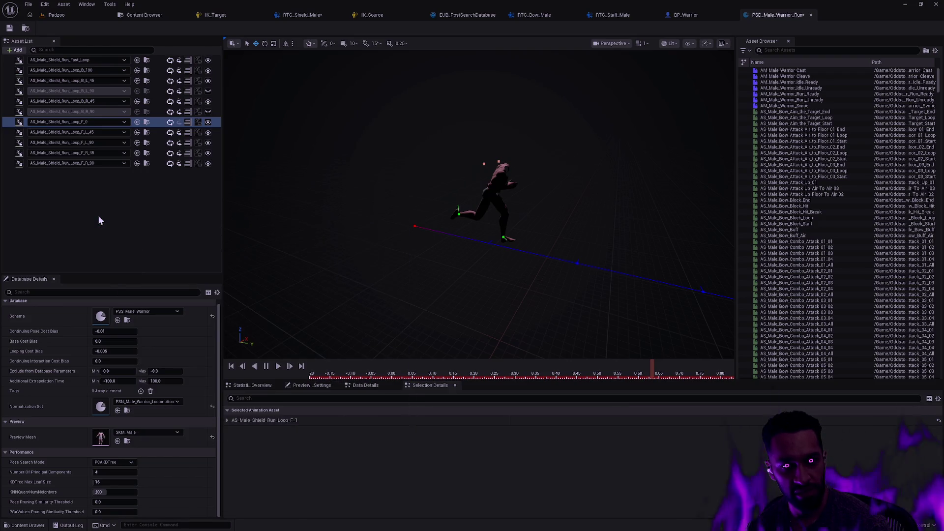
{"action": "left_click", "coordinate": [9, 28]}
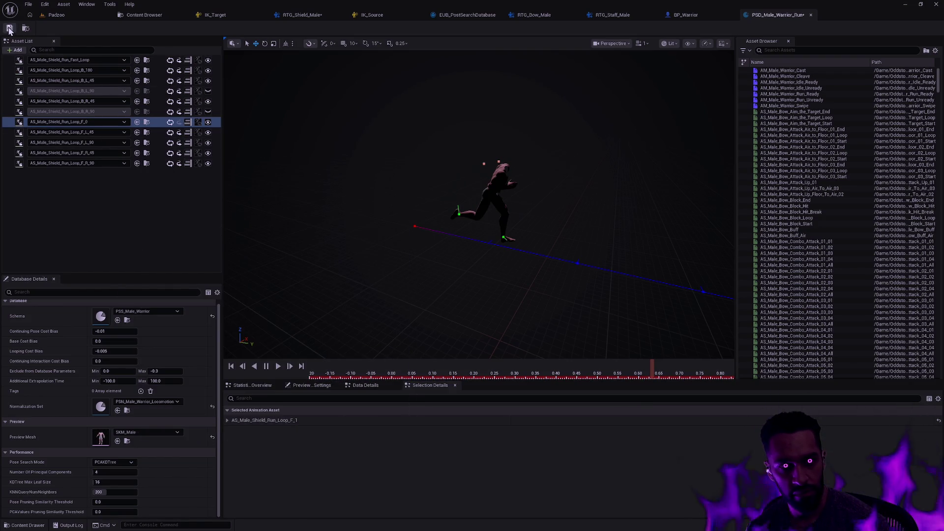
Force-delete the AS_Male_Shield_Run_Loop_F_1 asset from the Shield folder
{"action": "key", "text": "ctrl+space"}
{"action": "left_click", "coordinate": [470, 418]}
{"action": "left_click", "coordinate": [457, 415]}
{"action": "key", "text": "Delete"}
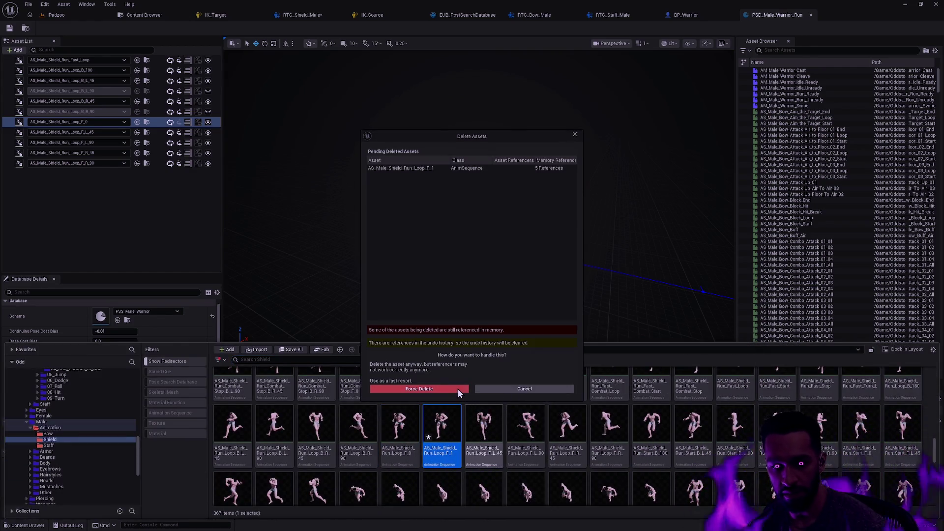
{"action": "left_click", "coordinate": [458, 388]}
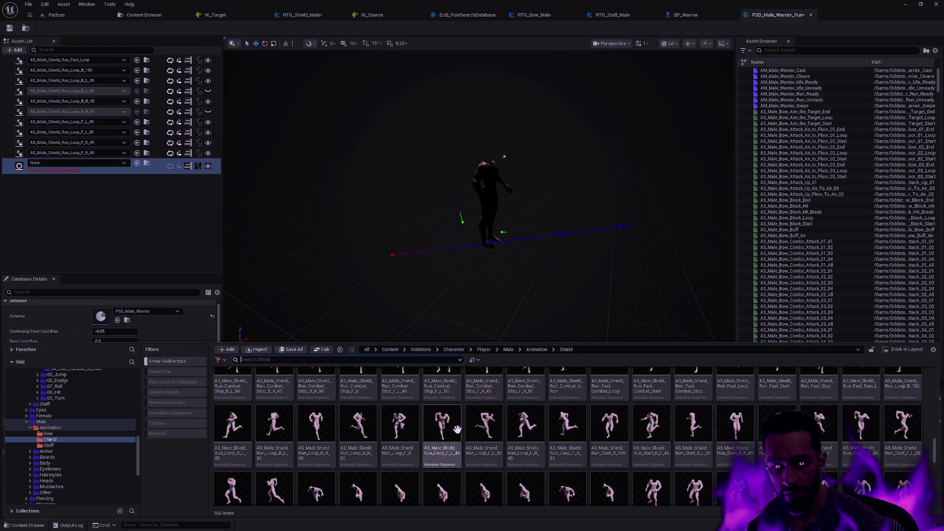
Assign AS_Male_Shield_Run_Loop_F_0 to the empty None slot via the asset picker search
{"action": "left_click", "coordinate": [119, 190]}
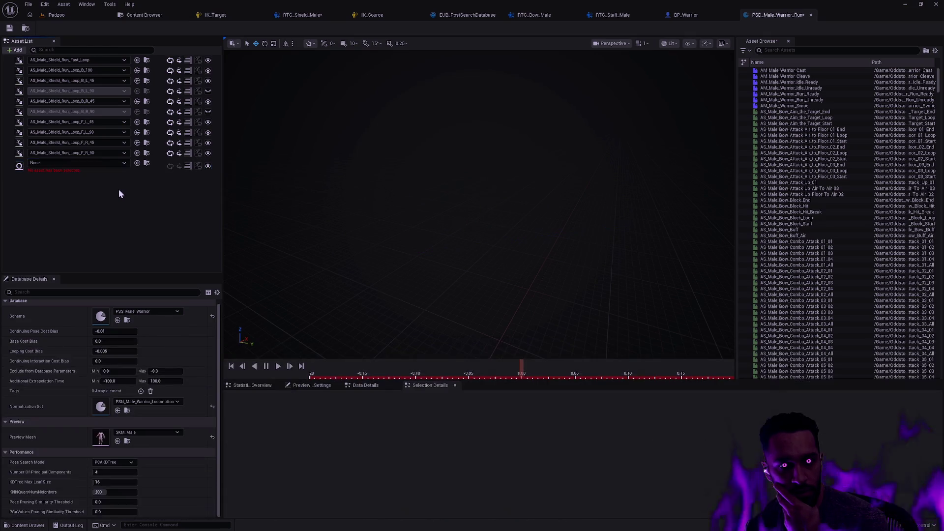
{"action": "left_click", "coordinate": [101, 164]}
{"action": "type", "text": "F_0"}
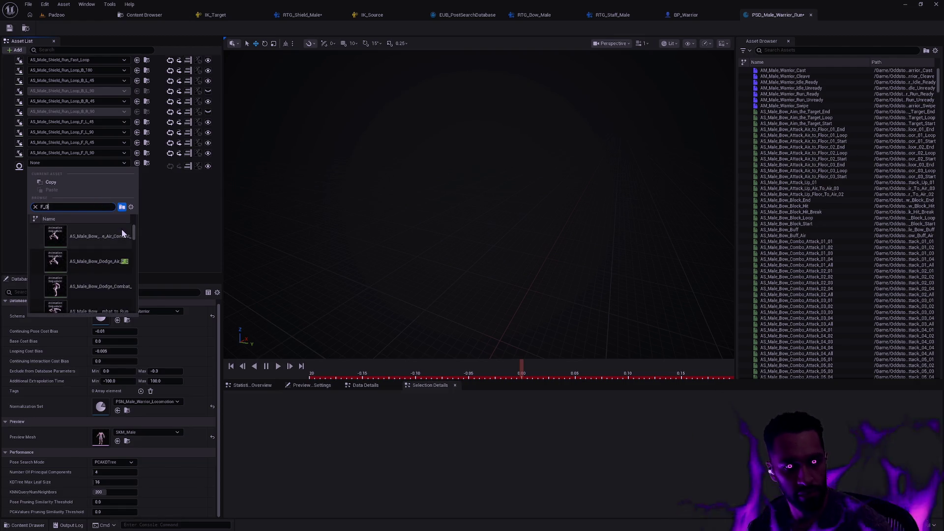
{"action": "left_click", "coordinate": [166, 215]}
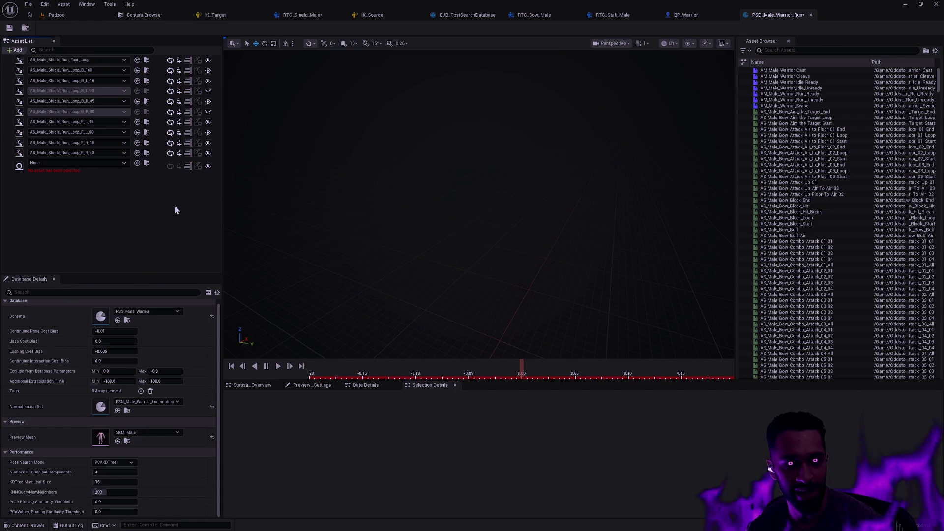
{"action": "left_click", "coordinate": [92, 164]}
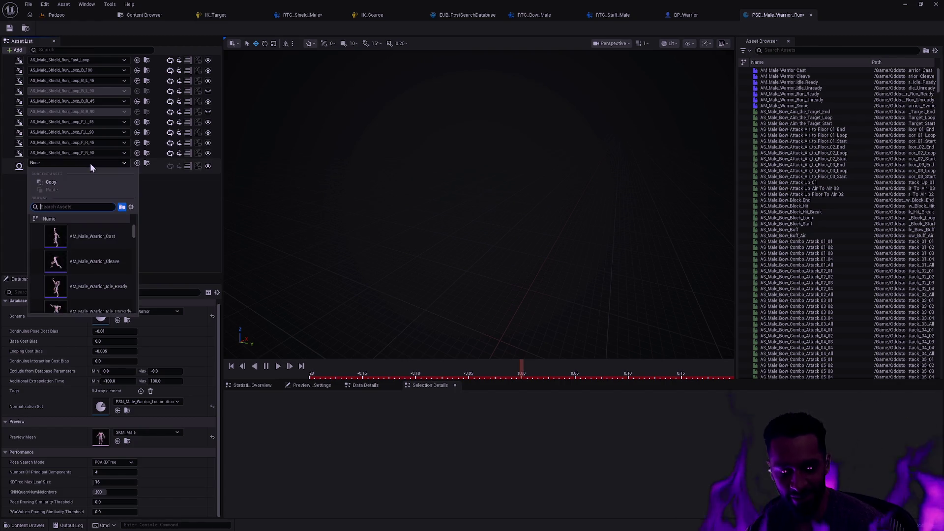
{"action": "type", "text": "AS_Ma"}
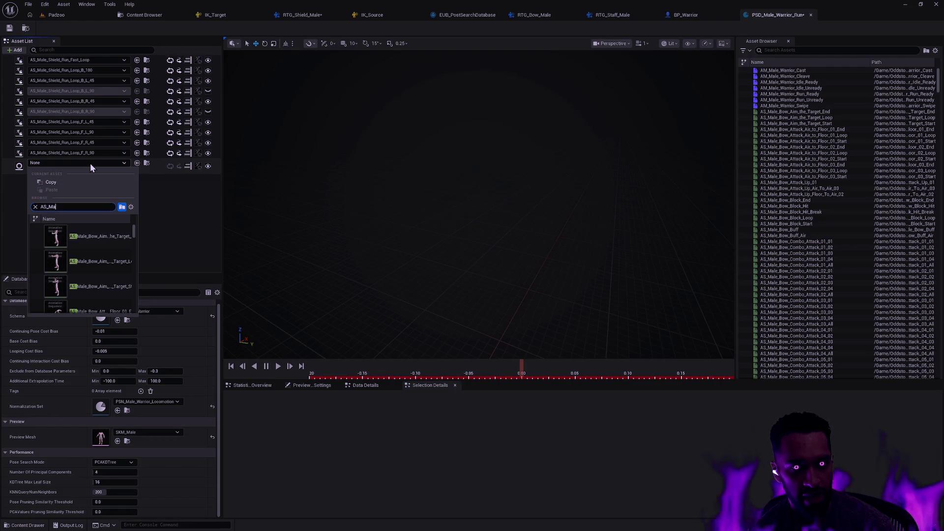
{"action": "type", "text": "le_Shield_Run"}
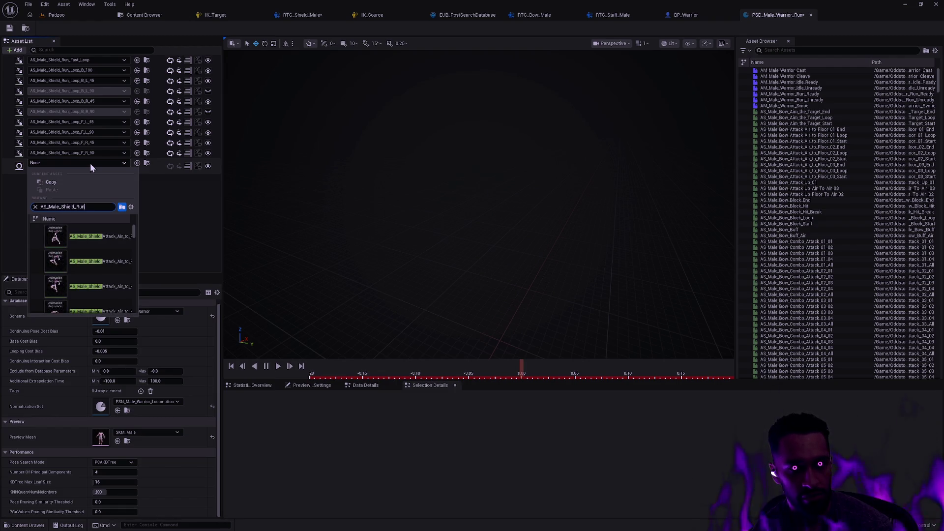
{"action": "type", "text": "_Loop_F_0"}
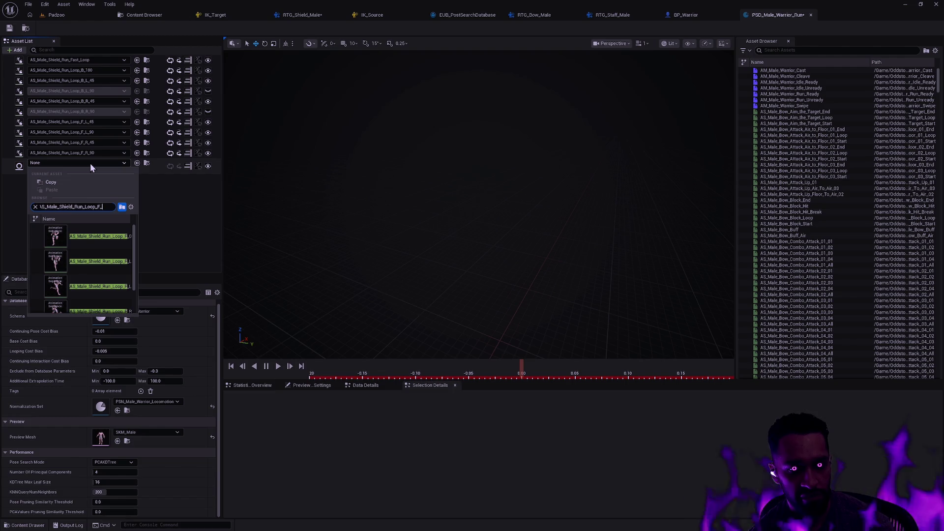
{"action": "left_click", "coordinate": [85, 235]}
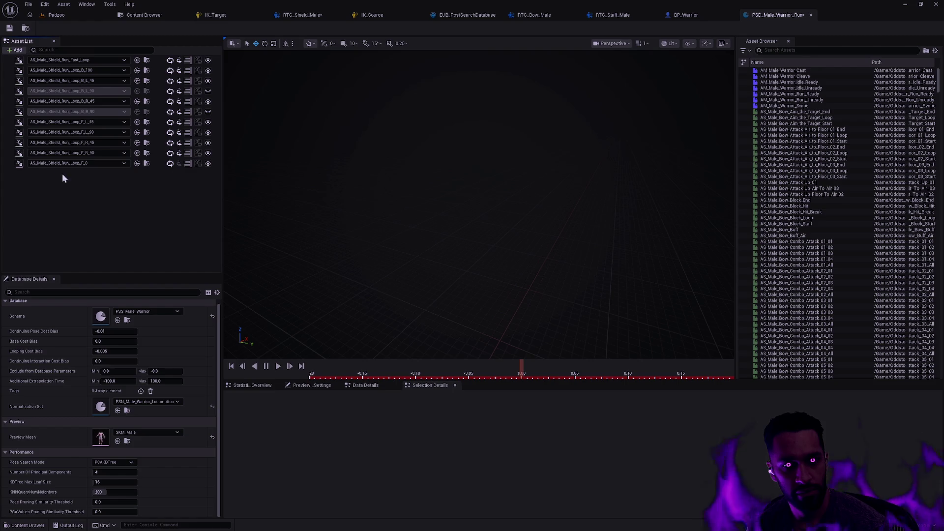
Preview the F_0 entry and all run animations, save the database, and play Padzoo in-editor
{"action": "left_click", "coordinate": [7, 165]}
{"action": "left_click", "coordinate": [7, 61], "text": "shift"}
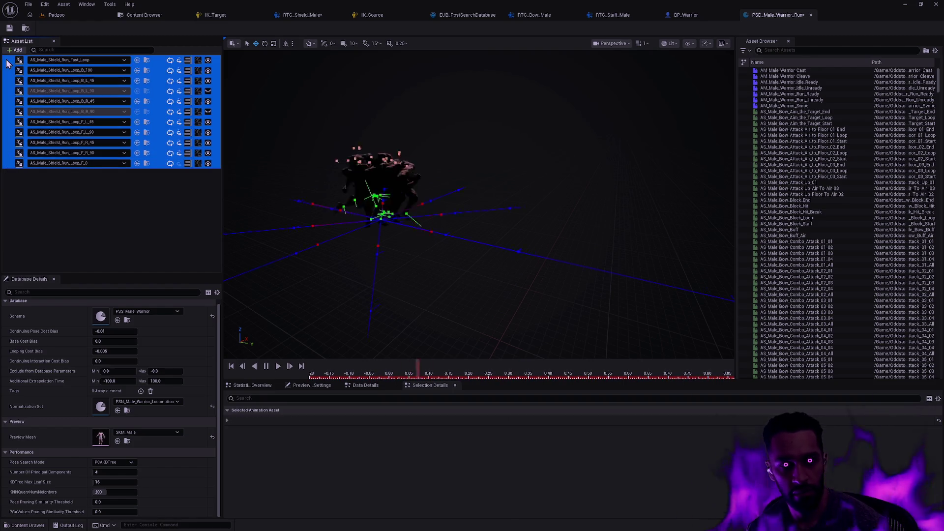
{"action": "left_click", "coordinate": [3, 163]}
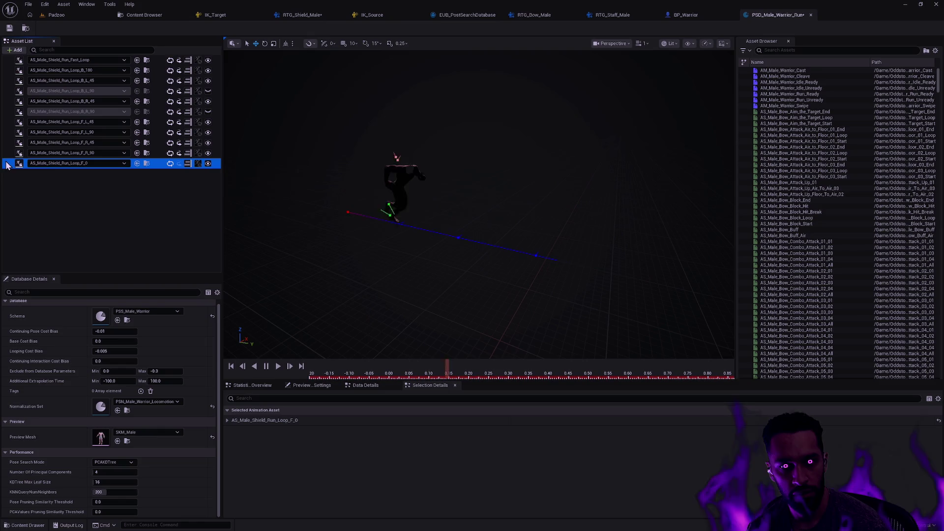
{"action": "left_click", "coordinate": [10, 28]}
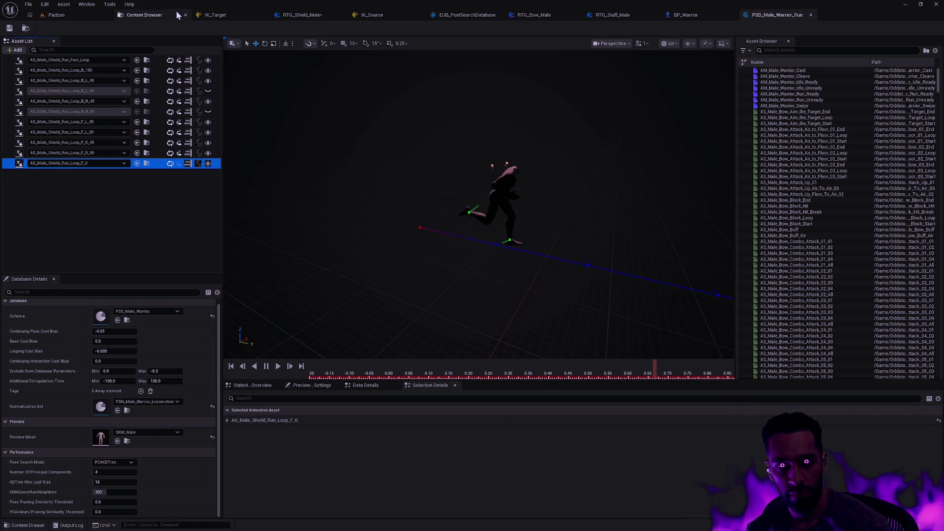
{"action": "left_click", "coordinate": [57, 15]}
{"action": "key", "text": "alt+p"}
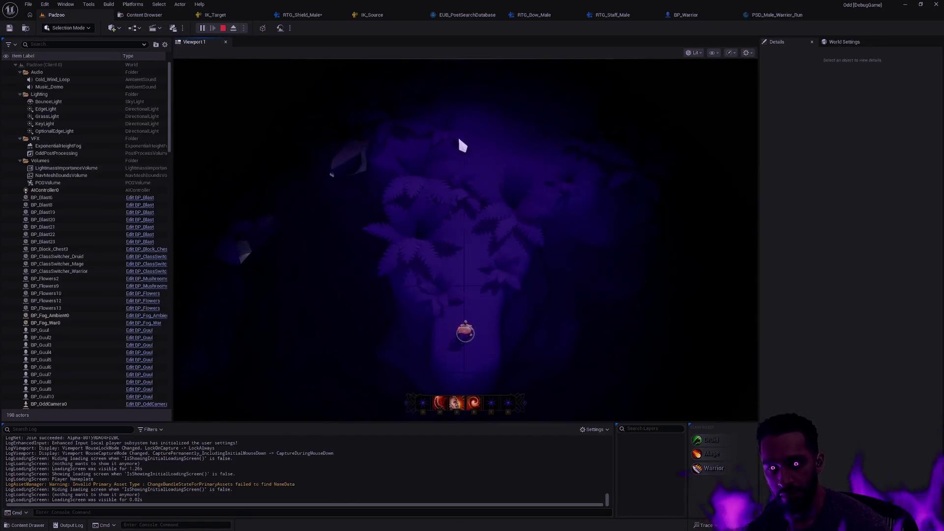
Run the character around the fern clearing and cast the pink ring ability with E
{"action": "left_click", "coordinate": [488, 152]}
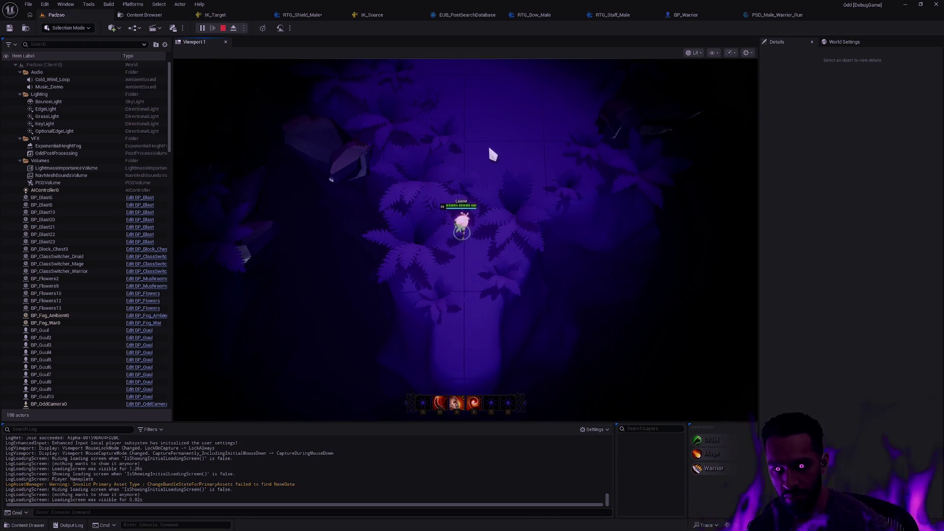
{"action": "left_click", "coordinate": [482, 229]}
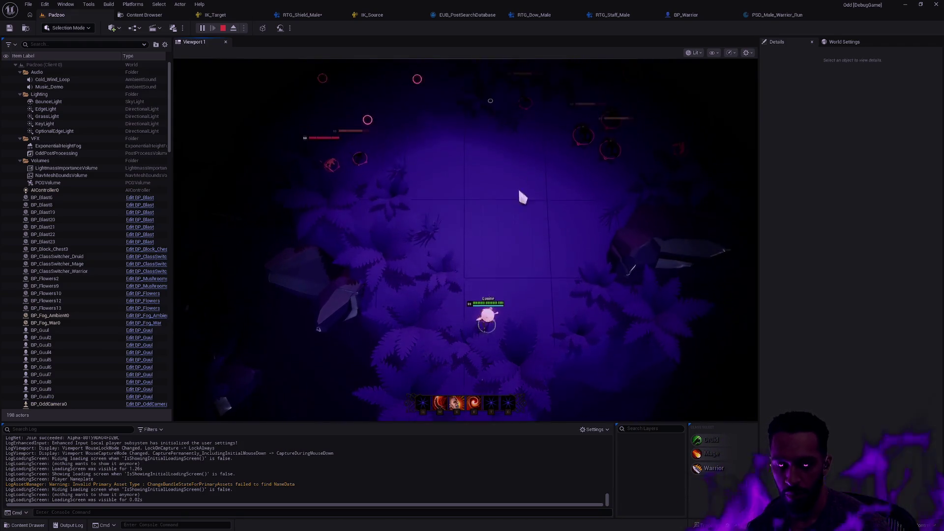
{"action": "left_click", "coordinate": [544, 312]}
{"action": "left_click", "coordinate": [529, 386]}
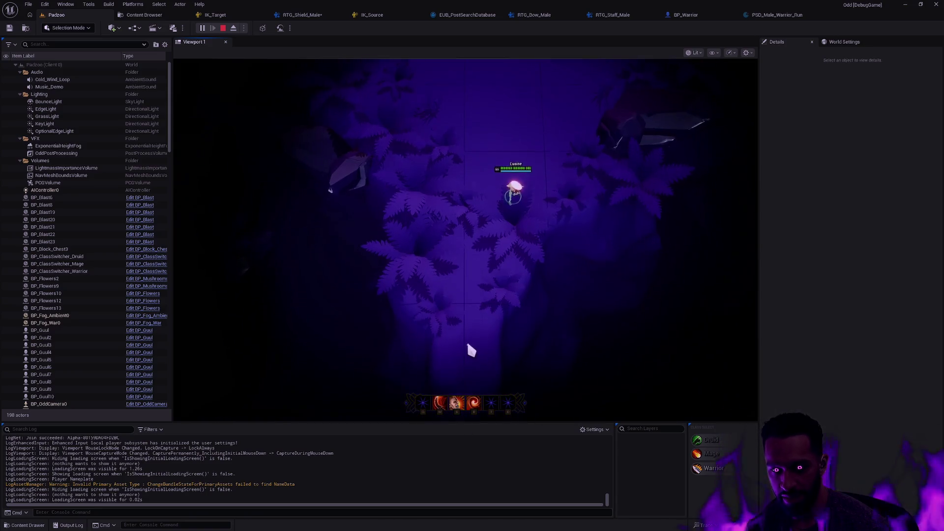
{"action": "left_click", "coordinate": [461, 271]}
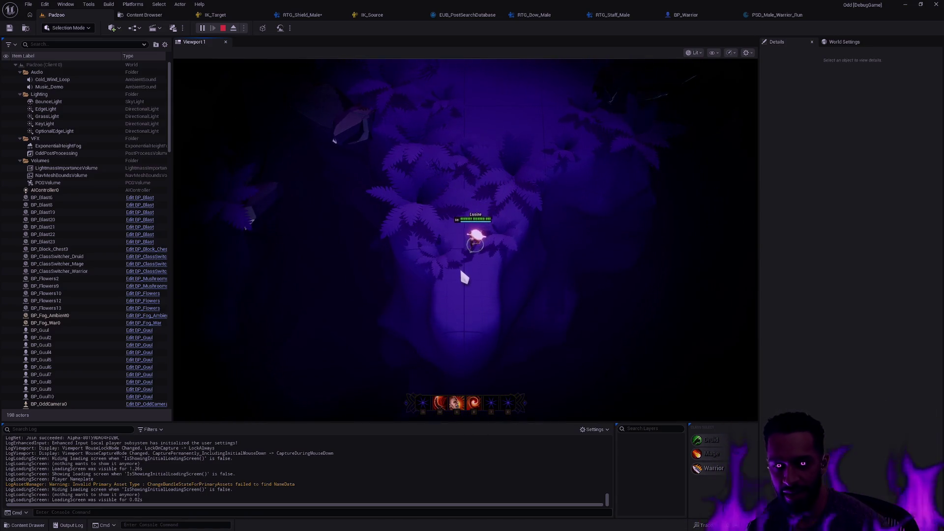
{"action": "left_click", "coordinate": [464, 322]}
{"action": "key", "text": "e"}
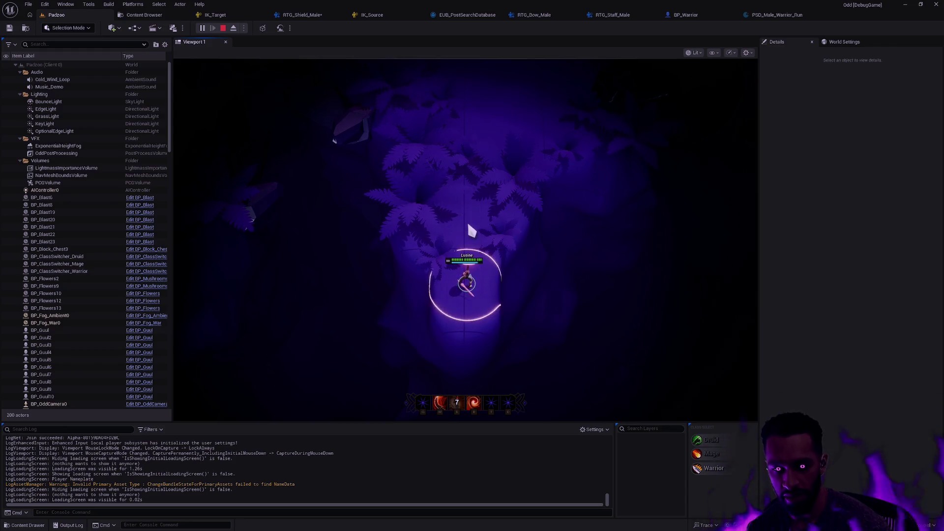
Switch play to full screen with F11, run up and down the path, and cast the dash slash
{"action": "key", "text": "F11"}
{"action": "left_click", "coordinate": [480, 215]}
{"action": "left_click", "coordinate": [493, 200]}
{"action": "left_click", "coordinate": [475, 331]}
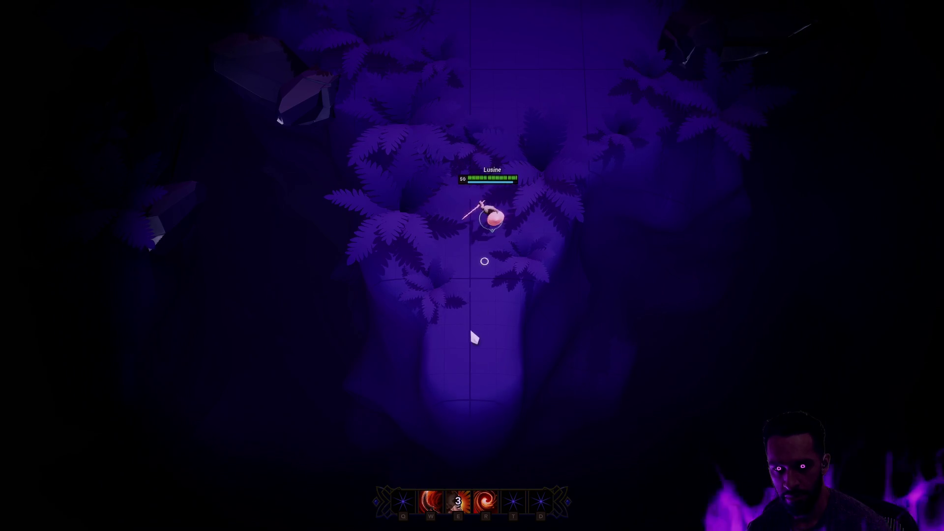
{"action": "left_click", "coordinate": [495, 193]}
{"action": "left_click", "coordinate": [461, 357]}
{"action": "left_click", "coordinate": [471, 353]}
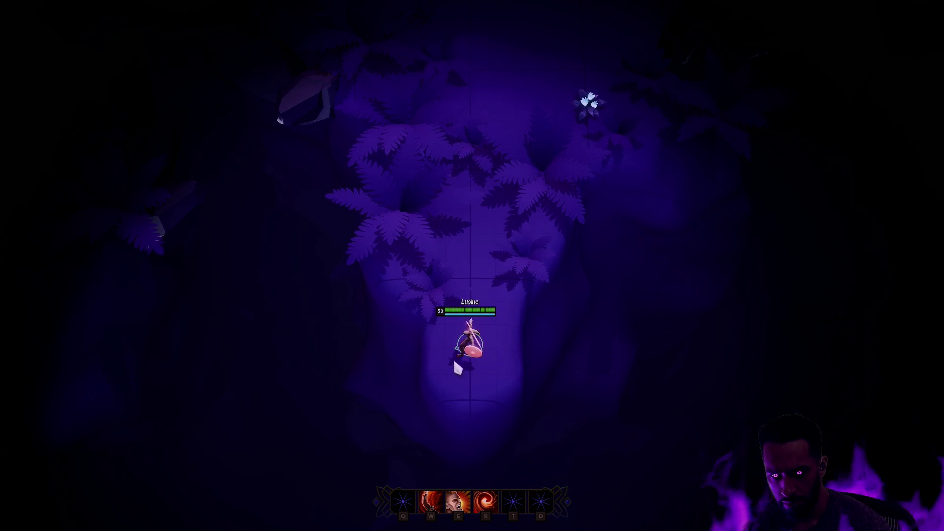
{"action": "key", "text": "e"}
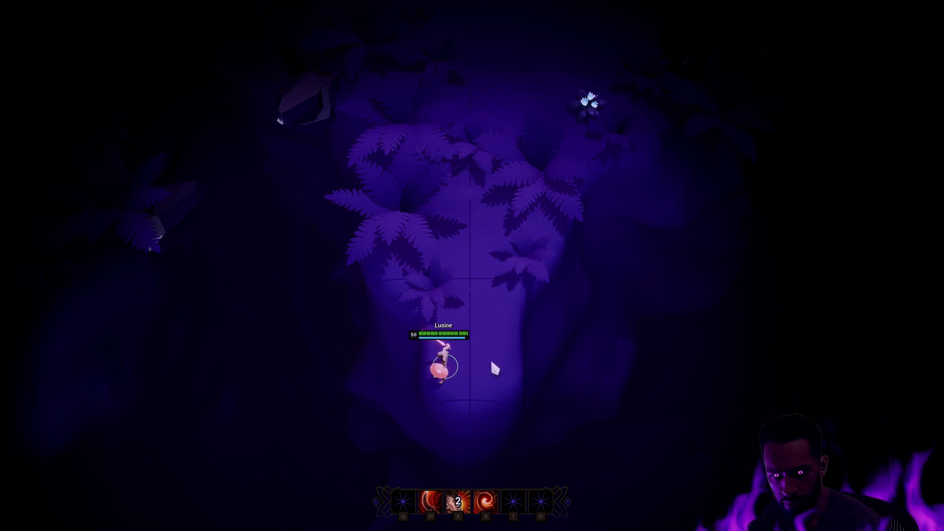
Walk the character to nearby spots, cast the ring ability again, and head toward the enemies
{"action": "right_click", "coordinate": [473, 367]}
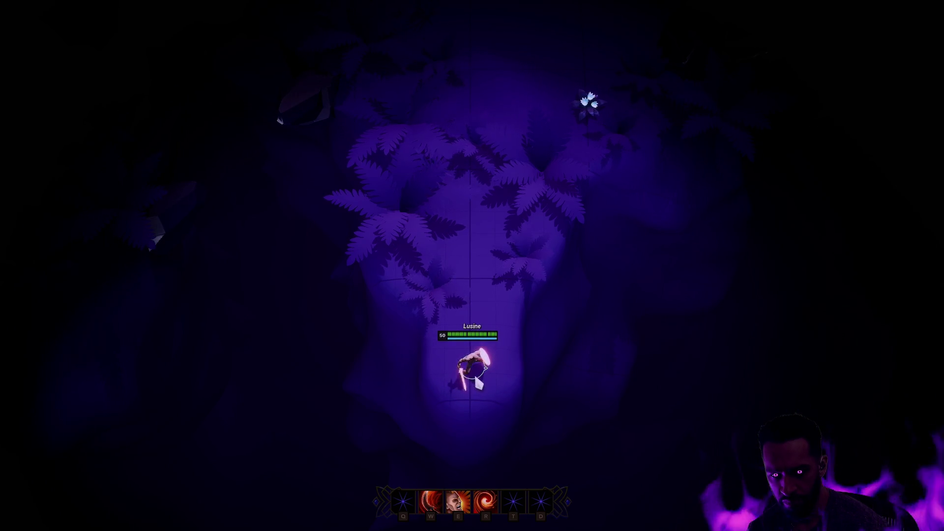
{"action": "right_click", "coordinate": [476, 353]}
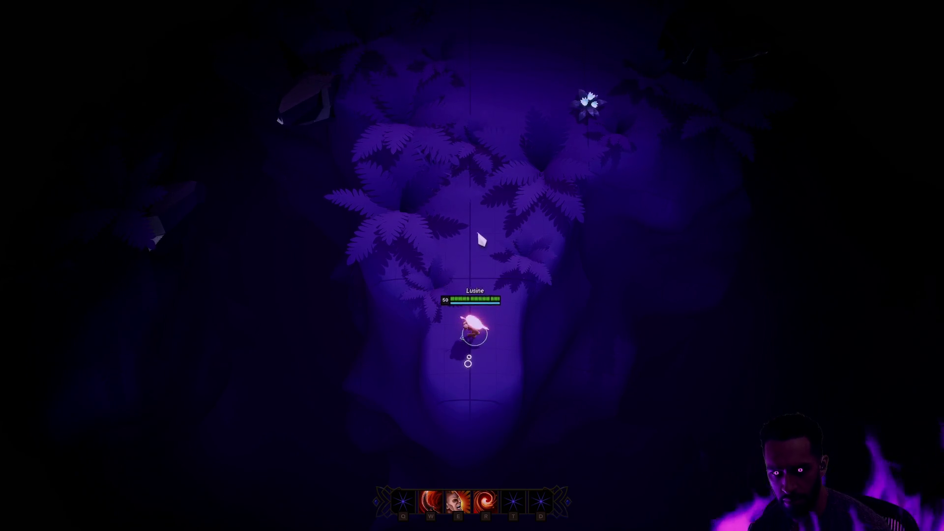
{"action": "key", "text": "e"}
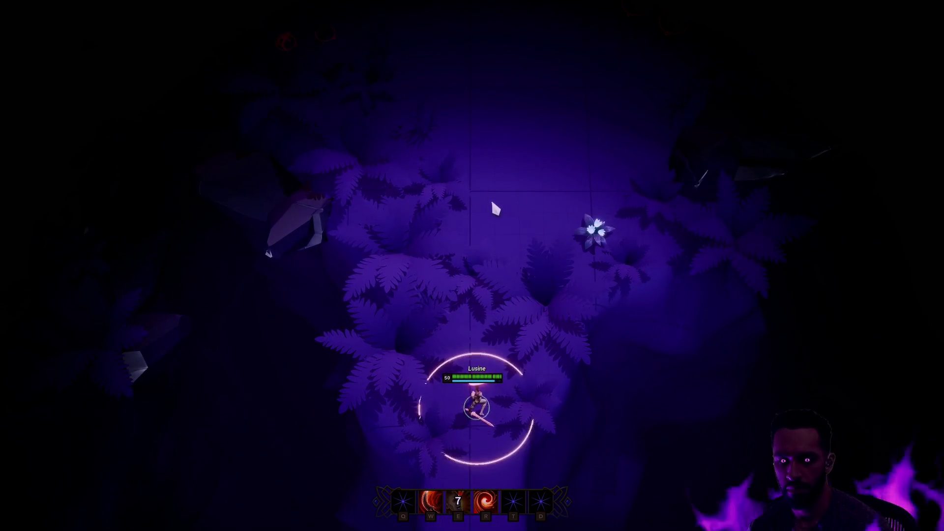
{"action": "right_click", "coordinate": [497, 183]}
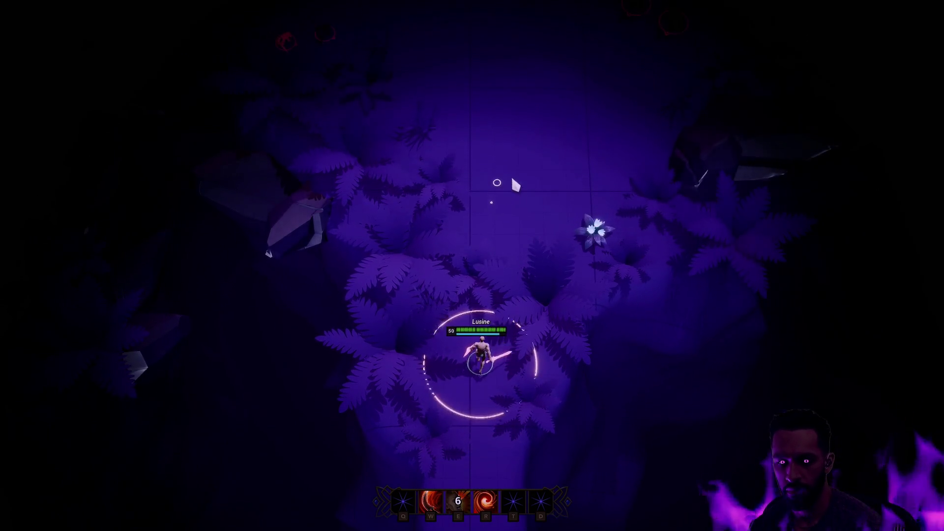
Charge the enemy group with the R leap and W attack, then retreat casting the E ring
{"action": "right_click", "coordinate": [511, 241]}
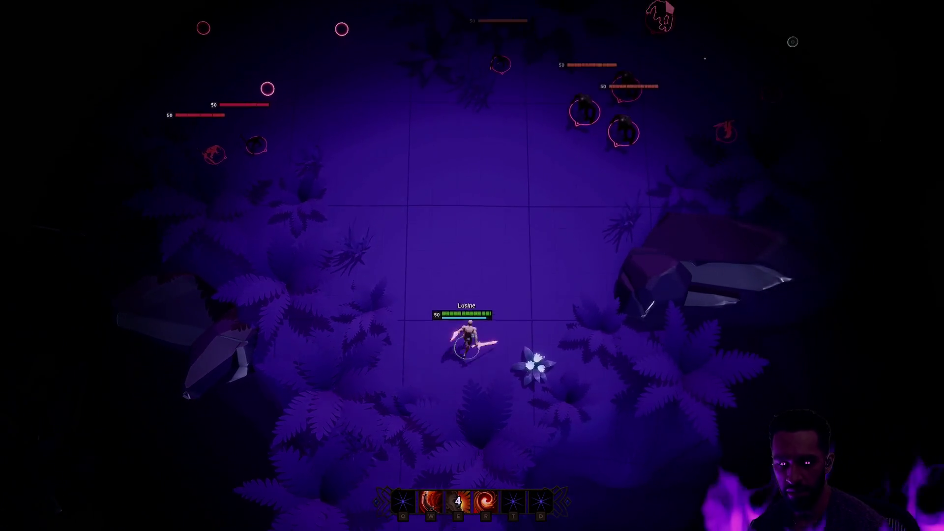
{"action": "key", "text": "r"}
{"action": "key", "text": "w"}
{"action": "right_click", "coordinate": [475, 295]}
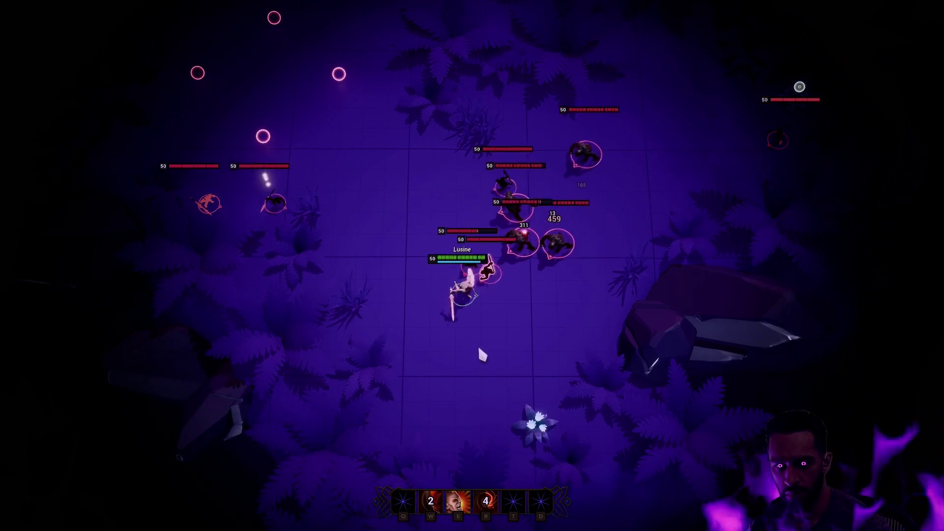
{"action": "key", "text": "e"}
{"action": "right_click", "coordinate": [500, 386]}
{"action": "key", "text": "w"}
{"action": "right_click", "coordinate": [595, 231]}
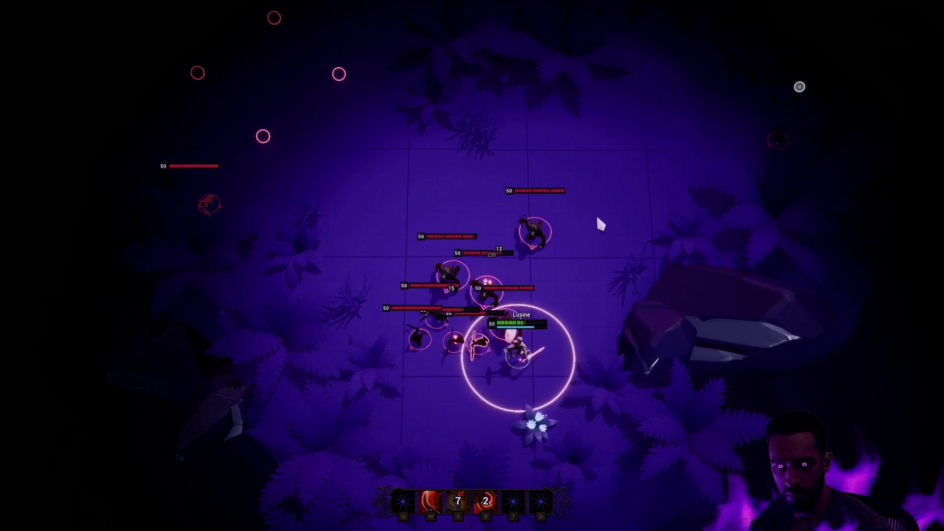
{"action": "right_click", "coordinate": [676, 187]}
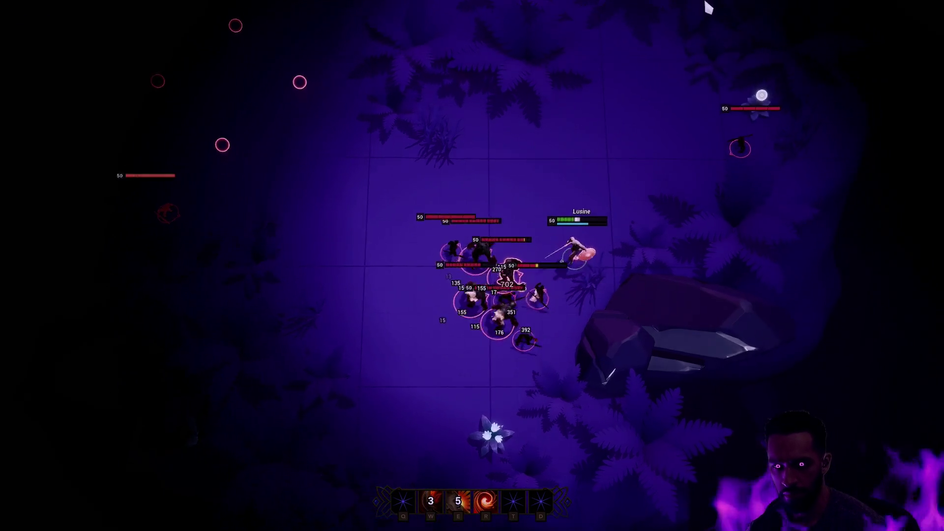
{"action": "key", "text": "w"}
Run into the fern area, leap into the pack with W and E attacks, then dash out up-right
{"action": "right_click", "coordinate": [332, 410]}
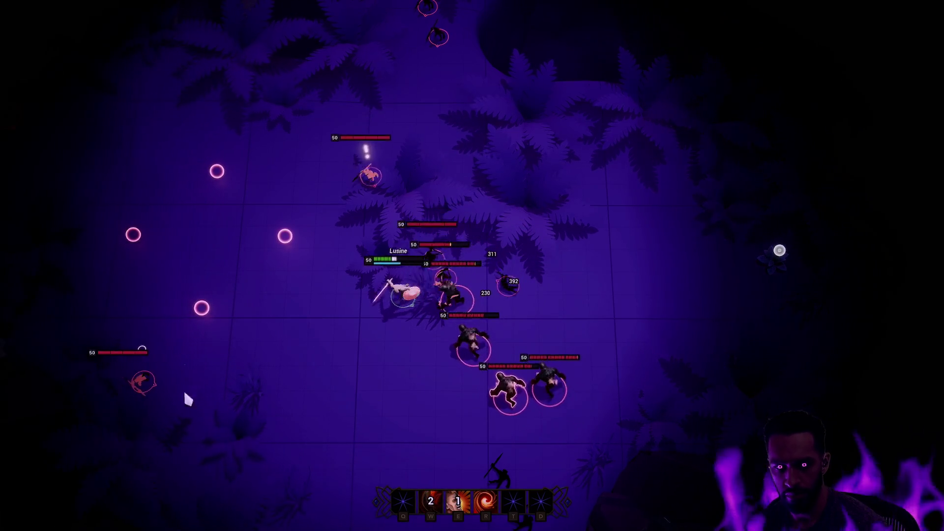
{"action": "right_click", "coordinate": [371, 417]}
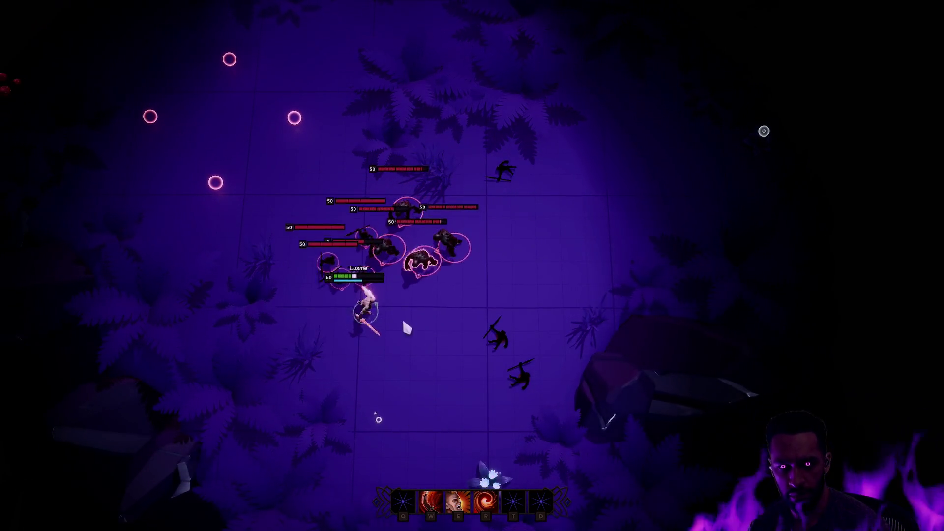
{"action": "key", "text": "r"}
{"action": "right_click", "coordinate": [530, 373]}
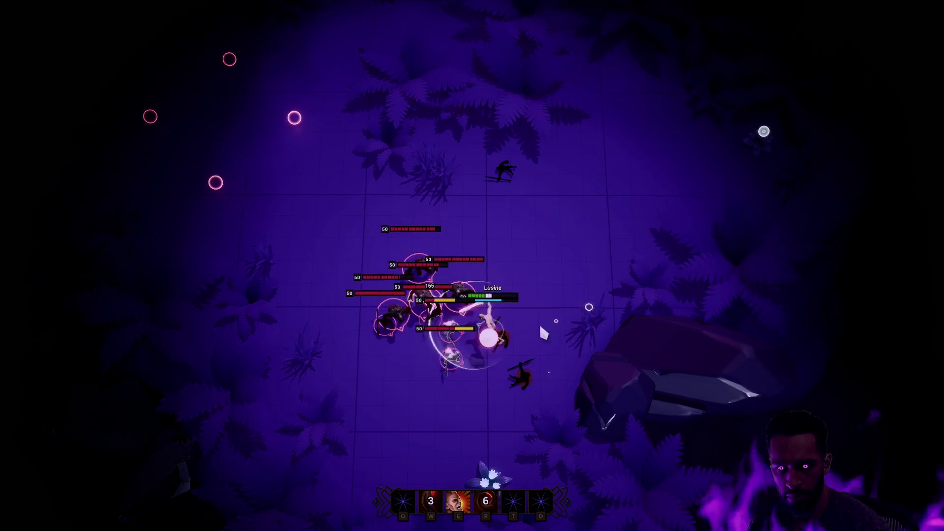
{"action": "key", "text": "w"}
{"action": "key", "text": "e"}
{"action": "right_click", "coordinate": [634, 244]}
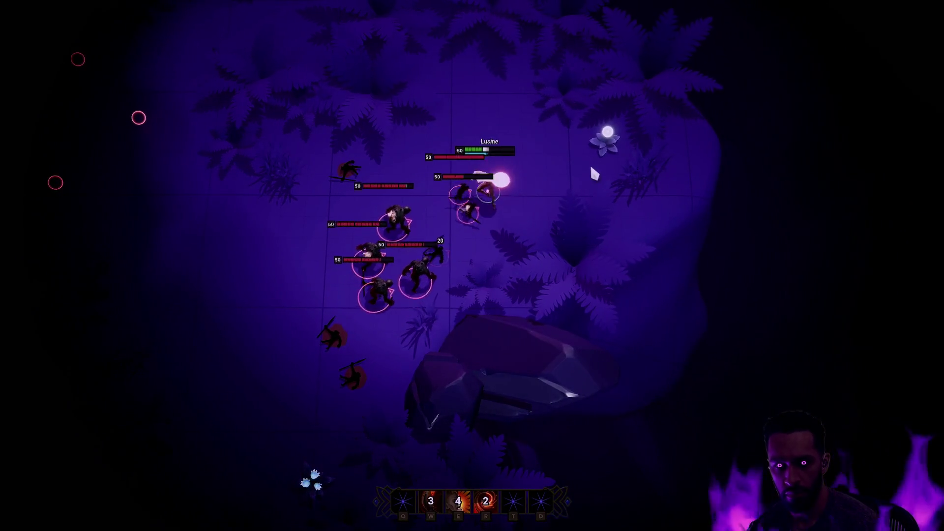
{"action": "key", "text": "w"}
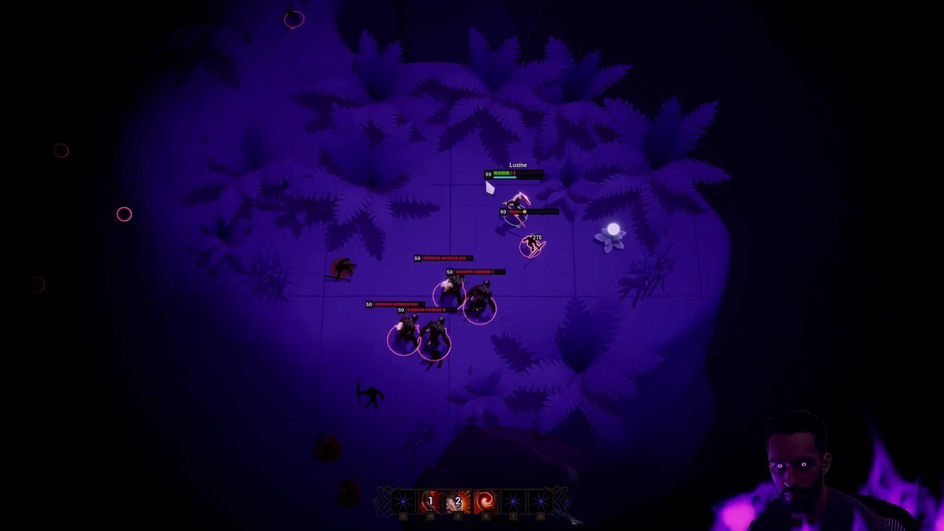
Run past the glowing flower into the enemies, use ring, leap and dash, then fall back down-left
{"action": "right_click", "coordinate": [625, 255]}
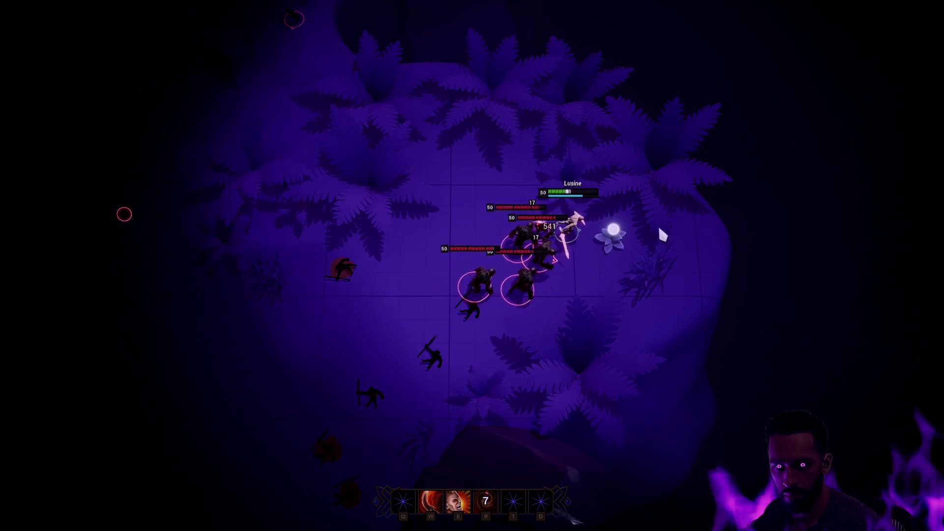
{"action": "right_click", "coordinate": [573, 143]}
{"action": "key", "text": "r"}
{"action": "key", "text": "e"}
{"action": "key", "text": "w"}
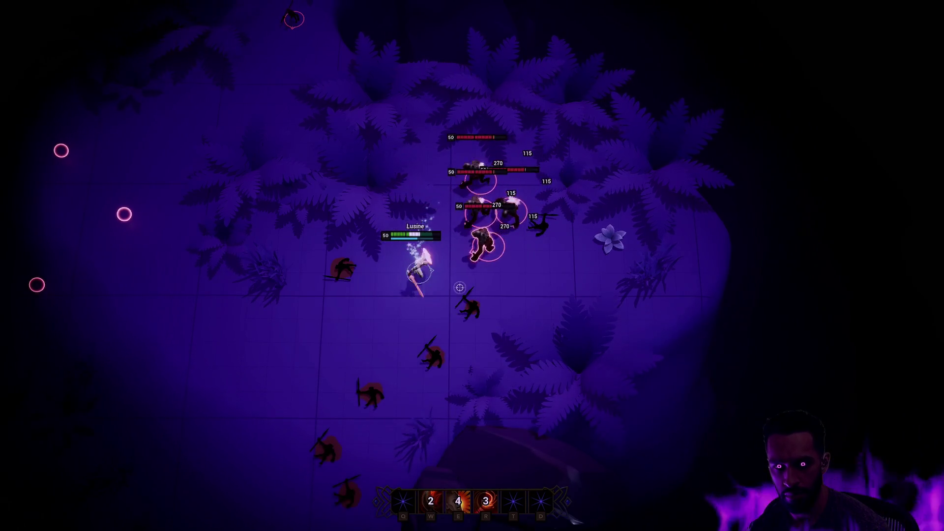
{"action": "right_click", "coordinate": [415, 343]}
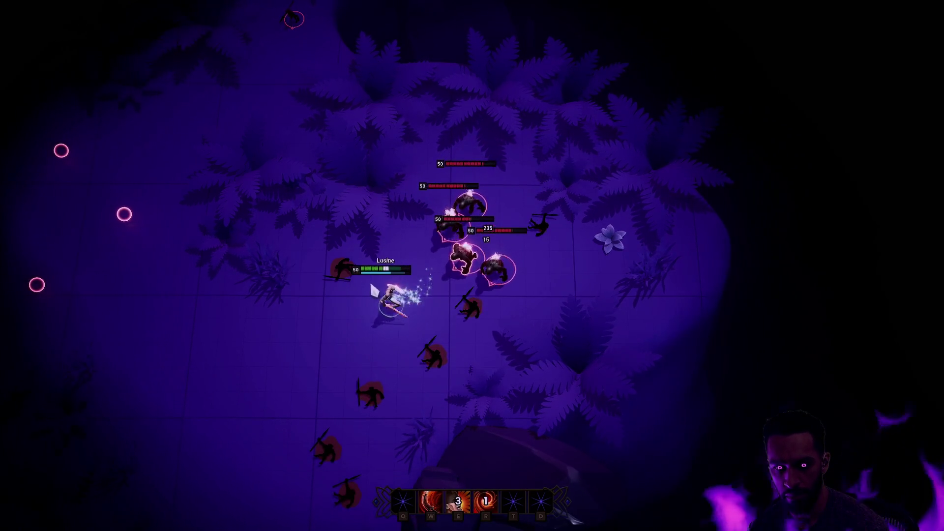
{"action": "right_click", "coordinate": [331, 325]}
{"action": "key", "text": "w"}
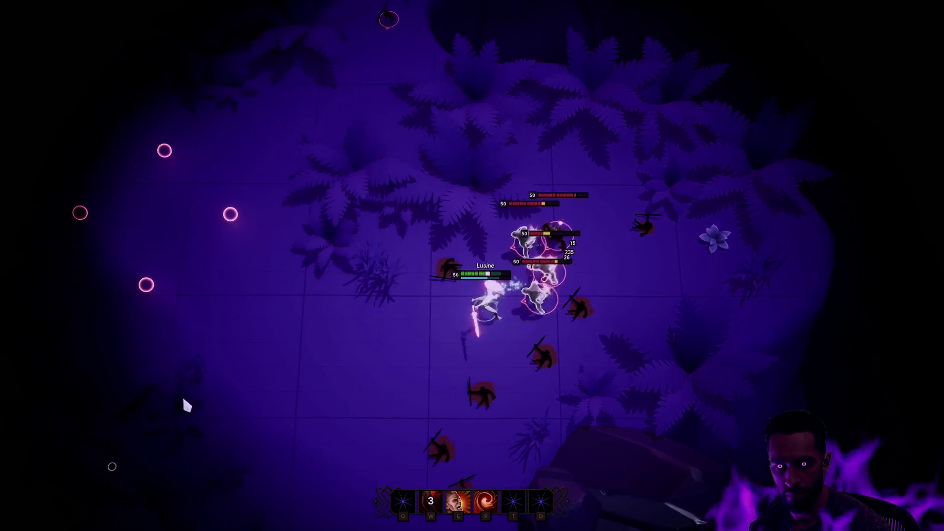
{"action": "key", "text": "e"}
{"action": "key", "text": "r"}
Fight through the pack with W attacks, a sparkle-trail dash and the ring ability
{"action": "right_click", "coordinate": [378, 340]}
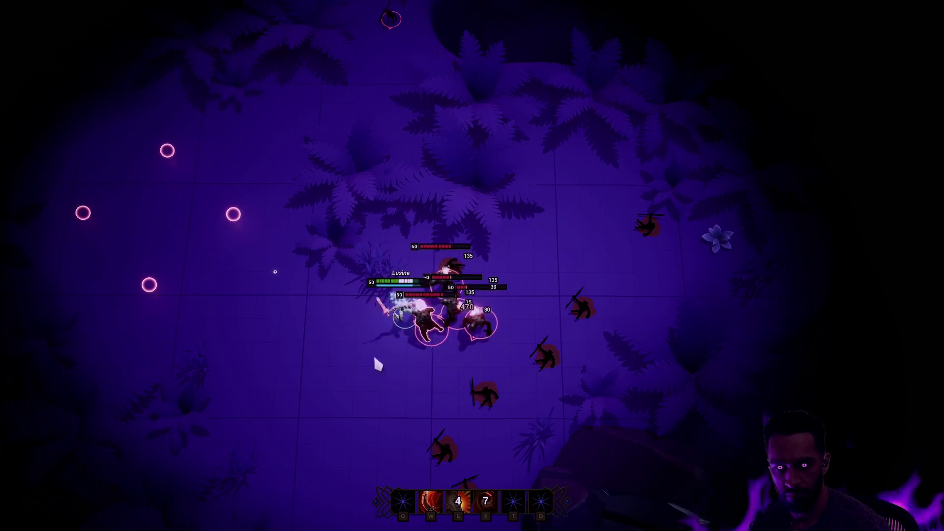
{"action": "key", "text": "w"}
{"action": "right_click", "coordinate": [400, 420]}
{"action": "right_click", "coordinate": [506, 330]}
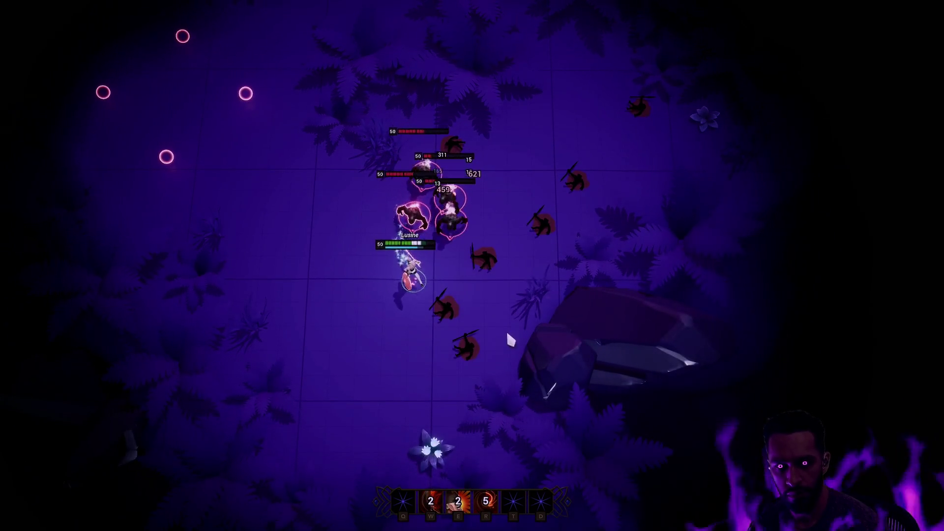
{"action": "right_click", "coordinate": [374, 357]}
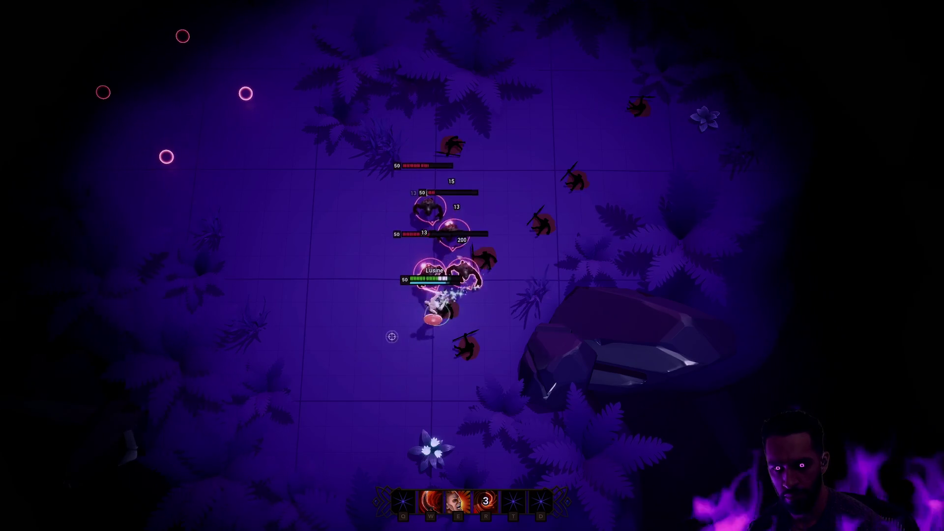
{"action": "key", "text": "w"}
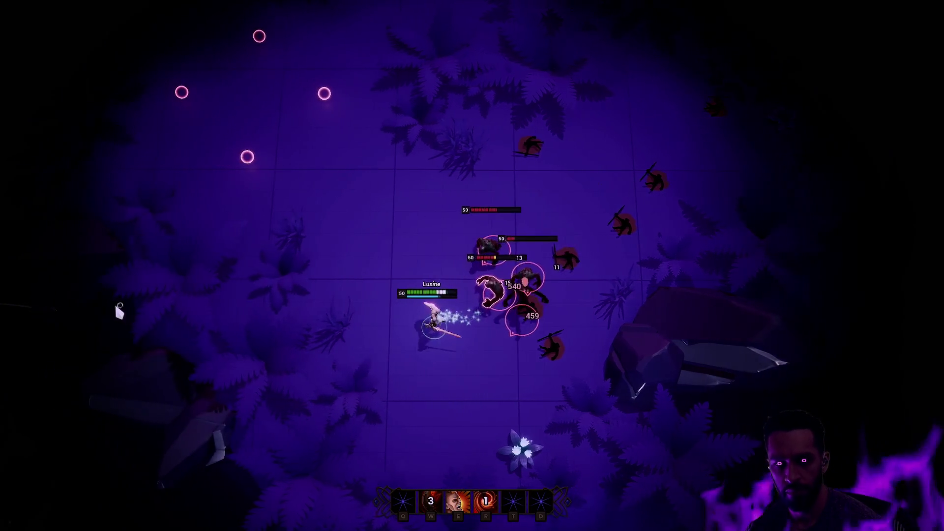
{"action": "key", "text": "e"}
{"action": "right_click", "coordinate": [442, 424]}
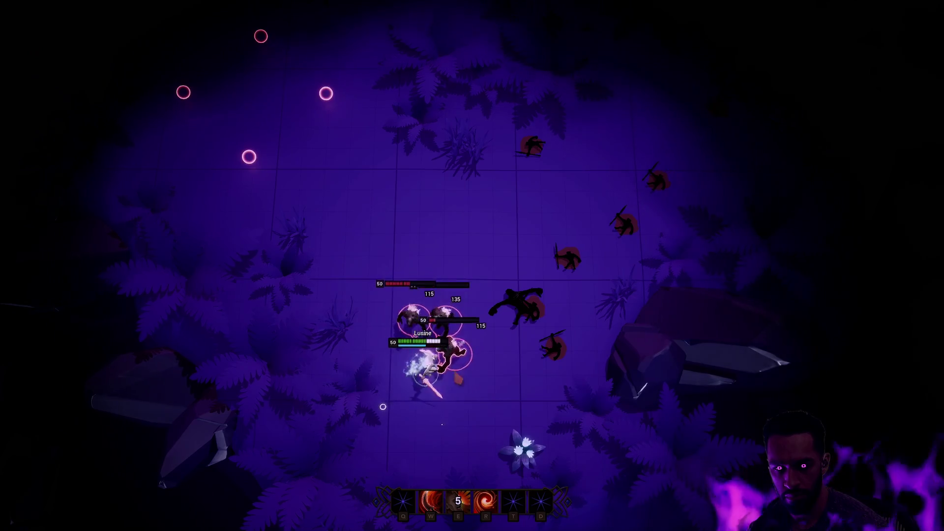
Leap onto the enemies, run right to attack, and escape up out of the cluster
{"action": "key", "text": "r"}
{"action": "right_click", "coordinate": [532, 347]}
{"action": "key", "text": "w"}
{"action": "right_click", "coordinate": [556, 240]}
{"action": "right_click", "coordinate": [465, 207]}
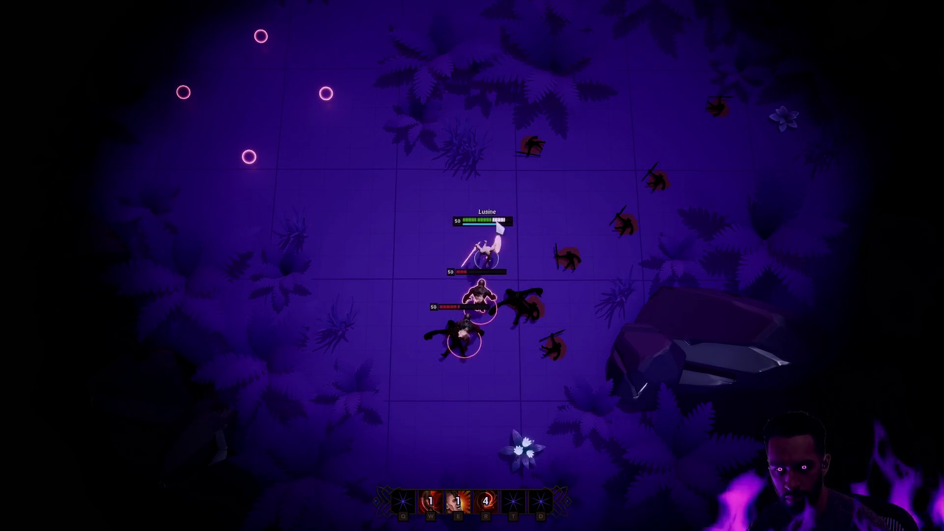
Attack two enemies with W and the ring, then leap onto and finish off a nearby enemy
{"action": "right_click", "coordinate": [571, 227]}
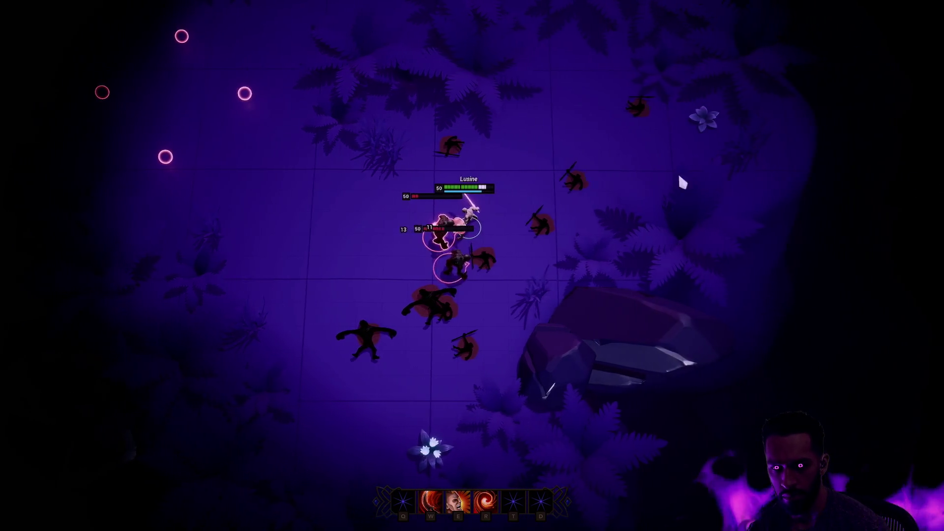
{"action": "key", "text": "w"}
{"action": "right_click", "coordinate": [431, 137]}
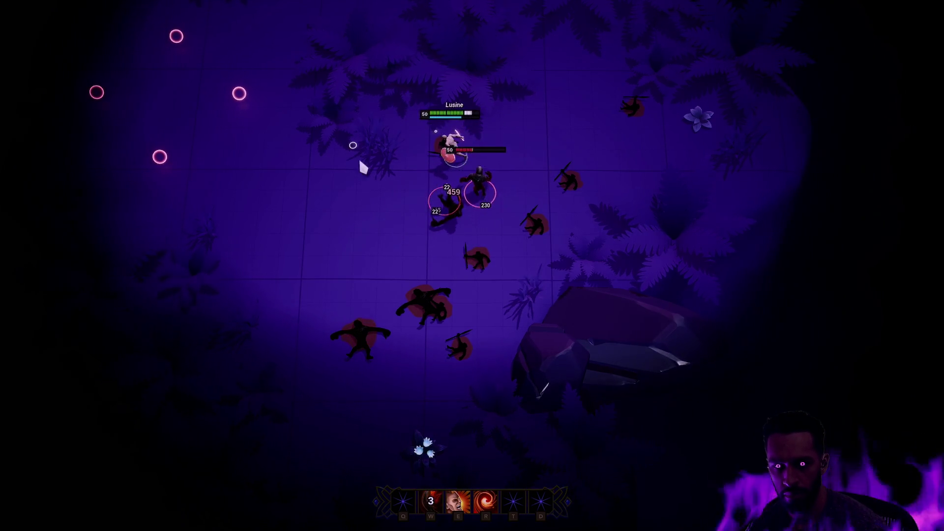
{"action": "key", "text": "e"}
{"action": "right_click", "coordinate": [312, 270]}
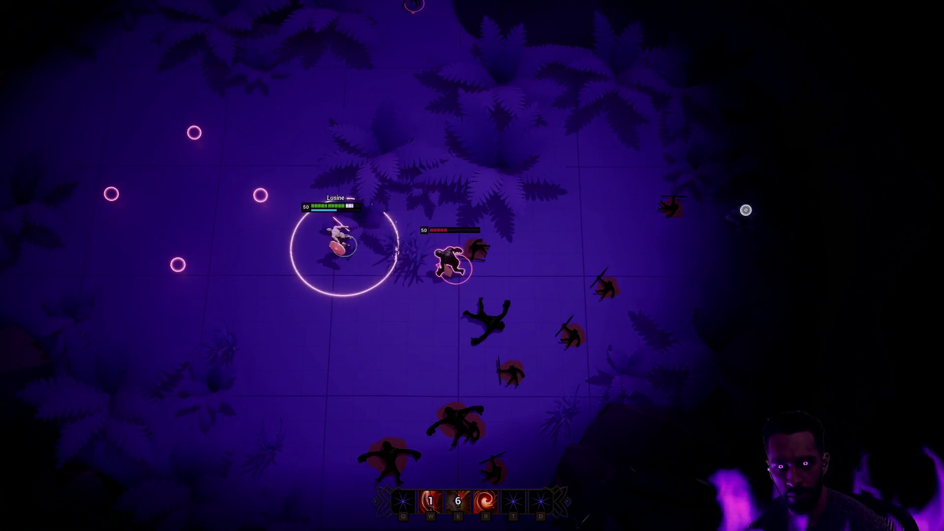
{"action": "key", "text": "r"}
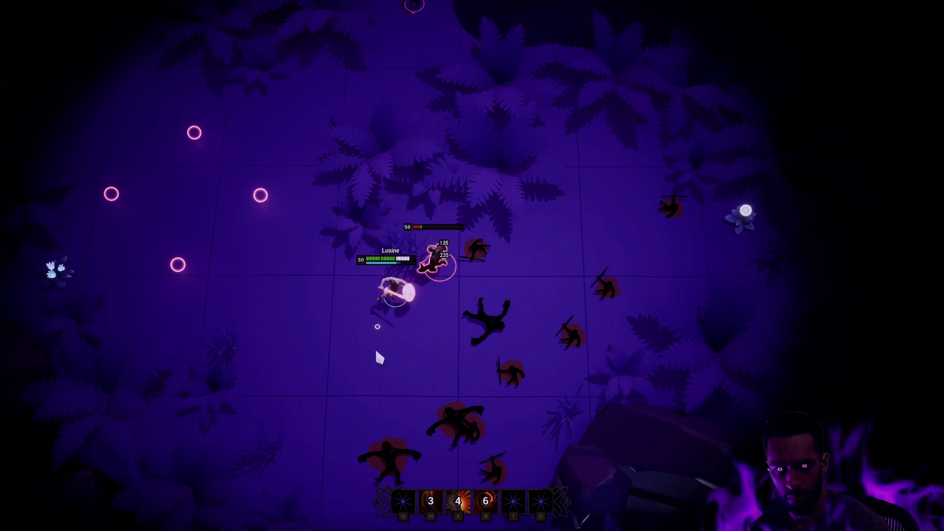
{"action": "key", "text": "w"}
{"action": "right_click", "coordinate": [532, 256]}
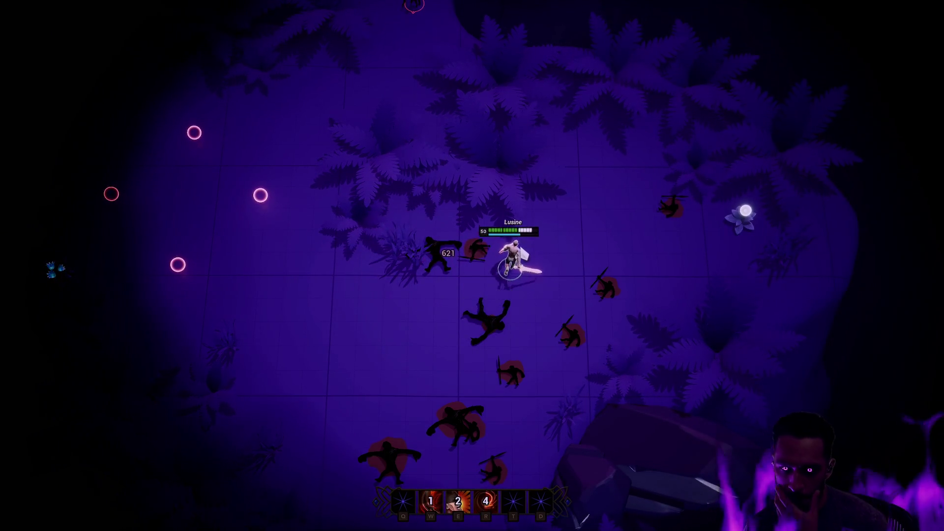
{"action": "right_click", "coordinate": [519, 275]}
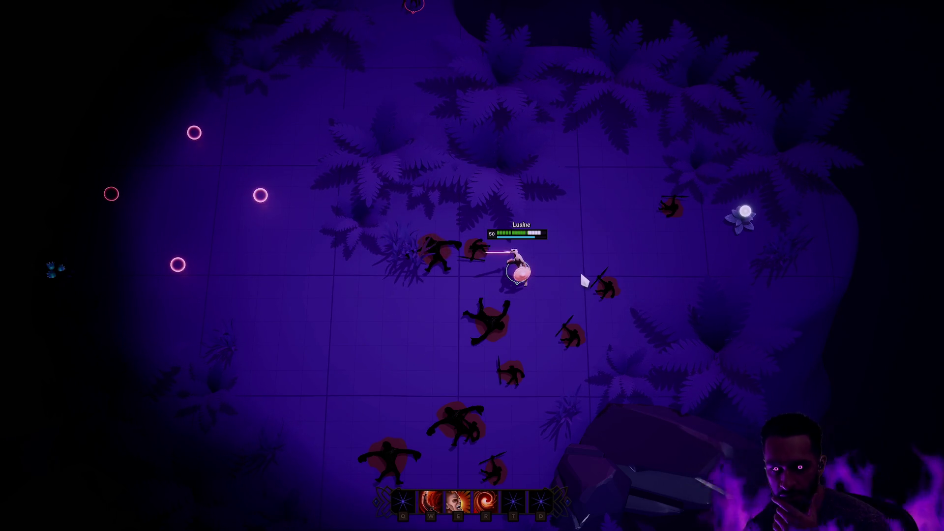
Walk the character back and forth left and right to check the run animation
{"action": "right_click", "coordinate": [491, 283]}
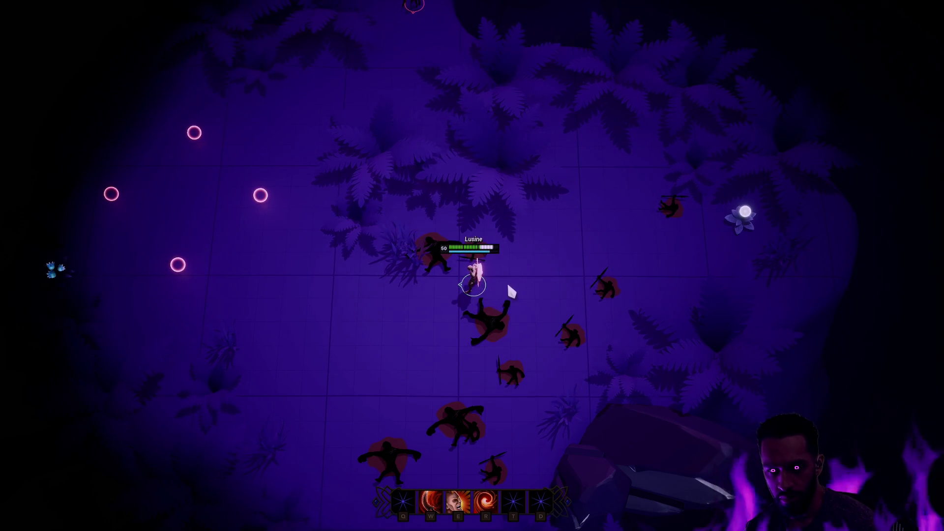
{"action": "right_click", "coordinate": [507, 305]}
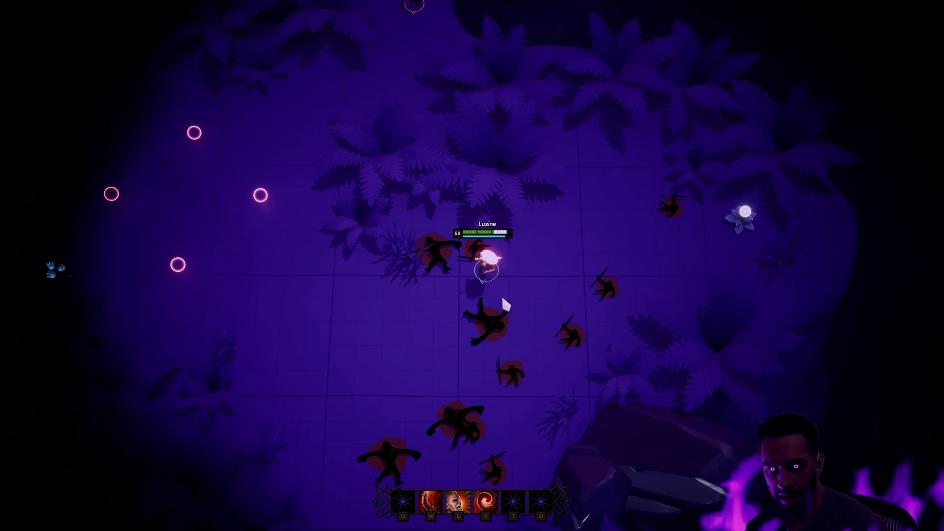
{"action": "right_click", "coordinate": [340, 301]}
{"action": "right_click", "coordinate": [533, 290]}
{"action": "right_click", "coordinate": [579, 265]}
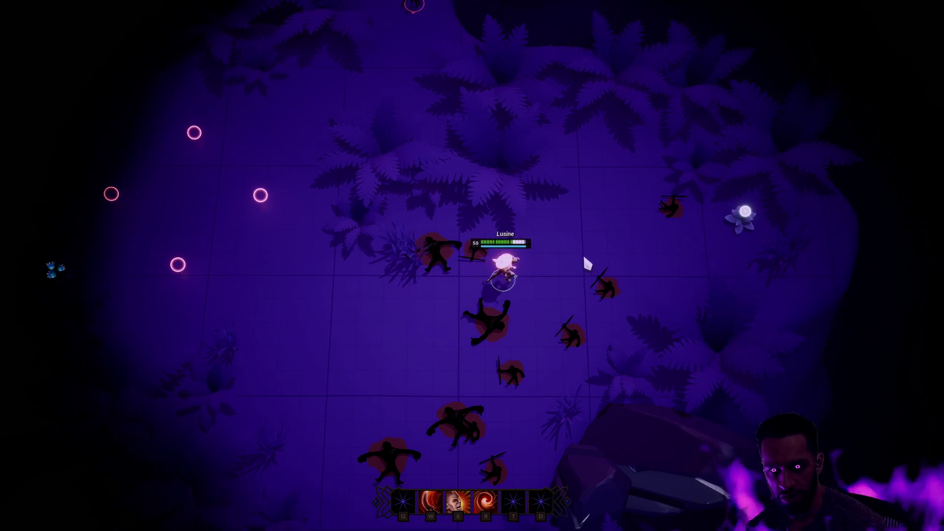
{"action": "right_click", "coordinate": [684, 263]}
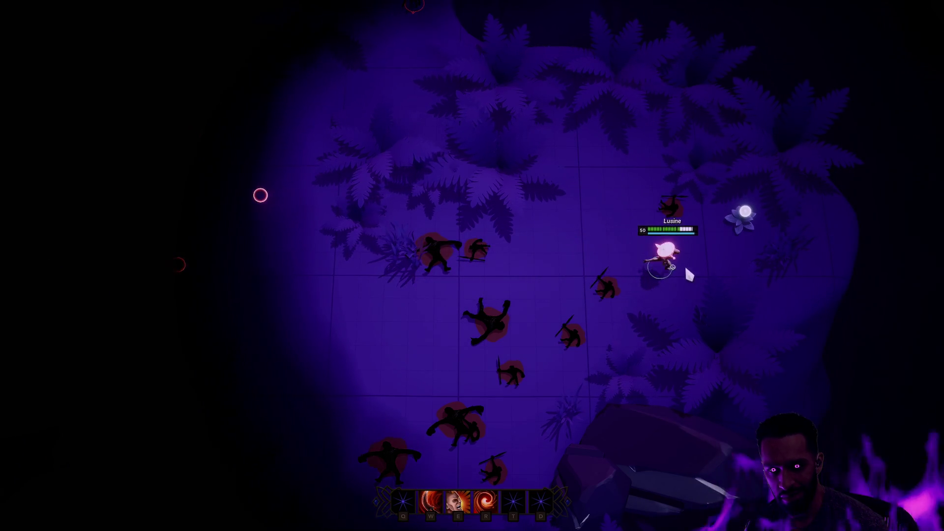
{"action": "right_click", "coordinate": [573, 284]}
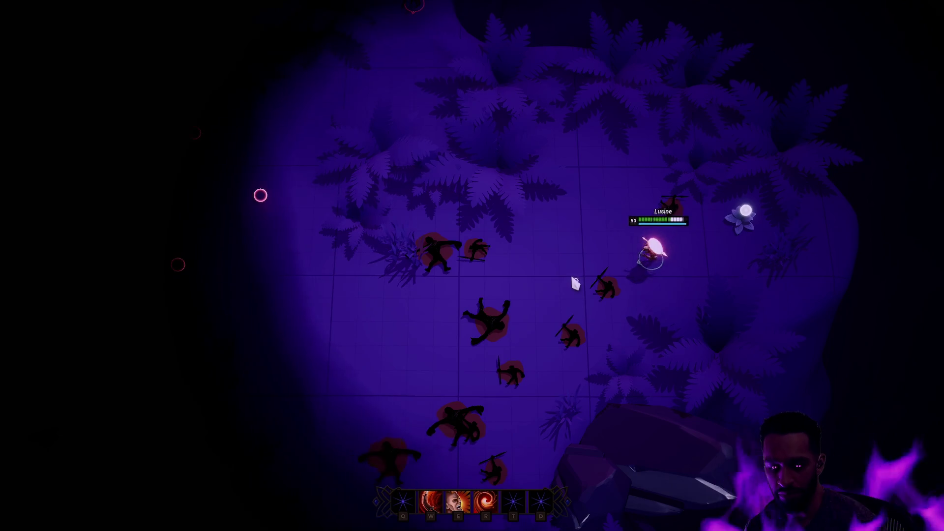
{"action": "right_click", "coordinate": [489, 330]}
{"action": "right_click", "coordinate": [399, 314]}
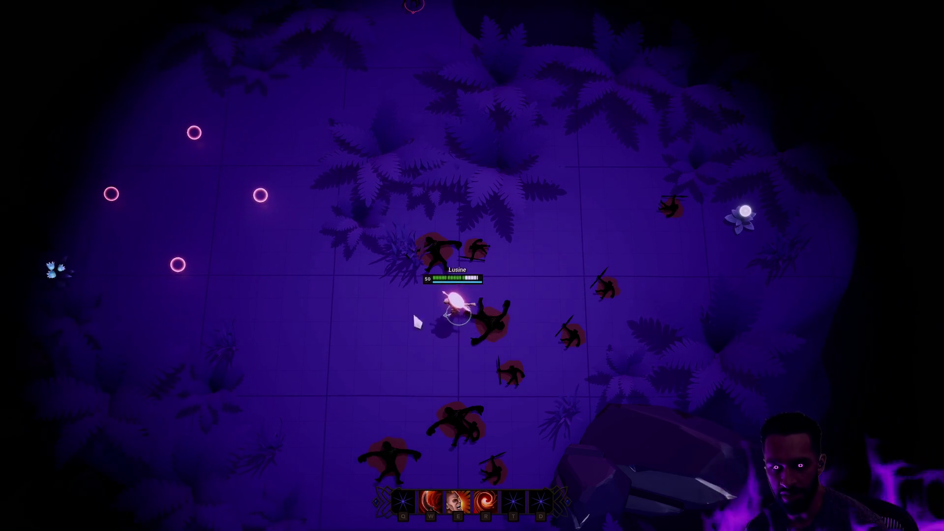
{"action": "right_click", "coordinate": [385, 322]}
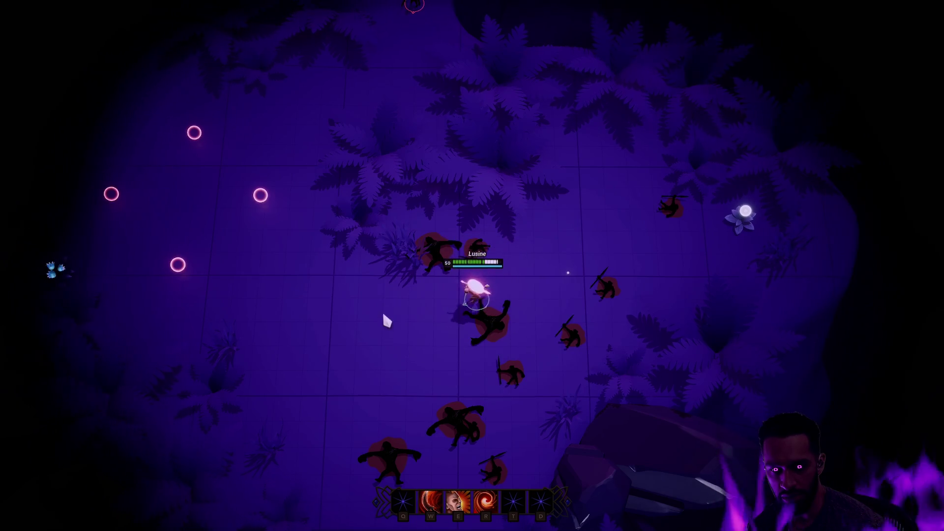
Cast the ring and a second ability while running, then end the play session with Escape
{"action": "key", "text": "e"}
{"action": "right_click", "coordinate": [519, 257]}
{"action": "key", "text": "w"}
{"action": "key", "text": "Escape"}
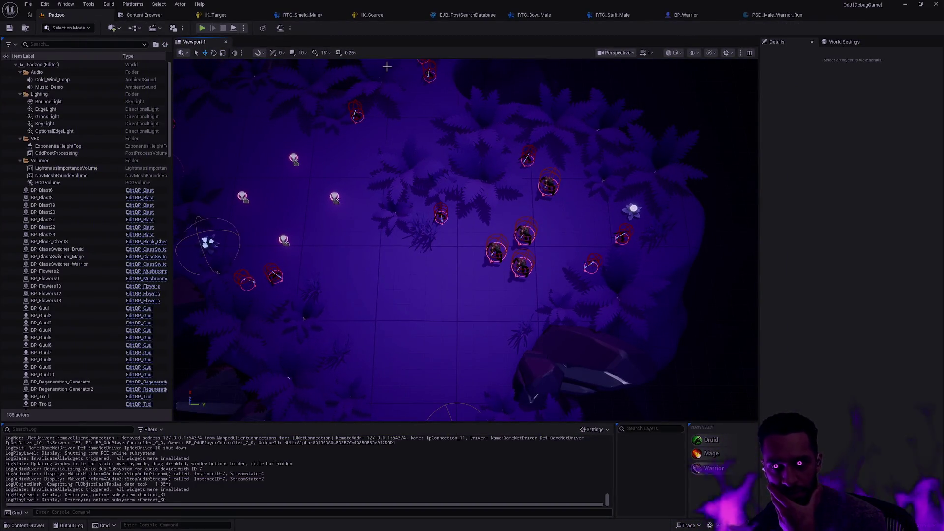
From RTG_Shield_Male, find the Shield animation folder in the Content Drawer and open AS_Shield_Run_Loop_F_0
{"action": "left_click", "coordinate": [302, 16]}
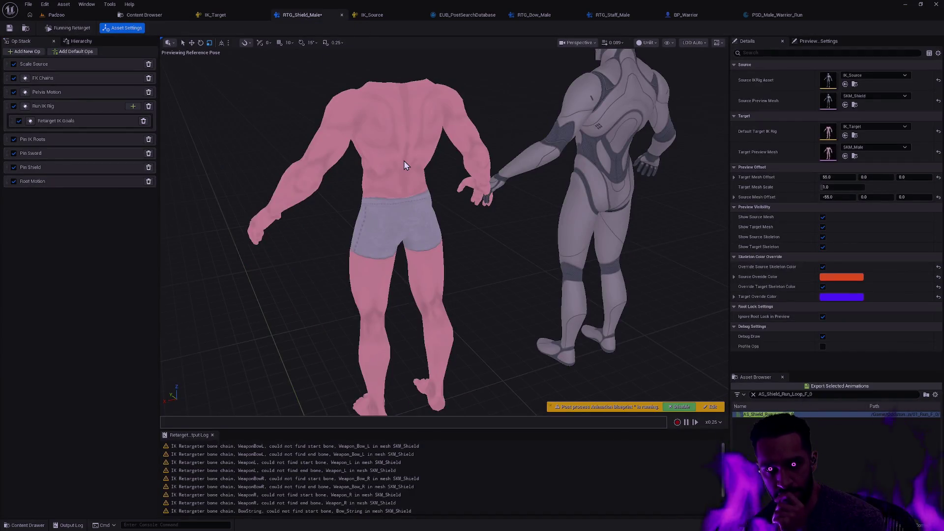
{"action": "mouse_move", "coordinate": [468, 128]}
{"action": "left_mouse_down"}
{"action": "mouse_move", "coordinate": [639, 114]}
{"action": "mouse_move", "coordinate": [526, 241]}
{"action": "left_mouse_up"}
{"action": "key", "text": "ctrl+space"}
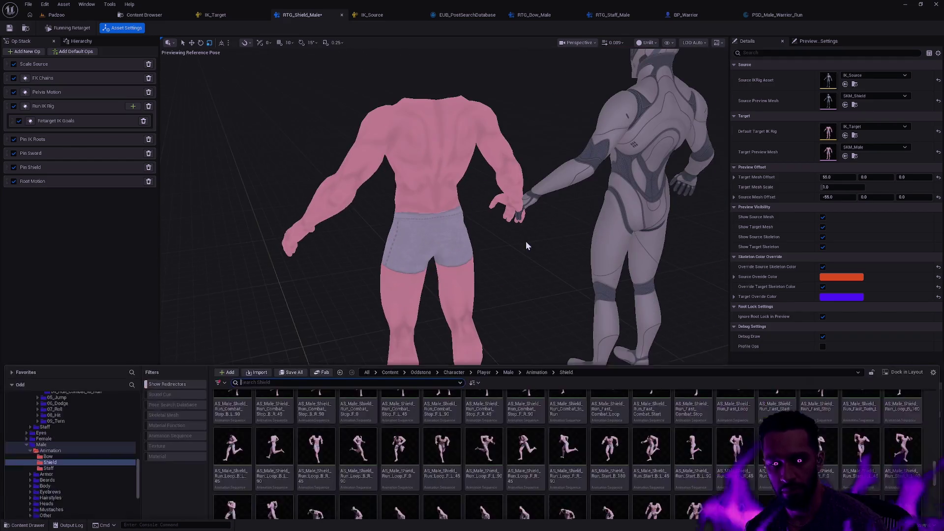
{"action": "type", "text": "AS_Shield_Run_Combat_Loop_F_0"}
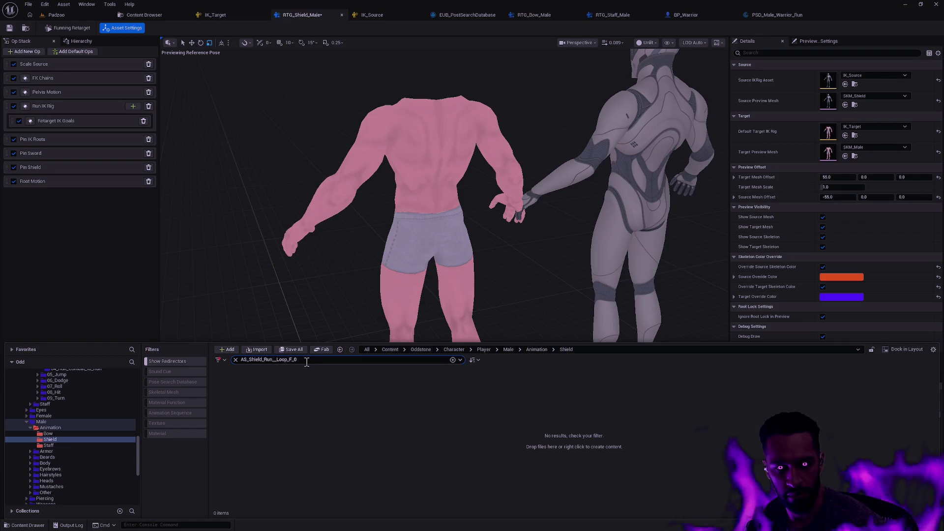
{"action": "scroll", "coordinate": [88, 433], "scroll_direction": "up", "scroll_amount": 10}
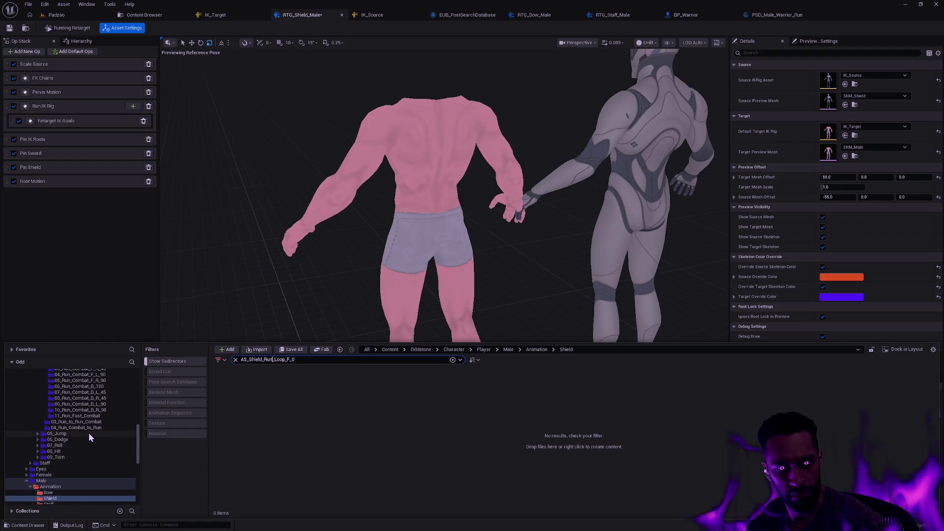
{"action": "left_click", "coordinate": [57, 434]}
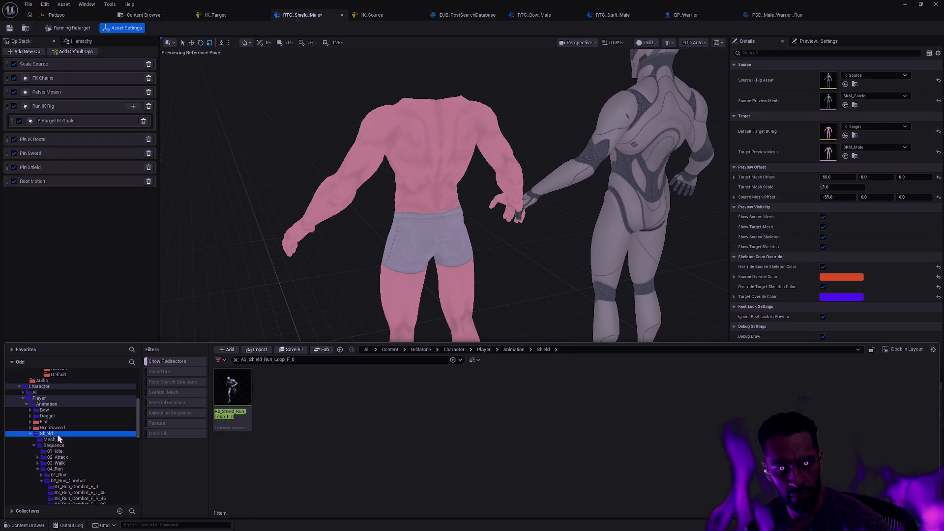
{"action": "double_click", "coordinate": [240, 399]}
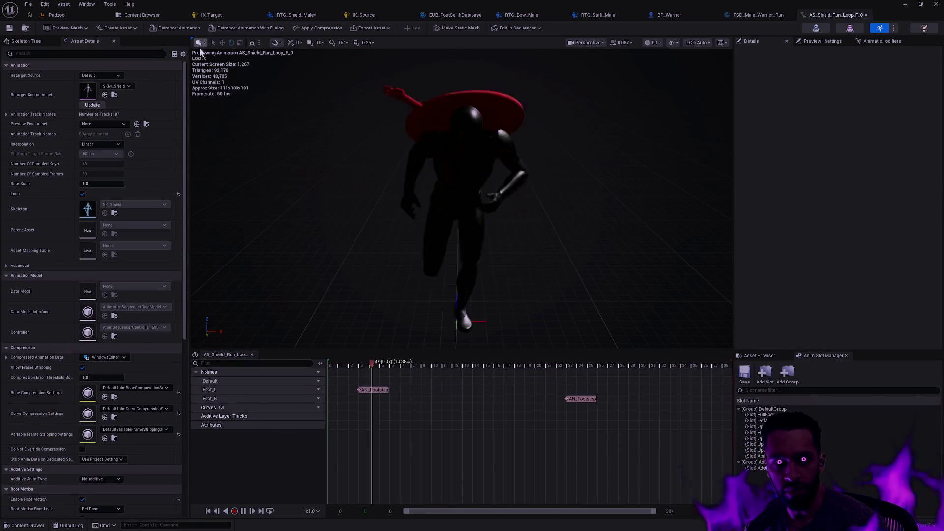
Uncheck Enable Root Motion on AS_Shield_Run_Loop_F_0, then go back to the RTG_Shield_Male tab
{"action": "mouse_move", "coordinate": [579, 247]}
{"action": "left_mouse_down"}
{"action": "mouse_move", "coordinate": [634, 285]}
{"action": "mouse_move", "coordinate": [252, 281]}
{"action": "left_mouse_up"}
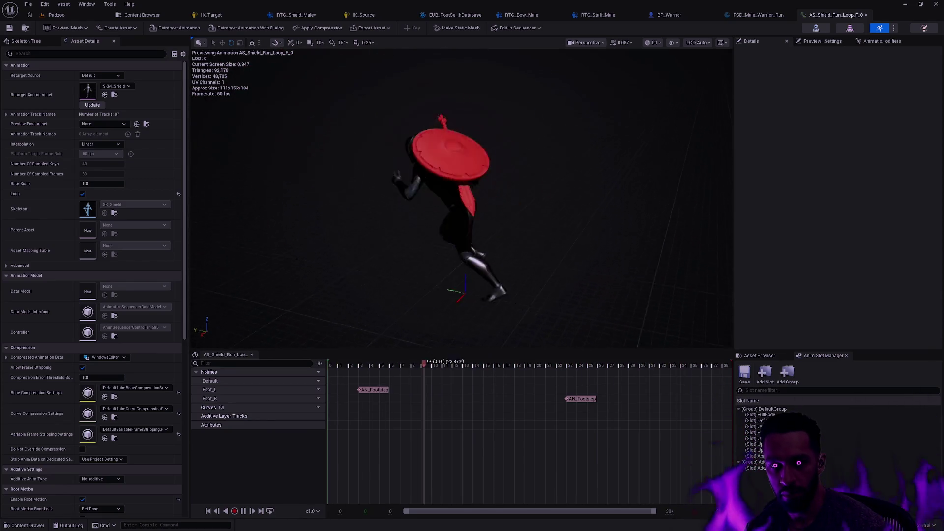
{"action": "left_click_drag", "start_coordinate": [183, 208], "coordinate": [182, 313]}
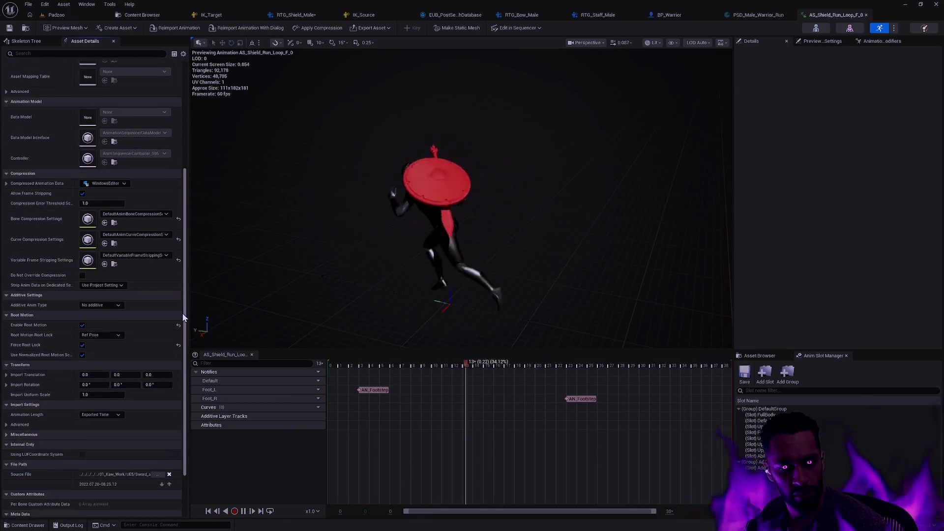
{"action": "left_click", "coordinate": [82, 322]}
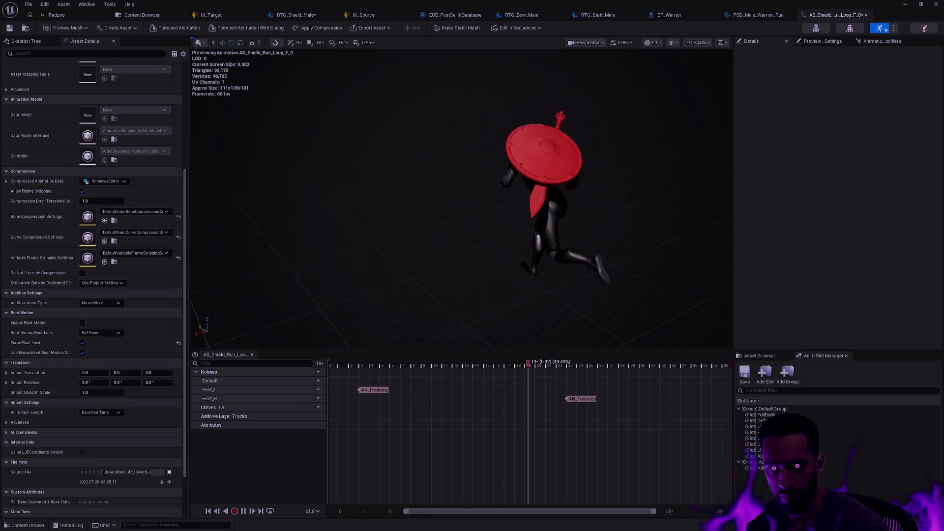
{"action": "scroll", "coordinate": [462, 197], "scroll_direction": "down", "scroll_amount": 5}
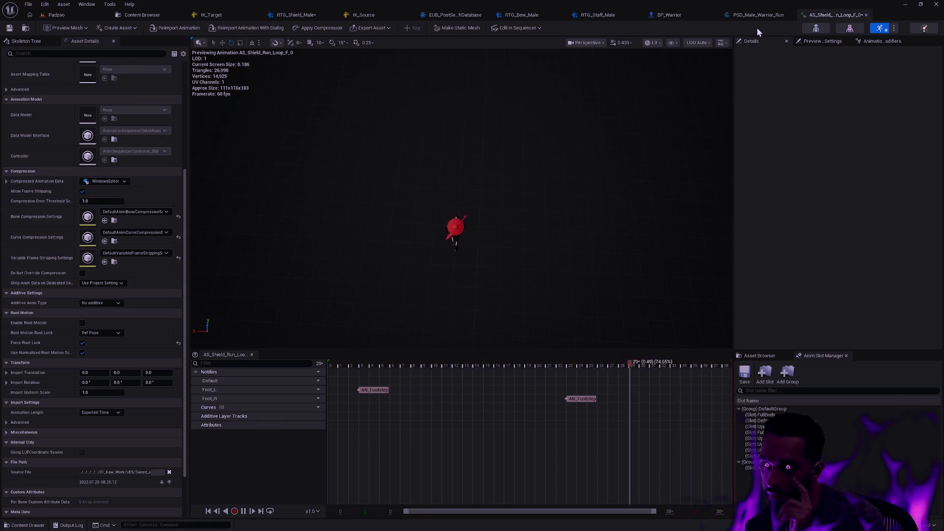
{"action": "left_click", "coordinate": [296, 15]}
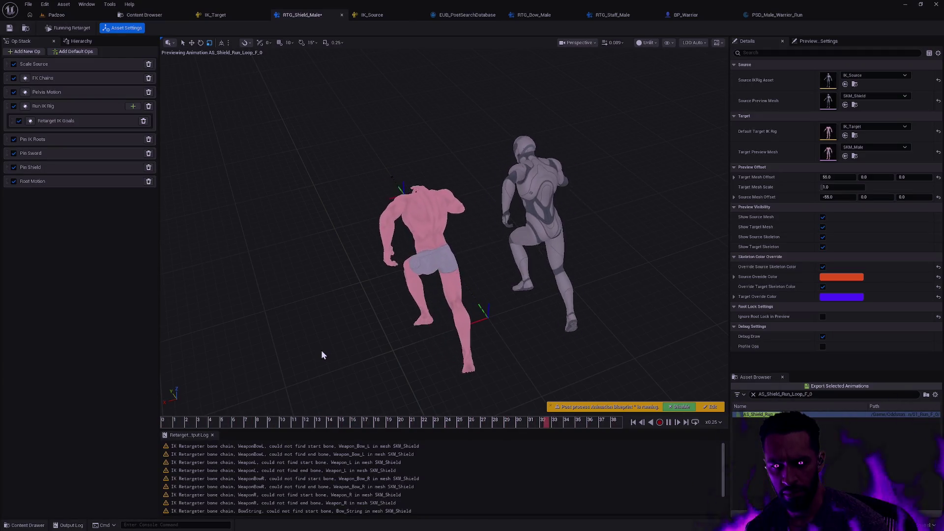
{"action": "scroll", "coordinate": [321, 352], "scroll_direction": "up", "scroll_amount": 2}
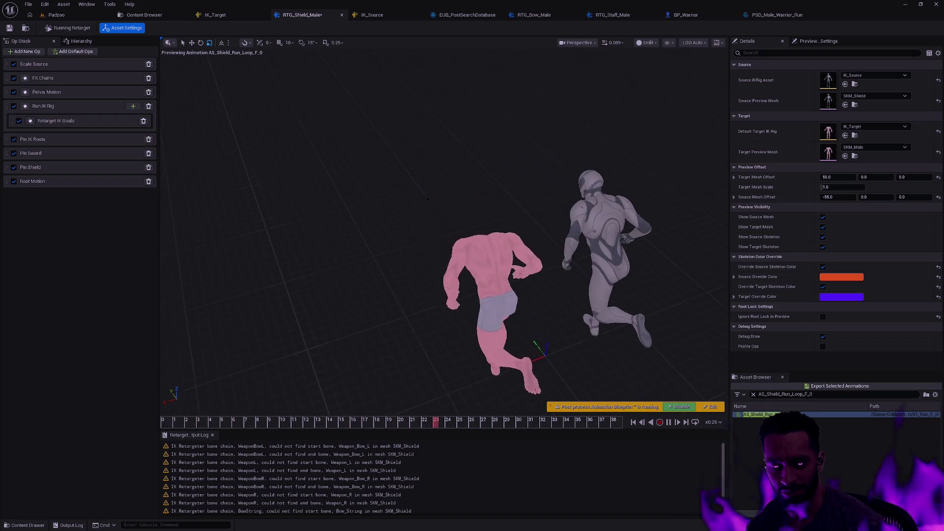
{"action": "left_click_drag", "start_coordinate": [336, 358], "coordinate": [336, 358]}
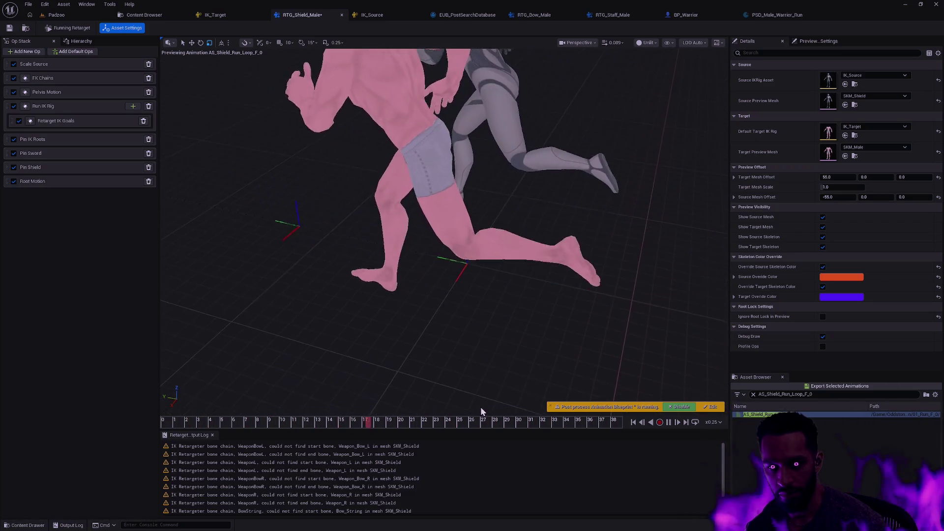
{"action": "mouse_move", "coordinate": [592, 417]}
{"action": "left_mouse_down"}
{"action": "mouse_move", "coordinate": [615, 420]}
{"action": "mouse_move", "coordinate": [587, 421]}
{"action": "left_mouse_up"}
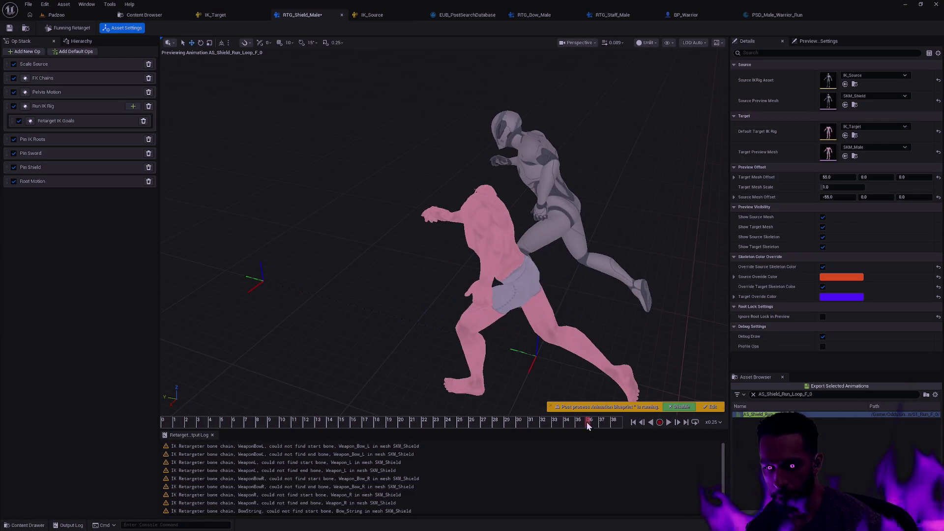
{"action": "left_click", "coordinate": [686, 423]}
{"action": "left_click", "coordinate": [642, 423]}
{"action": "left_click", "coordinate": [642, 422]}
{"action": "left_click", "coordinate": [642, 422]}
{"action": "left_click", "coordinate": [643, 423]}
{"action": "left_click", "coordinate": [677, 422]}
{"action": "left_click", "coordinate": [681, 423]}
{"action": "left_click", "coordinate": [682, 423]}
{"action": "left_click", "coordinate": [682, 423]}
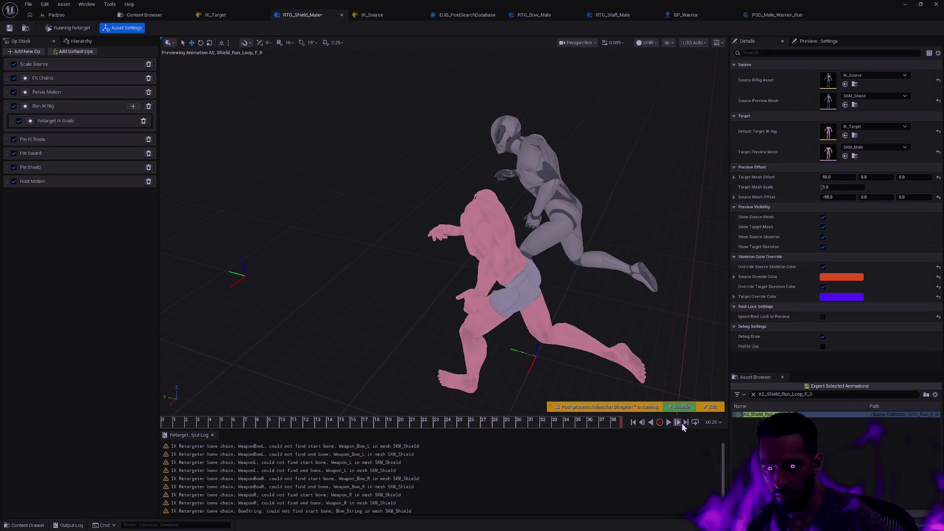
{"action": "left_click", "coordinate": [682, 423]}
{"action": "left_click", "coordinate": [682, 423]}
{"action": "left_click", "coordinate": [682, 423]}
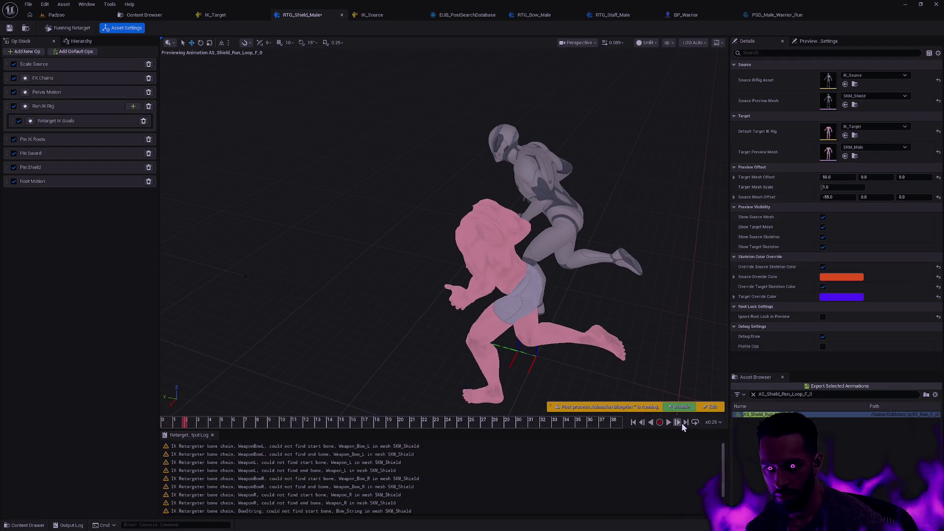
{"action": "left_click_drag", "start_coordinate": [663, 364], "coordinate": [620, 364]}
{"action": "left_click", "coordinate": [617, 423]}
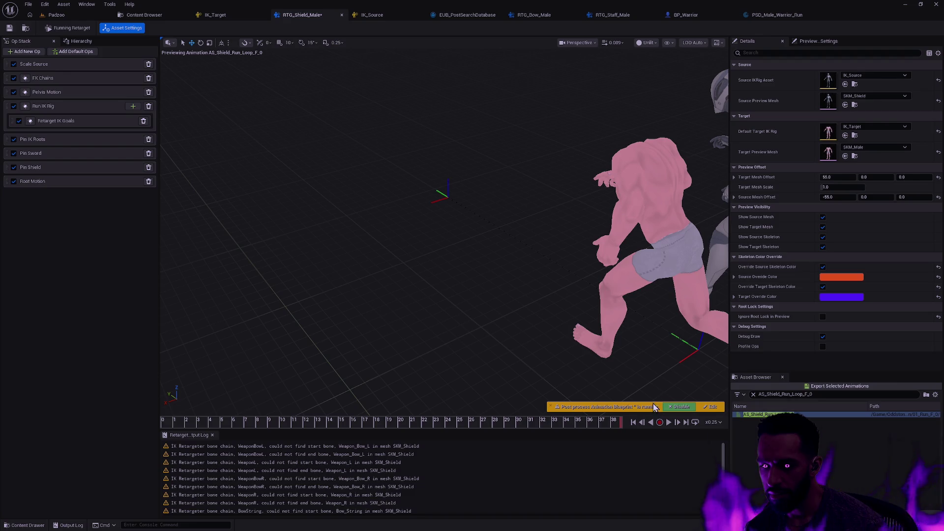
{"action": "left_click", "coordinate": [612, 424]}
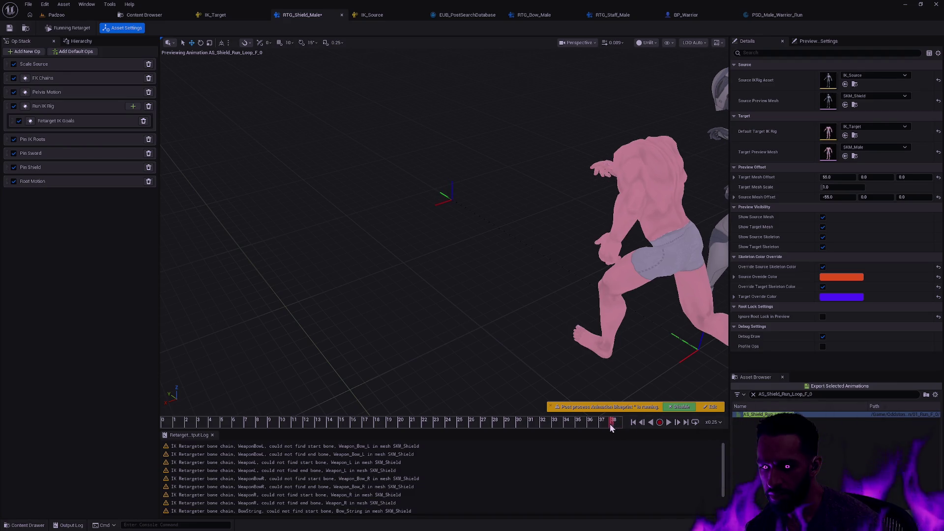
{"action": "left_click", "coordinate": [677, 423]}
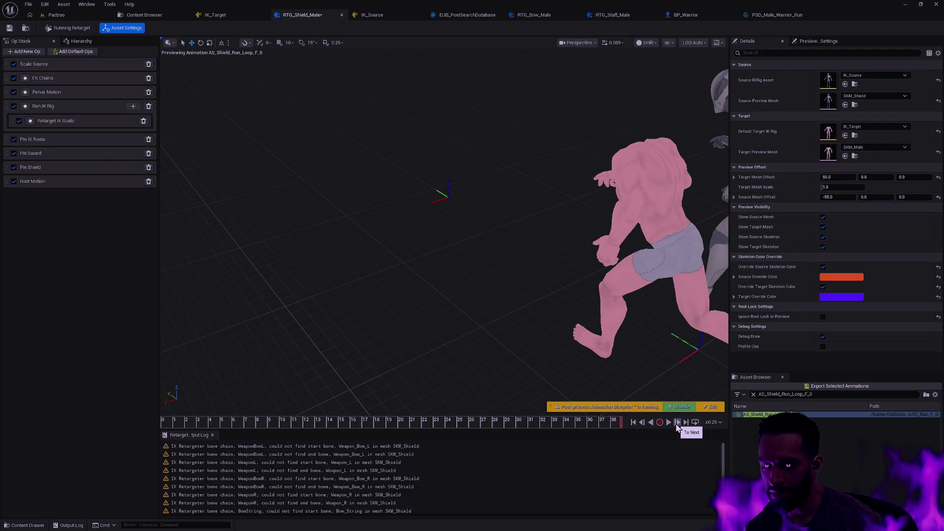
{"action": "left_click", "coordinate": [668, 424]}
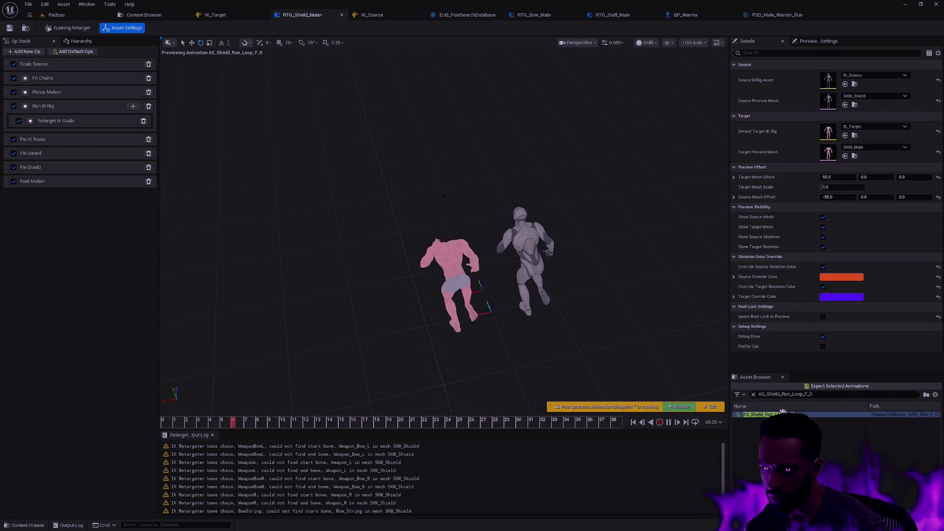
{"action": "key", "text": "ctrl+b"}
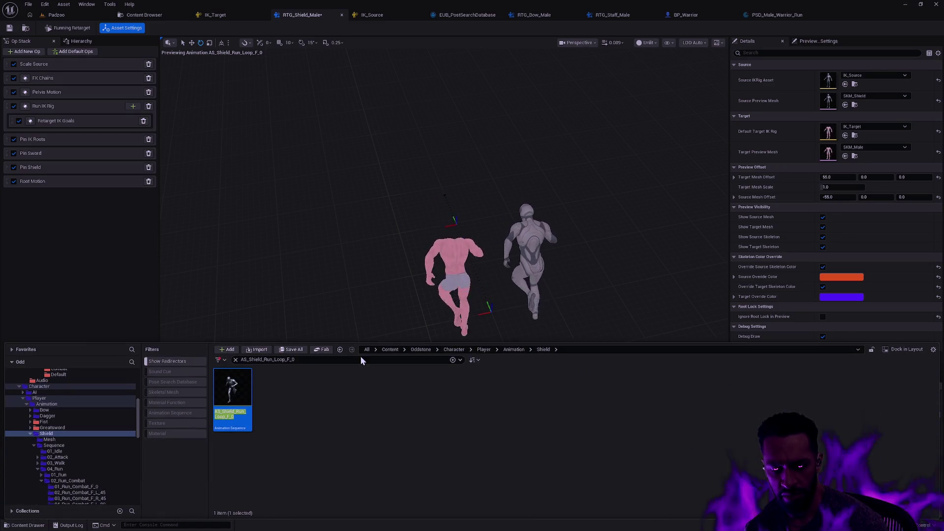
Reopen the AS_Shield_Run_Loop_F_0 animation editor from the Content Drawer
{"action": "right_click", "coordinate": [228, 393]}
{"action": "mouse_move", "coordinate": [308, 253]}
{"action": "left_click", "coordinate": [358, 328]}
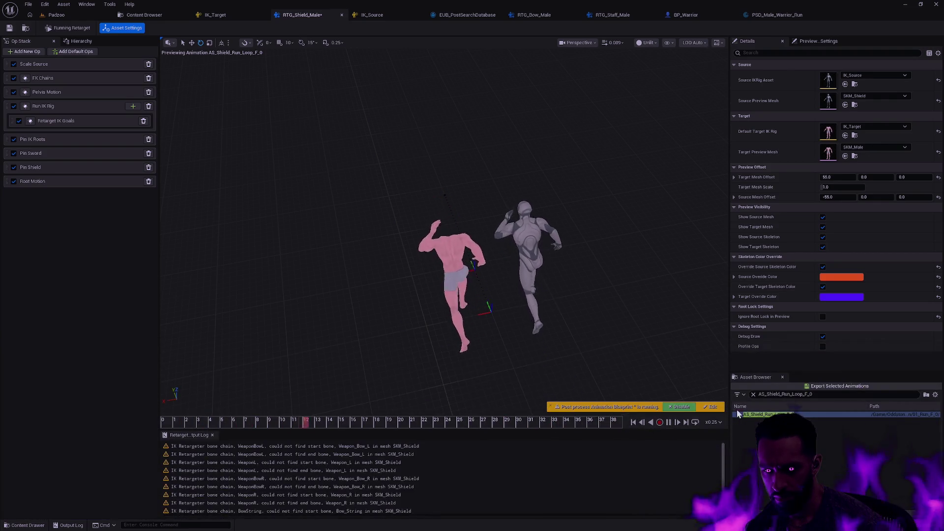
{"action": "key", "text": "ctrl+space"}
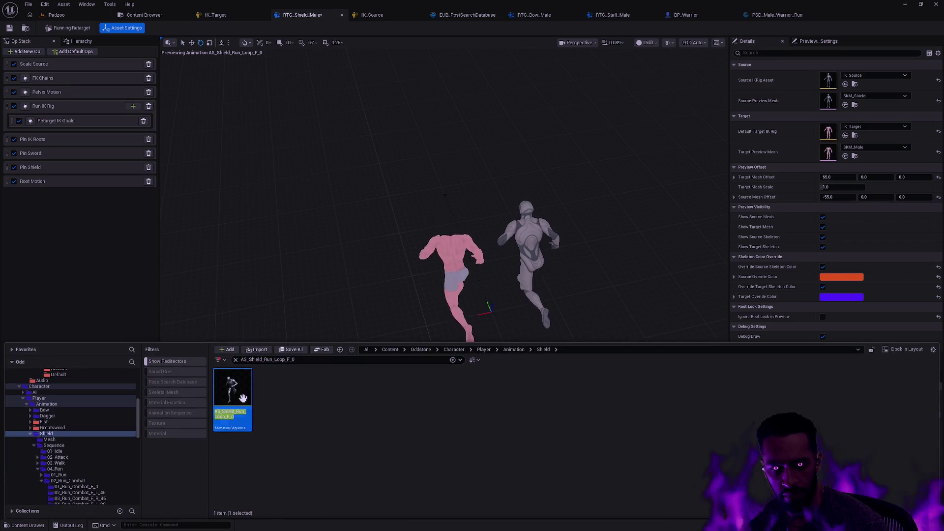
{"action": "key", "text": "Return"}
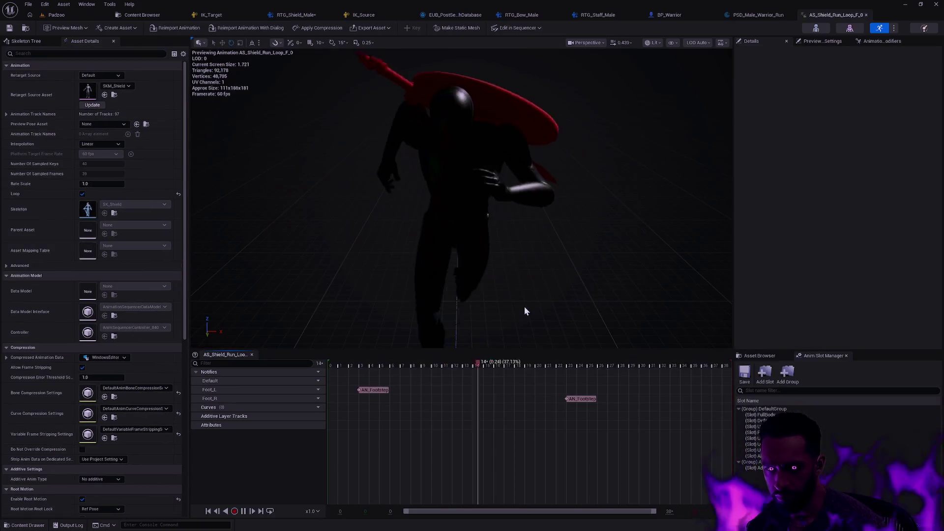
View the timeline's frame options, pull the preview camera back, and return to RTG_Shield_Male
{"action": "scroll", "coordinate": [618, 279], "scroll_direction": "up", "scroll_amount": 4}
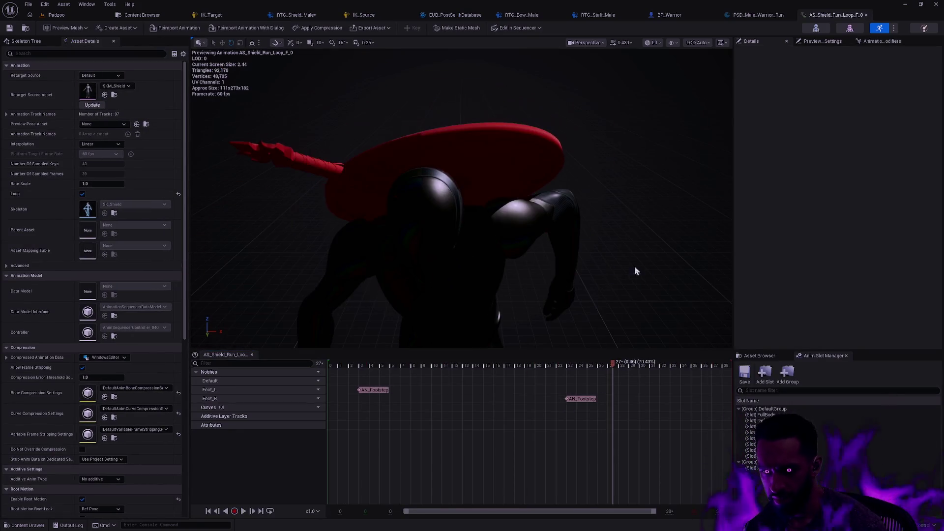
{"action": "right_click", "coordinate": [713, 366]}
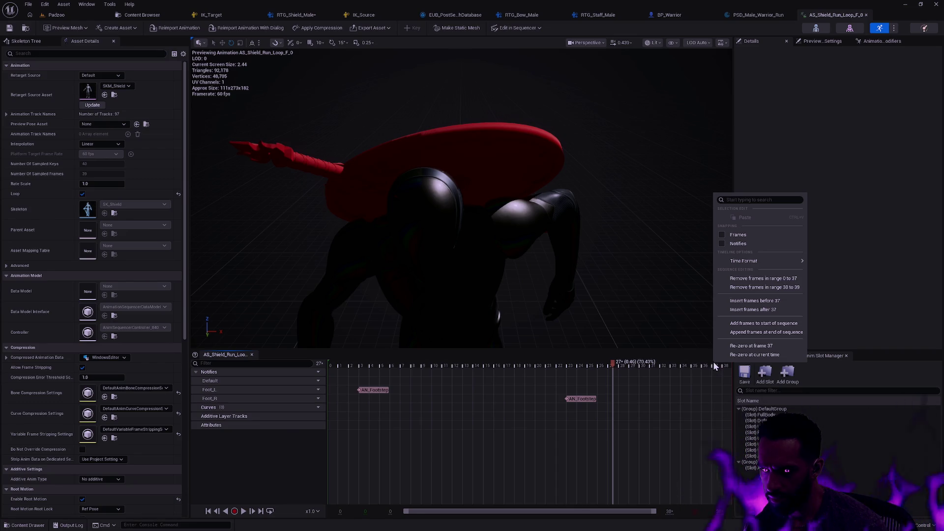
{"action": "mouse_move", "coordinate": [645, 320]}
{"action": "left_mouse_down"}
{"action": "mouse_move", "coordinate": [595, 354]}
{"action": "mouse_move", "coordinate": [639, 300]}
{"action": "mouse_move", "coordinate": [637, 287]}
{"action": "mouse_move", "coordinate": [643, 313]}
{"action": "left_mouse_up"}
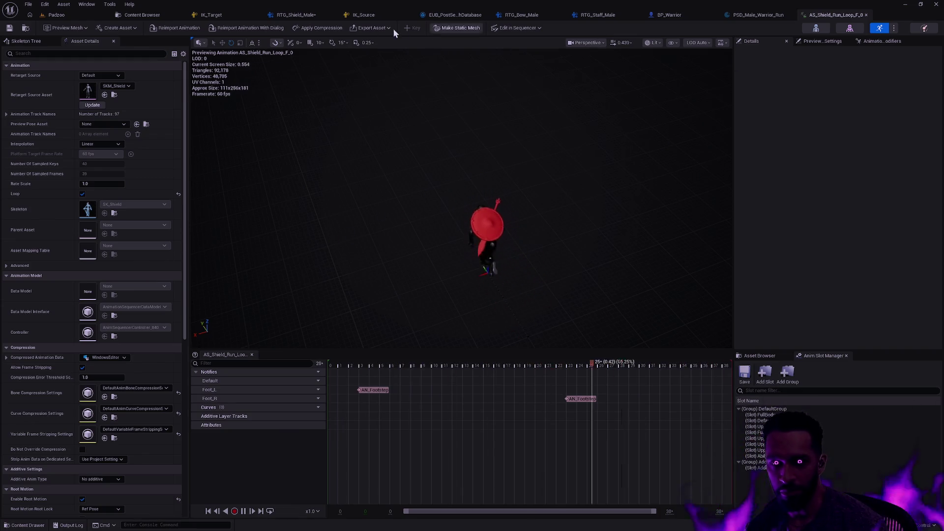
{"action": "left_click", "coordinate": [295, 14]}
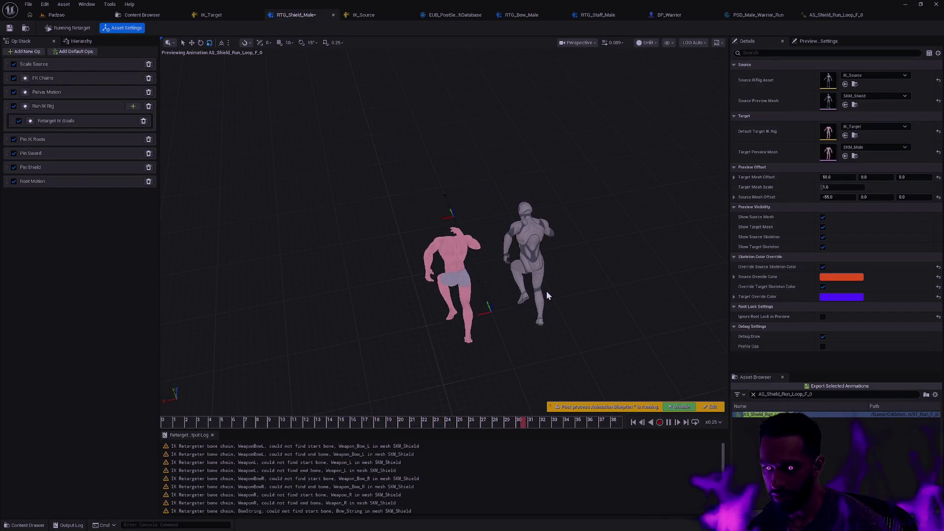
Pause the preview, cancel a first export, and close the PSD_Male_Warrior_Run and AS_Shield_Run_Loop_F_0 editors
{"action": "left_click", "coordinate": [669, 422]}
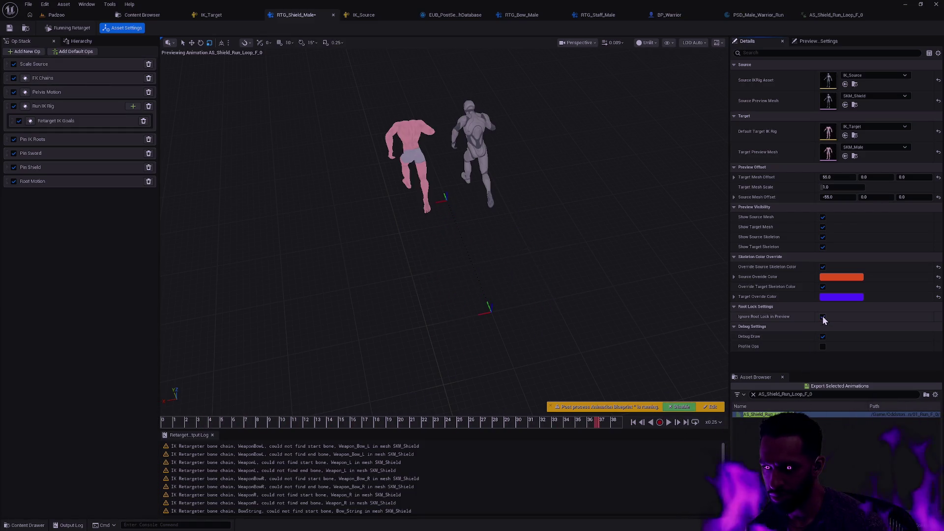
{"action": "left_click", "coordinate": [828, 15]}
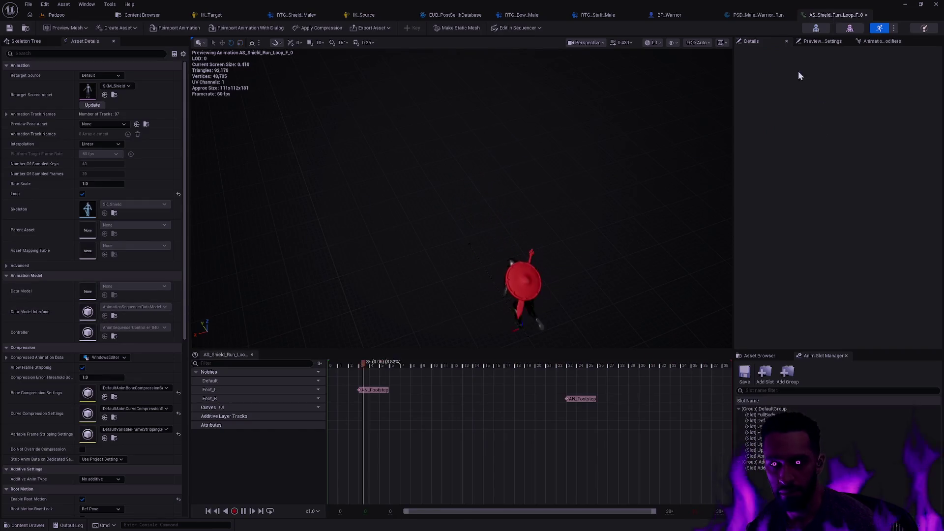
{"action": "left_click", "coordinate": [295, 15]}
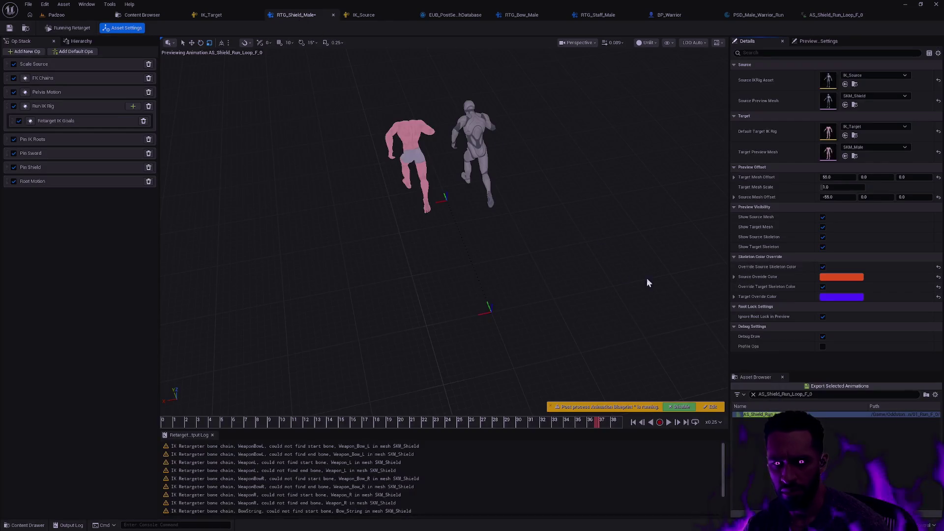
{"action": "left_click", "coordinate": [831, 386]}
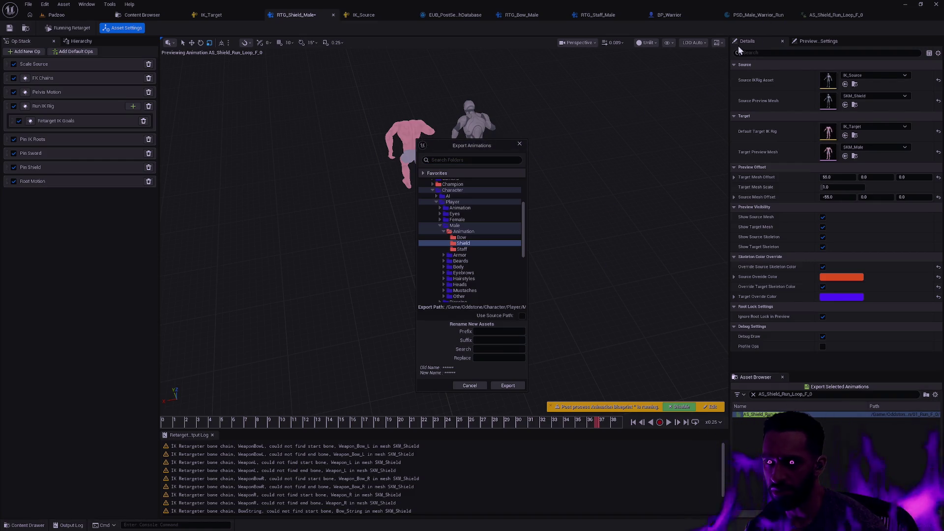
{"action": "left_click", "coordinate": [508, 386]}
{"action": "left_click", "coordinate": [791, 15]}
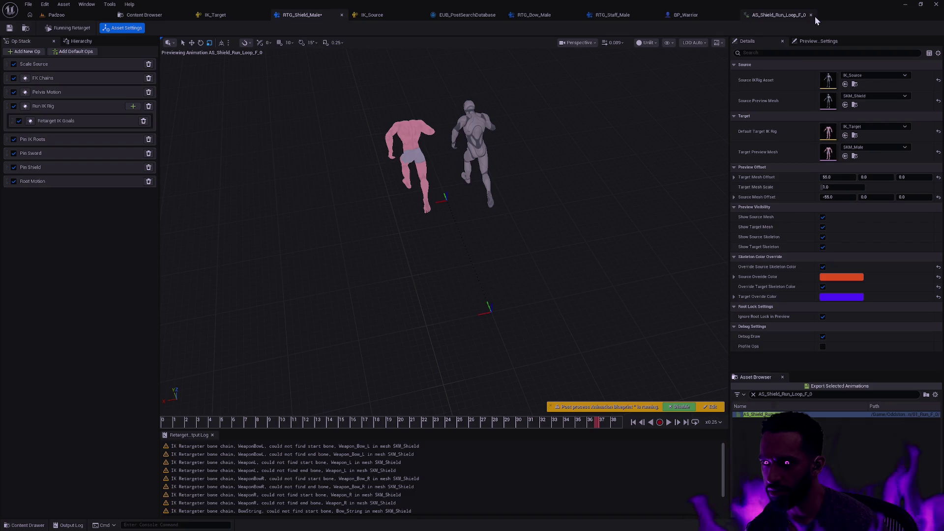
{"action": "left_click", "coordinate": [811, 16]}
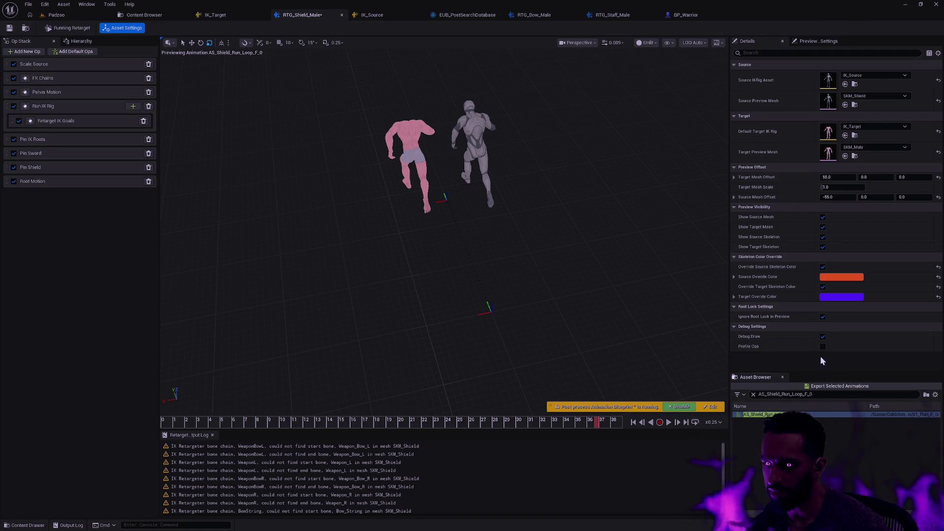
Export the run loop to Male/Animation/Shield replacing AS_ with AS_Male_, past the asset-in-use warning
{"action": "left_click", "coordinate": [831, 387]}
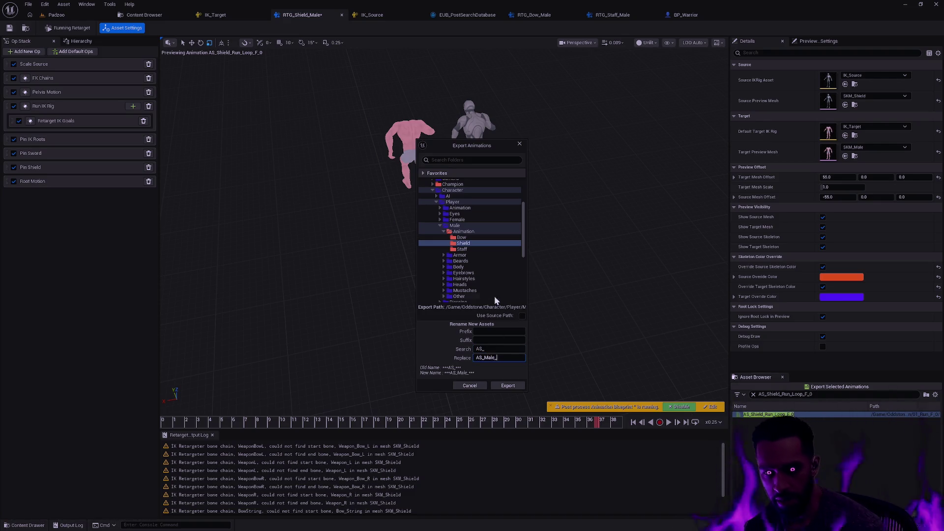
{"action": "left_click", "coordinate": [515, 386]}
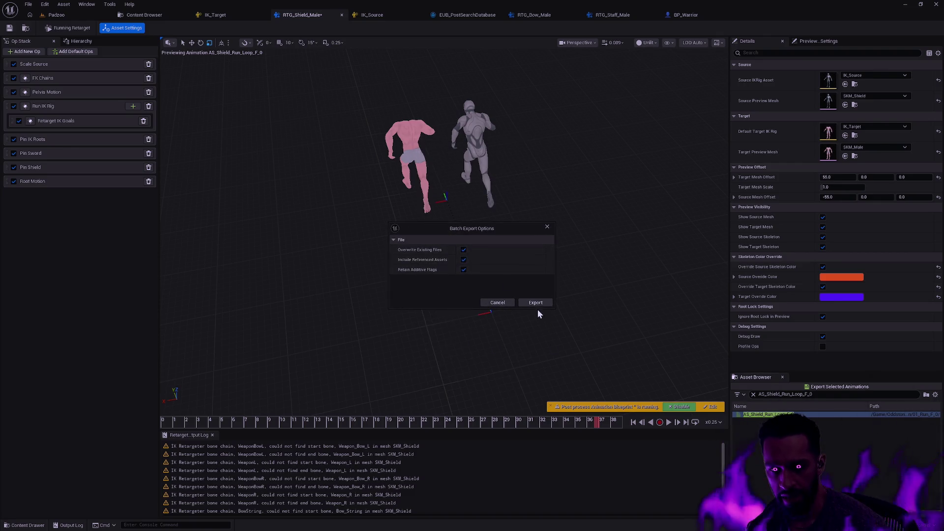
{"action": "left_click", "coordinate": [524, 304]}
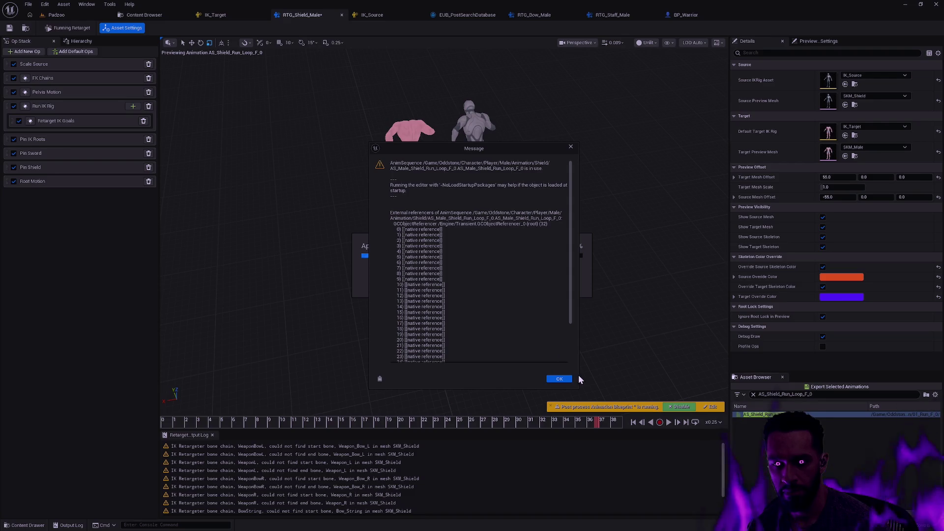
{"action": "left_click", "coordinate": [563, 379]}
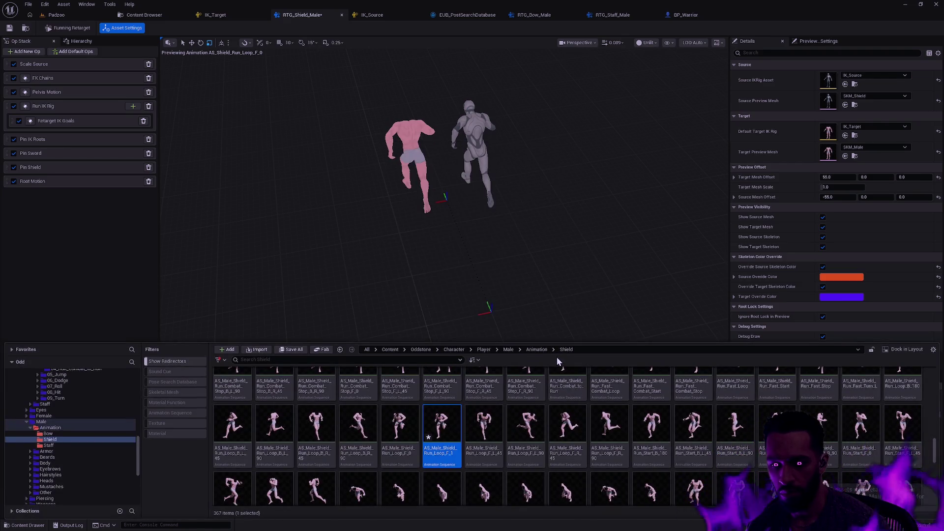
{"action": "right_click", "coordinate": [445, 430]}
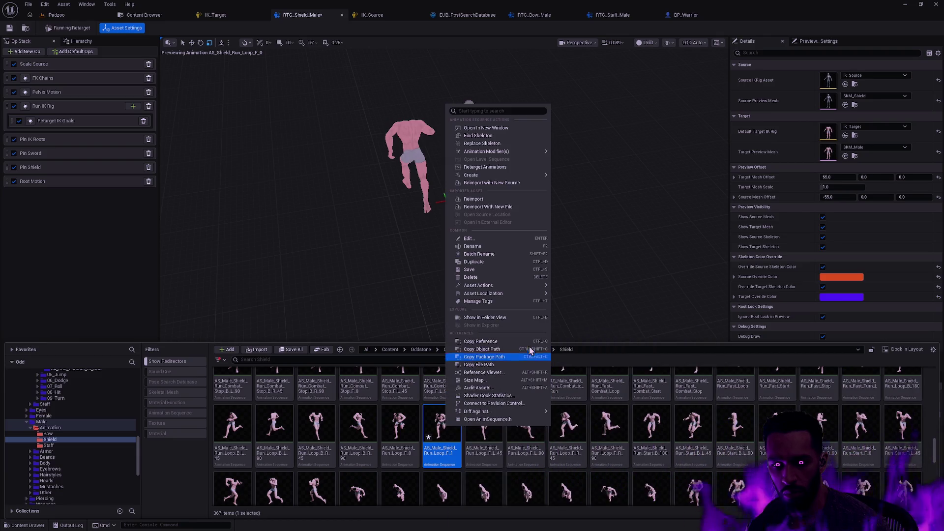
Check AS_Male_Shield_Run_Loop_F_1's references, then open AS_Male_Shield_Run_Loop_F_0 from the Content Drawer
{"action": "left_click", "coordinate": [502, 372]}
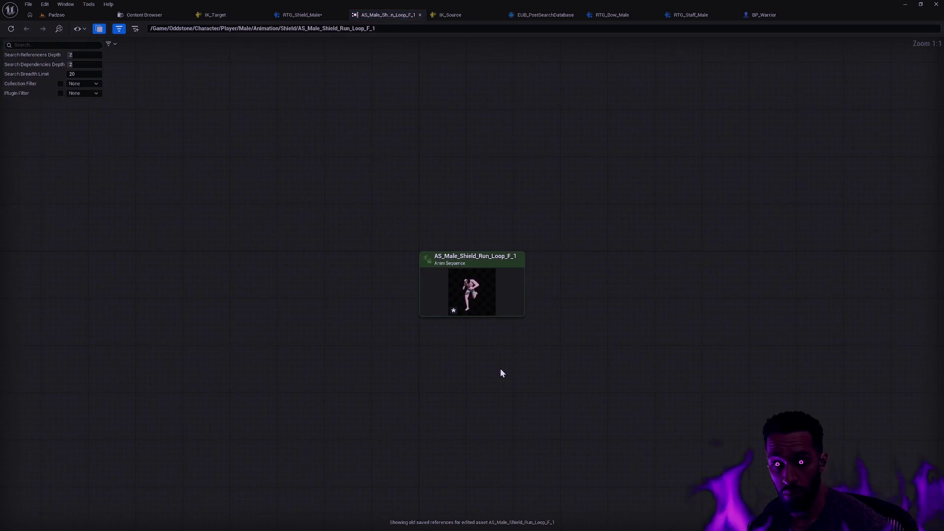
{"action": "left_click", "coordinate": [421, 15]}
{"action": "key", "text": "ctrl+space"}
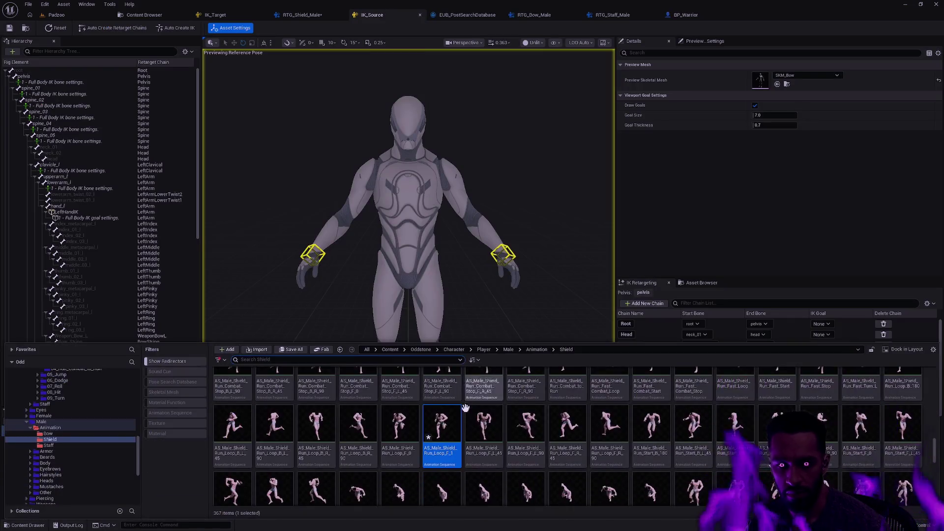
{"action": "double_click", "coordinate": [398, 422]}
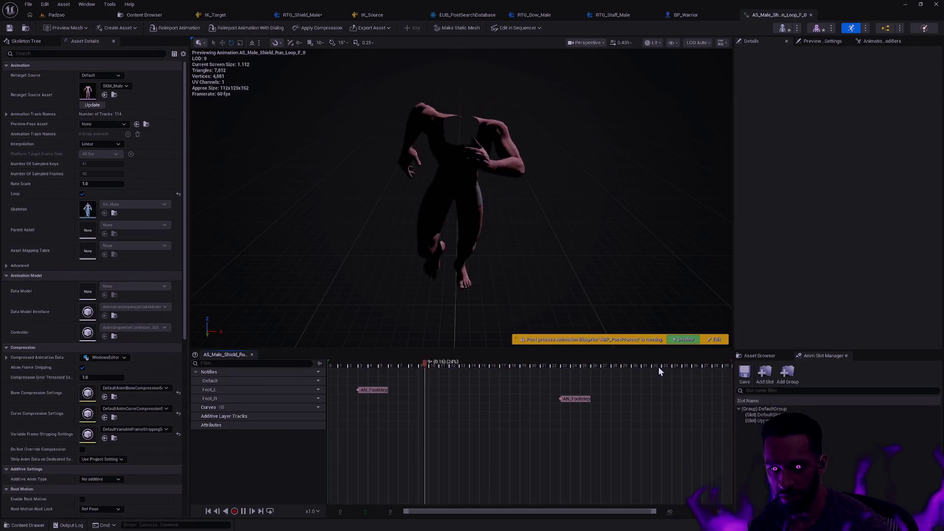
Replay the run preview at half speed, viewed from behind the runner
{"action": "key", "text": "space"}
{"action": "mouse_move", "coordinate": [646, 291]}
{"action": "left_mouse_down"}
{"action": "mouse_move", "coordinate": [678, 284]}
{"action": "mouse_move", "coordinate": [670, 287]}
{"action": "left_mouse_up"}
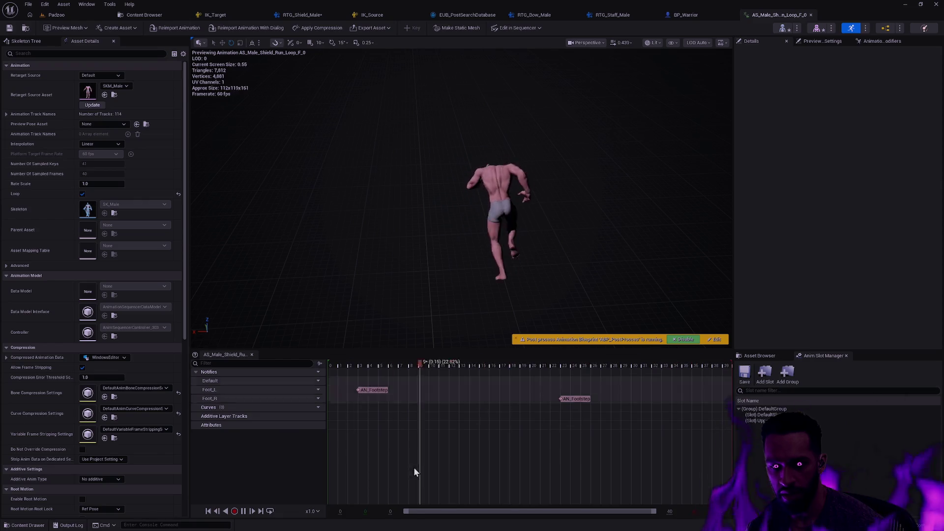
{"action": "left_click", "coordinate": [311, 511]}
{"action": "left_click", "coordinate": [342, 446]}
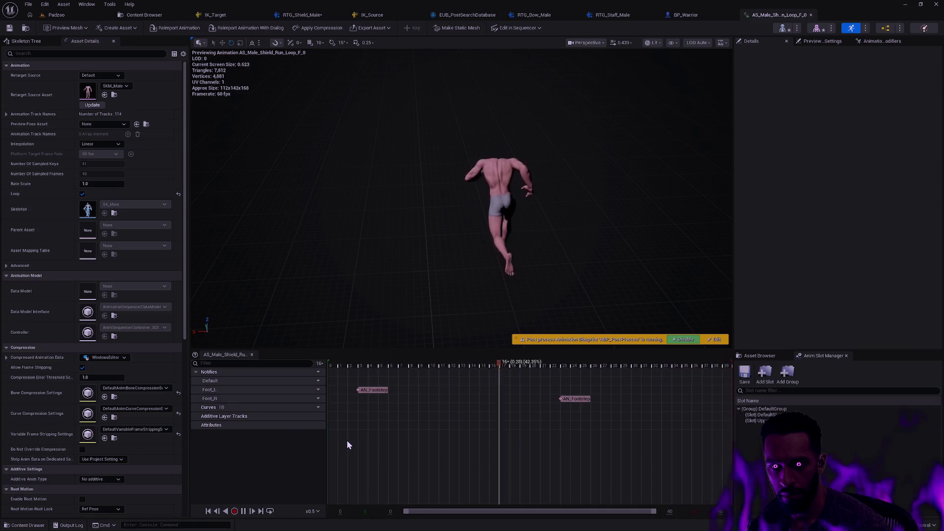
Compare the Run_Loop_F_1 and Run_Loop_F_0 Shield animations in the preview
{"action": "key", "text": "ctrl+space"}
{"action": "key", "text": "Right"}
{"action": "key", "text": "Return"}
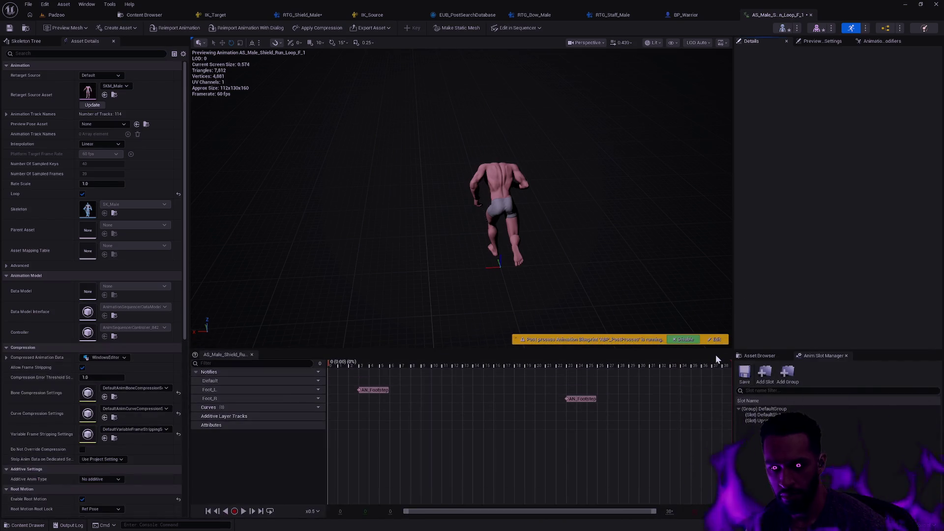
{"action": "key", "text": "space"}
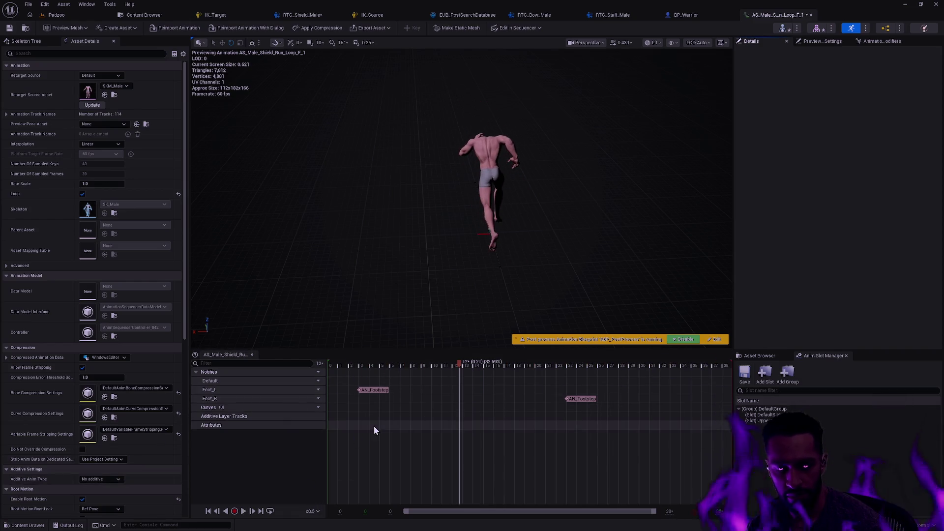
{"action": "key", "text": "ctrl+space"}
{"action": "left_click", "coordinate": [408, 437]}
{"action": "double_click", "coordinate": [407, 436]}
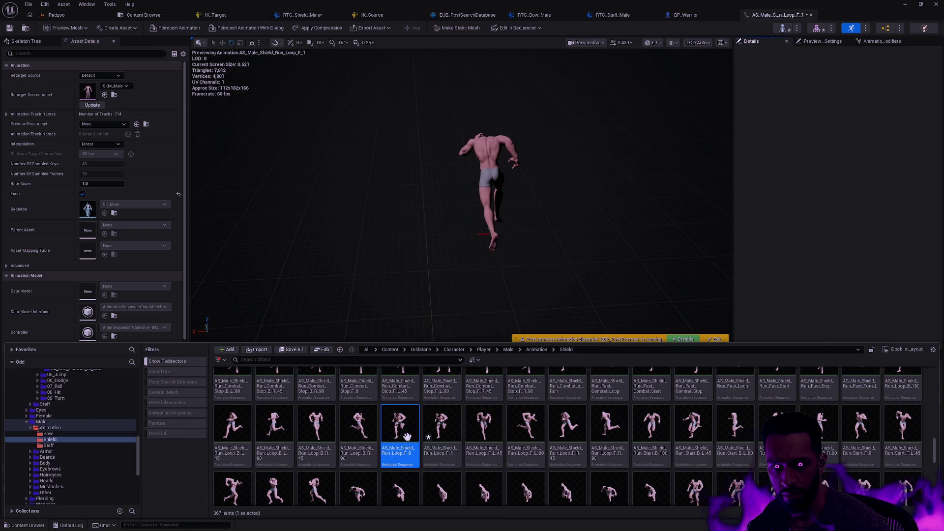
{"action": "left_click", "coordinate": [365, 302]}
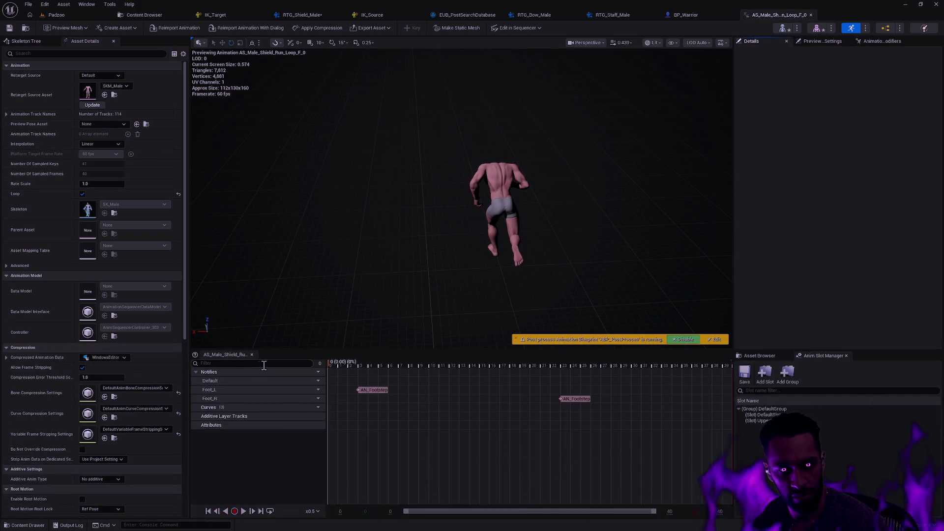
{"action": "scroll", "coordinate": [170, 485], "scroll_direction": "down", "scroll_amount": 3}
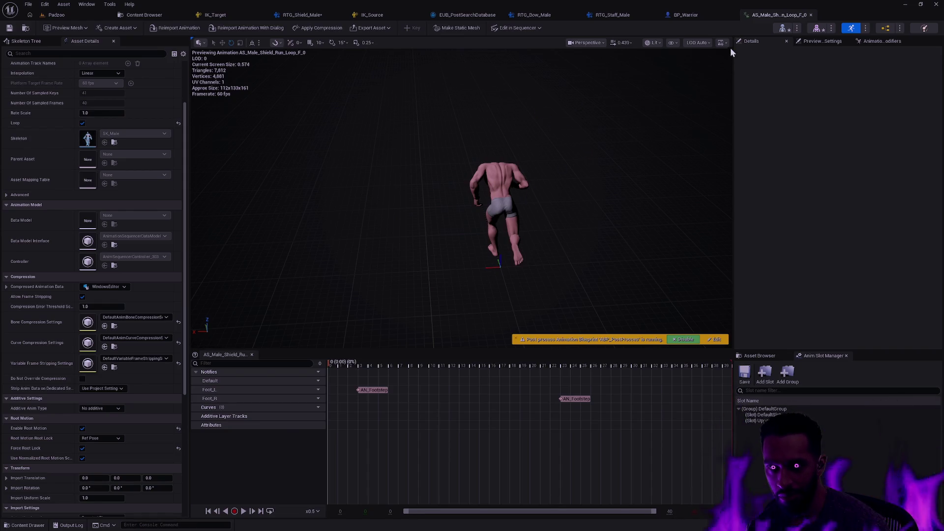
Toggle root motion on Run_Loop_F_1 and Run_Loop_F_0, then return to RTG_Shield_Male
{"action": "key", "text": "ctrl+space"}
{"action": "key", "text": "Right"}
{"action": "key", "text": "Return"}
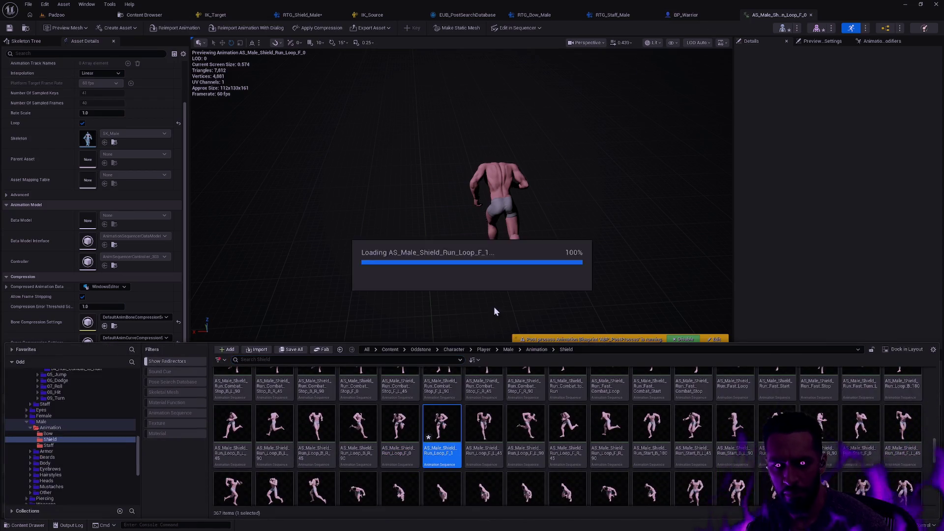
{"action": "left_click", "coordinate": [765, 281]}
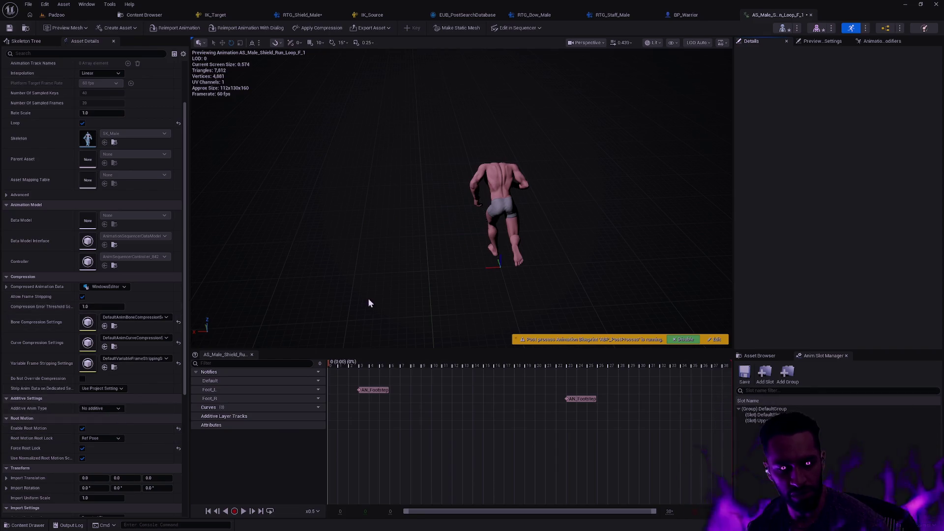
{"action": "left_click", "coordinate": [82, 428]}
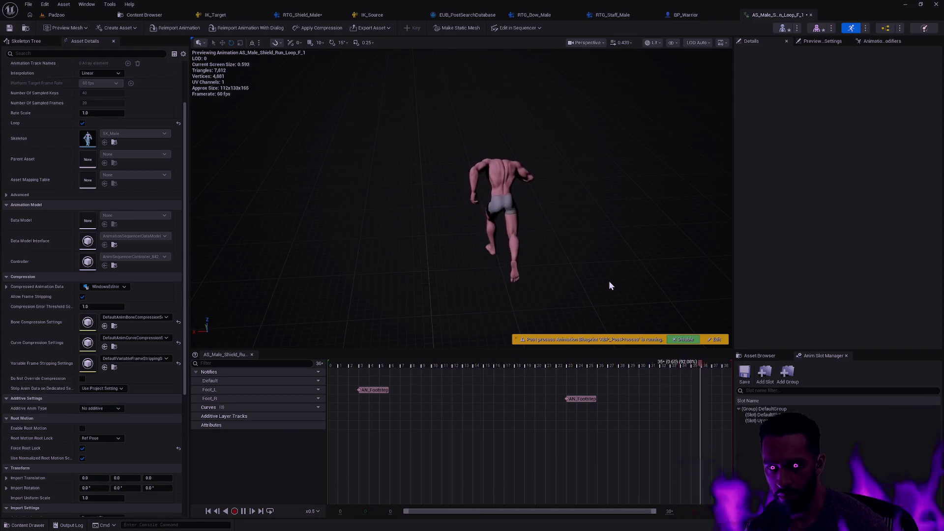
{"action": "key", "text": "space"}
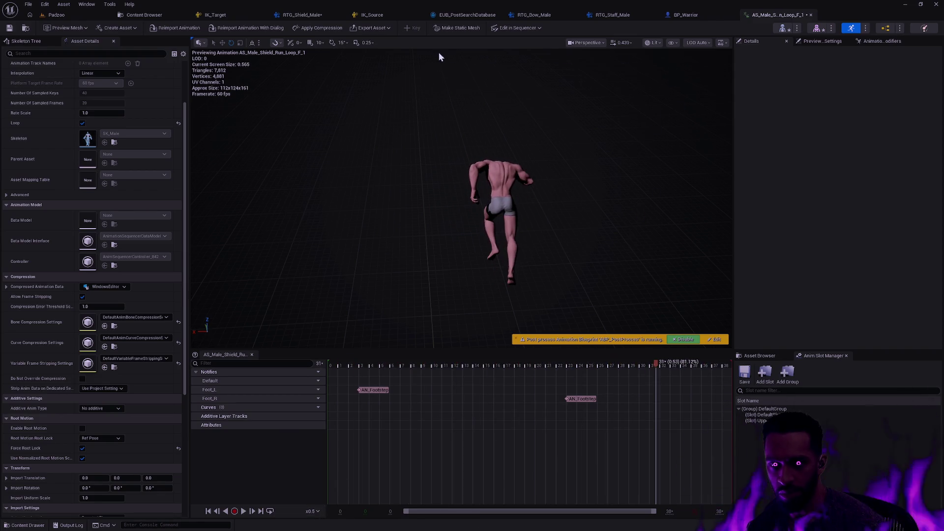
{"action": "key", "text": "ctrl+space"}
{"action": "left_click", "coordinate": [395, 430]}
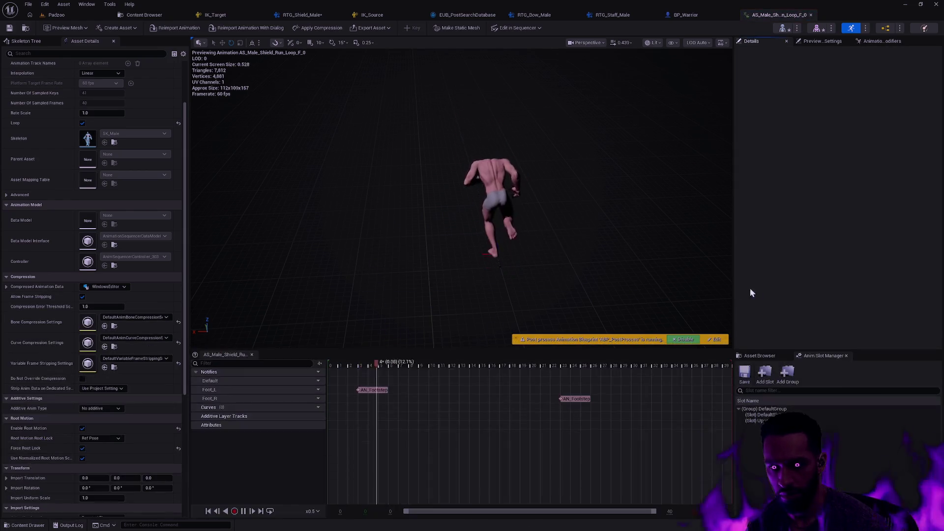
{"action": "left_click", "coordinate": [82, 429]}
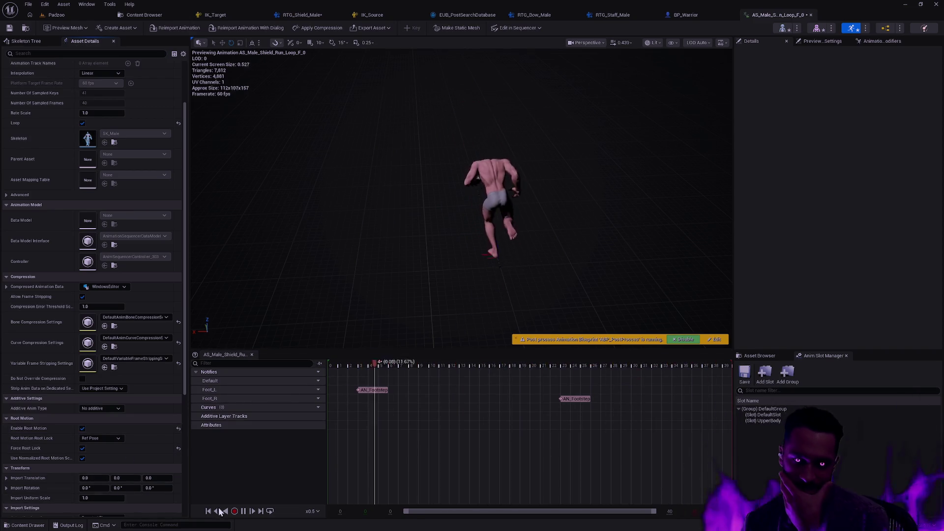
{"action": "left_click", "coordinate": [243, 510]}
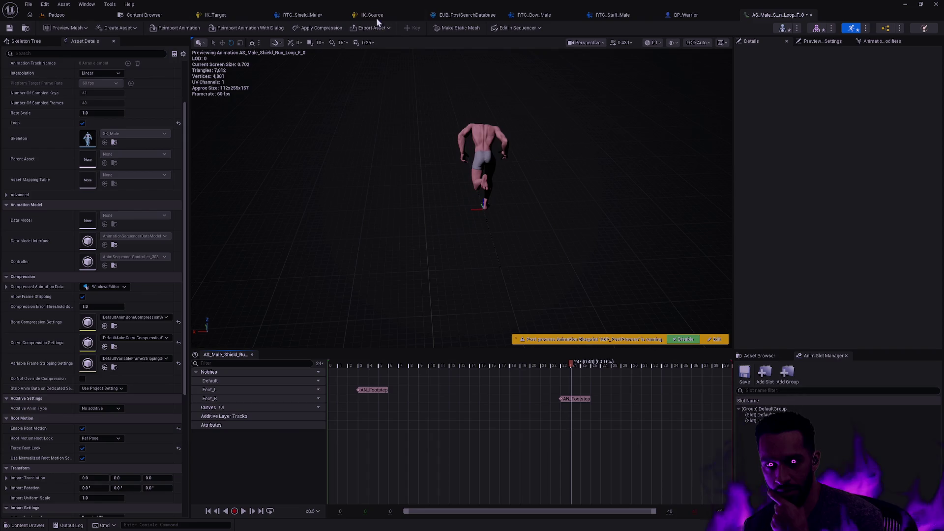
{"action": "left_click", "coordinate": [298, 13]}
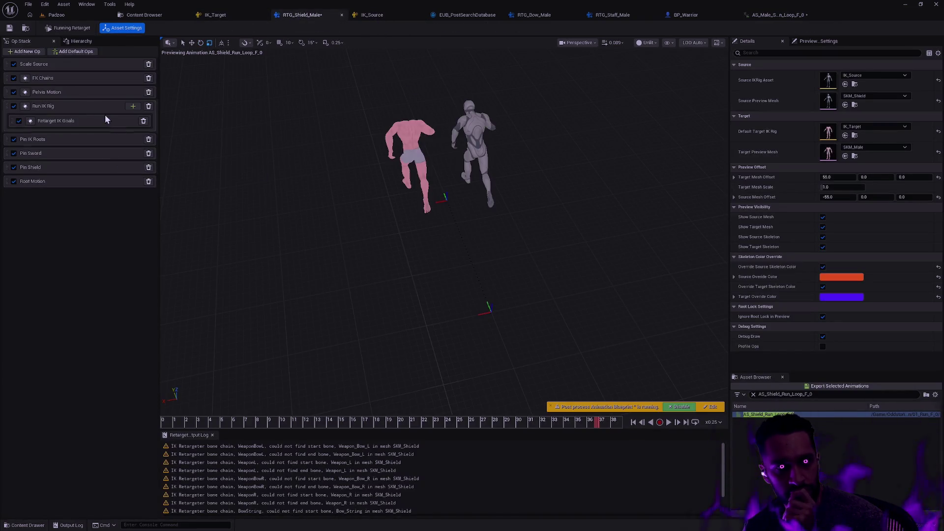
Inspect the LeftArm and left arm twist chains in the FK Chains op
{"action": "left_click", "coordinate": [61, 93]}
{"action": "key", "text": "Up"}
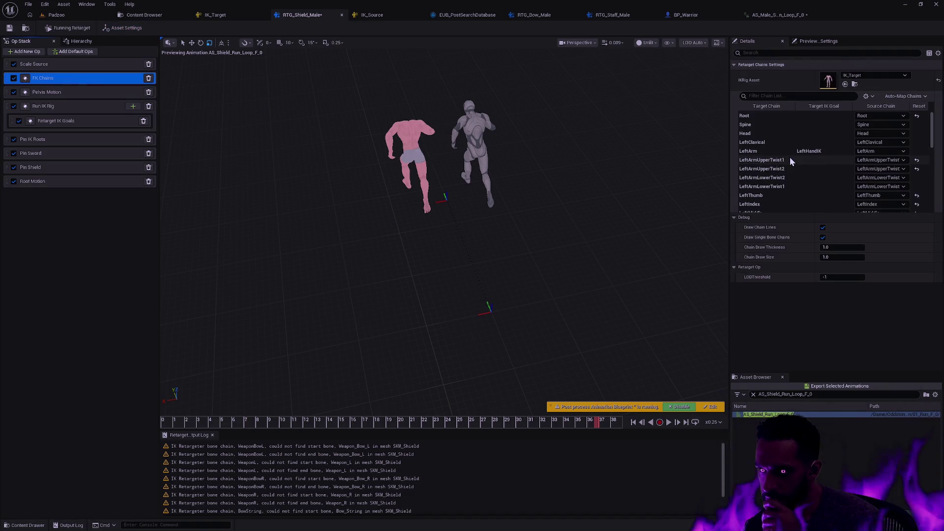
{"action": "left_click", "coordinate": [764, 153]}
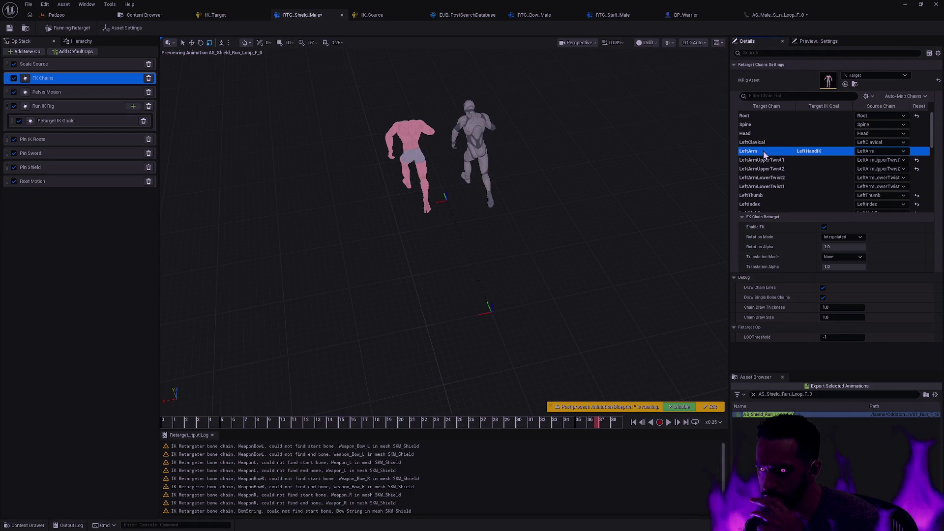
{"action": "left_click", "coordinate": [776, 163]}
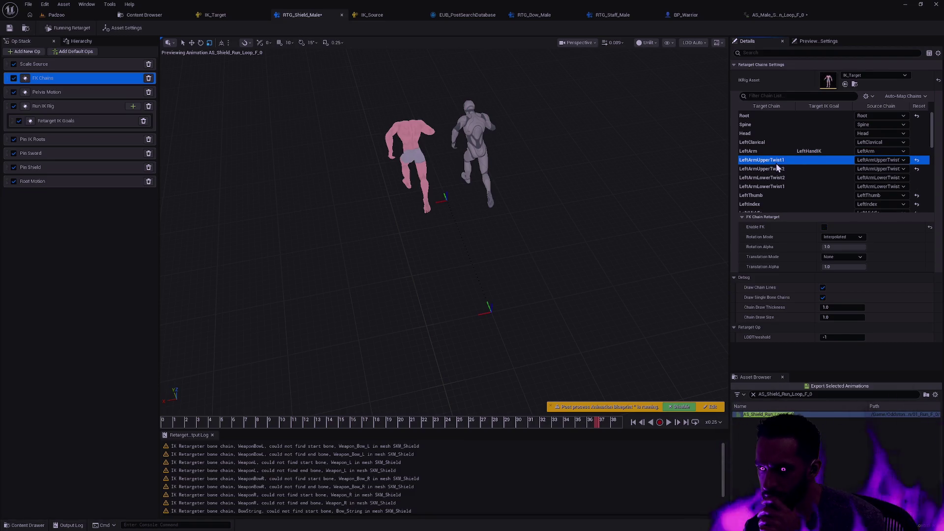
{"action": "left_click", "coordinate": [776, 169]}
{"action": "left_click", "coordinate": [774, 178]}
{"action": "left_click", "coordinate": [772, 188]}
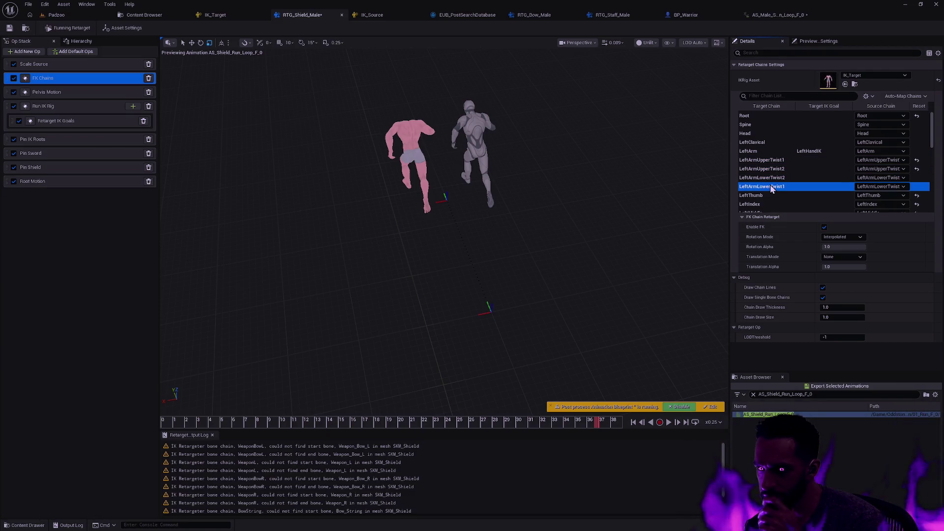
Review the RightArm, HandRootIK and RightHandIK chains, then view the Run IK Rig op
{"action": "scroll", "coordinate": [786, 170], "scroll_direction": "down", "scroll_amount": 2}
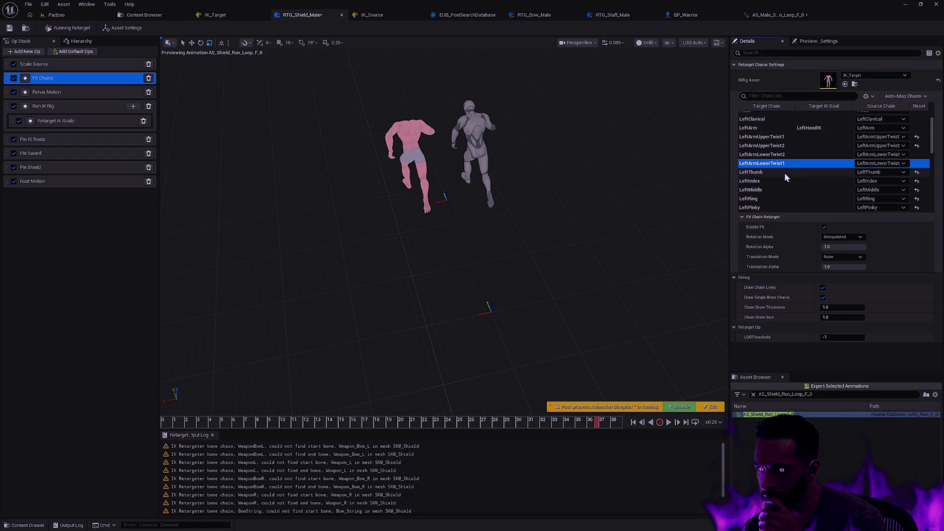
{"action": "scroll", "coordinate": [785, 174], "scroll_direction": "down", "scroll_amount": 2}
{"action": "scroll", "coordinate": [787, 173], "scroll_direction": "down", "scroll_amount": 2}
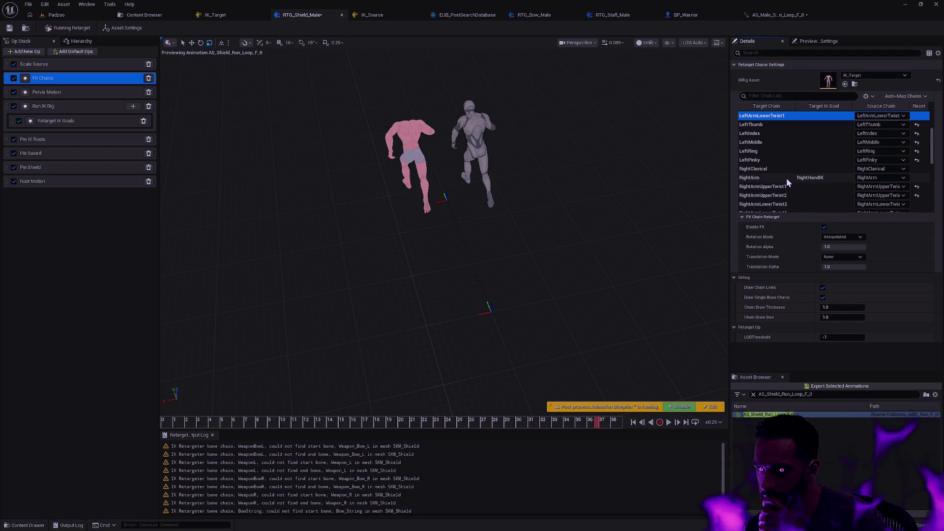
{"action": "left_click", "coordinate": [785, 178]}
{"action": "scroll", "coordinate": [787, 181], "scroll_direction": "down", "scroll_amount": 4}
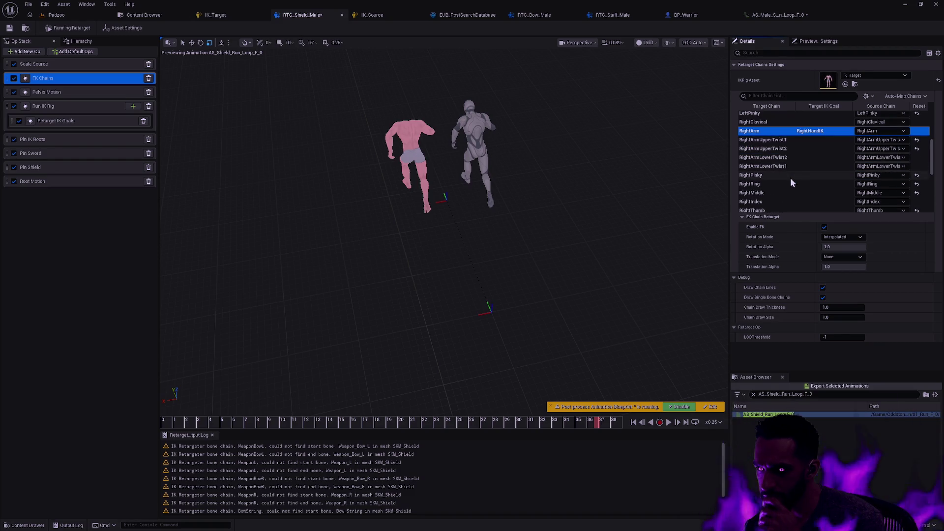
{"action": "scroll", "coordinate": [792, 178], "scroll_direction": "down", "scroll_amount": 6}
{"action": "left_click", "coordinate": [784, 168]}
{"action": "left_click", "coordinate": [784, 174]}
{"action": "left_click", "coordinate": [781, 185]}
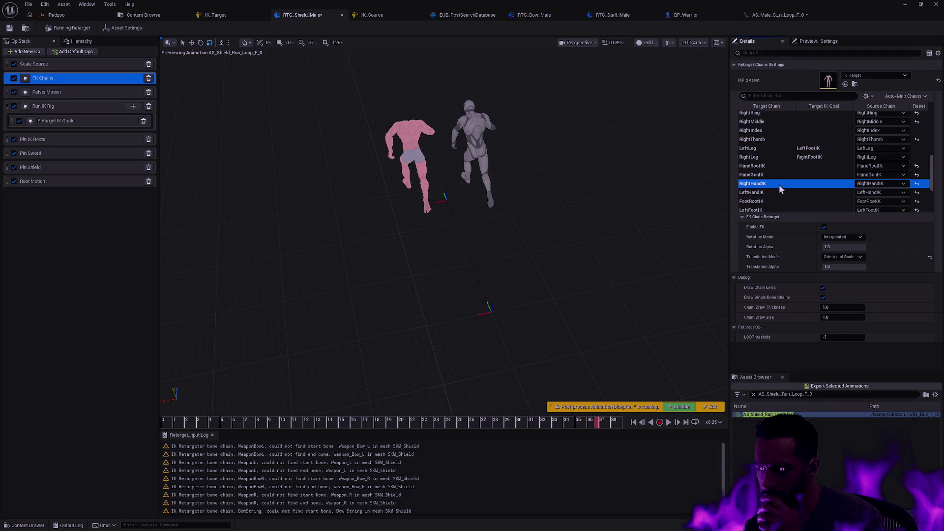
{"action": "left_click", "coordinate": [66, 108]}
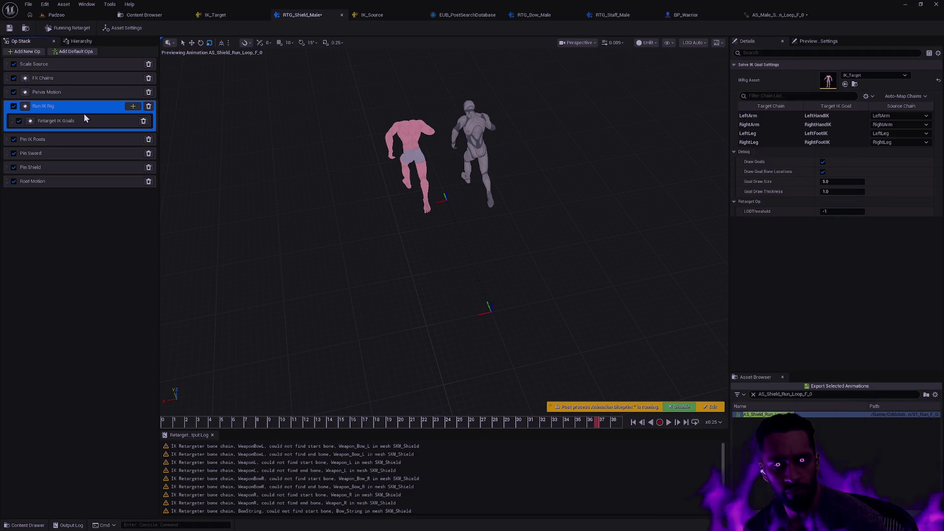
Uncheck Ignore Root Lock in Preview, play the preview, and hide target mesh and skeleton
{"action": "left_click", "coordinate": [394, 249]}
{"action": "left_click", "coordinate": [823, 317]}
{"action": "left_click", "coordinate": [668, 423]}
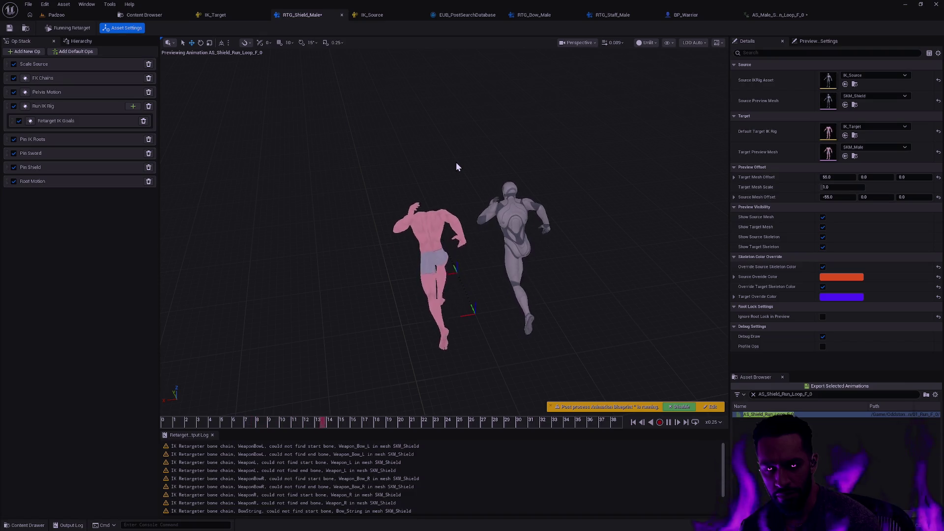
{"action": "left_click", "coordinate": [823, 226]}
{"action": "left_click", "coordinate": [823, 247]}
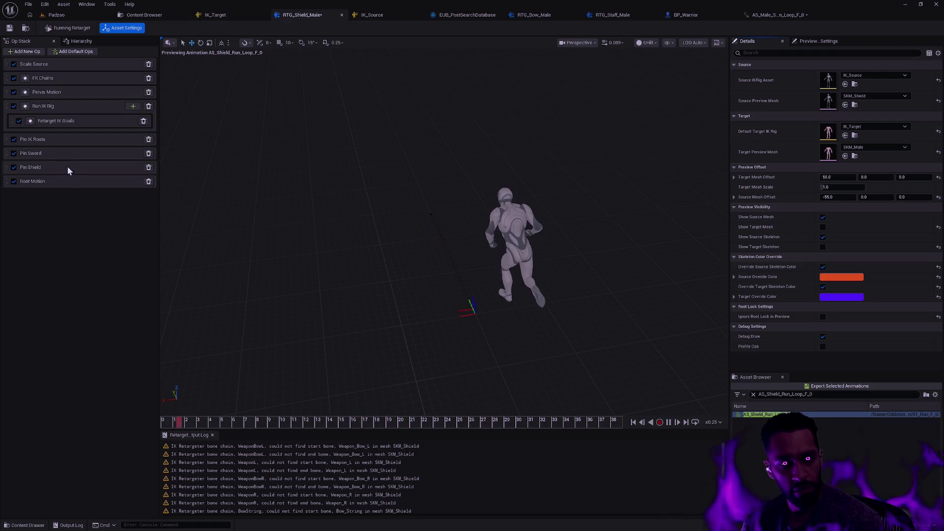
Toggle the Pin IK Roots op off and back on
{"action": "left_click", "coordinate": [60, 139]}
{"action": "left_click", "coordinate": [14, 140]}
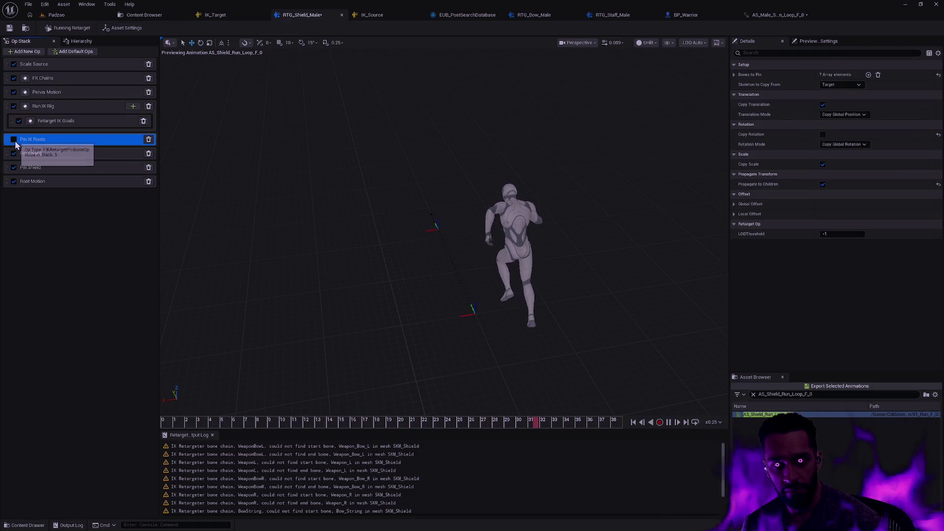
{"action": "left_click", "coordinate": [13, 139]}
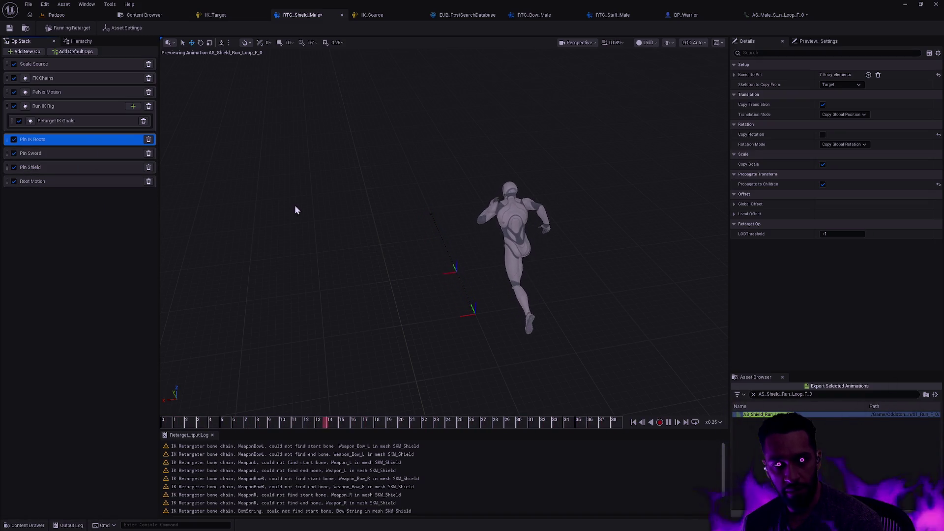
Move the Root Motion op up to just below Retarget IK Goals and begin exporting
{"action": "left_click", "coordinate": [58, 182]}
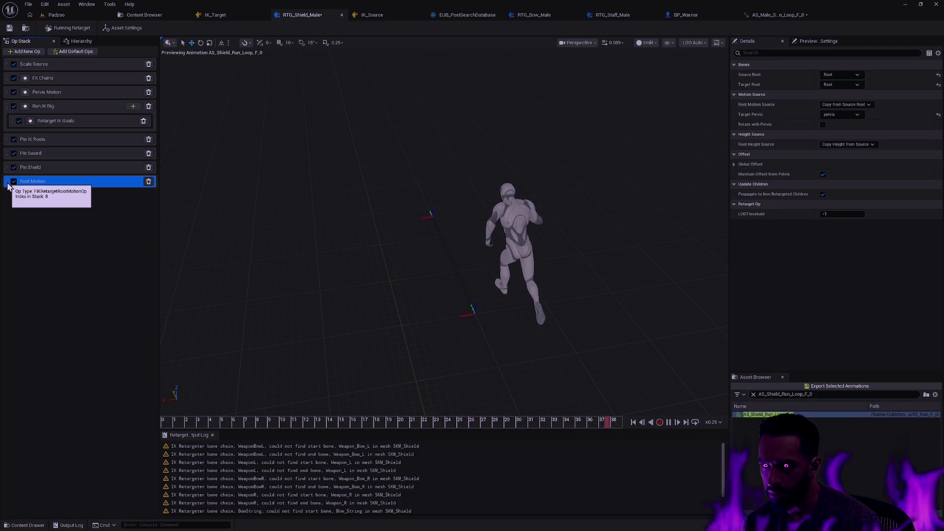
{"action": "left_click_drag", "start_coordinate": [8, 185], "coordinate": [10, 140]}
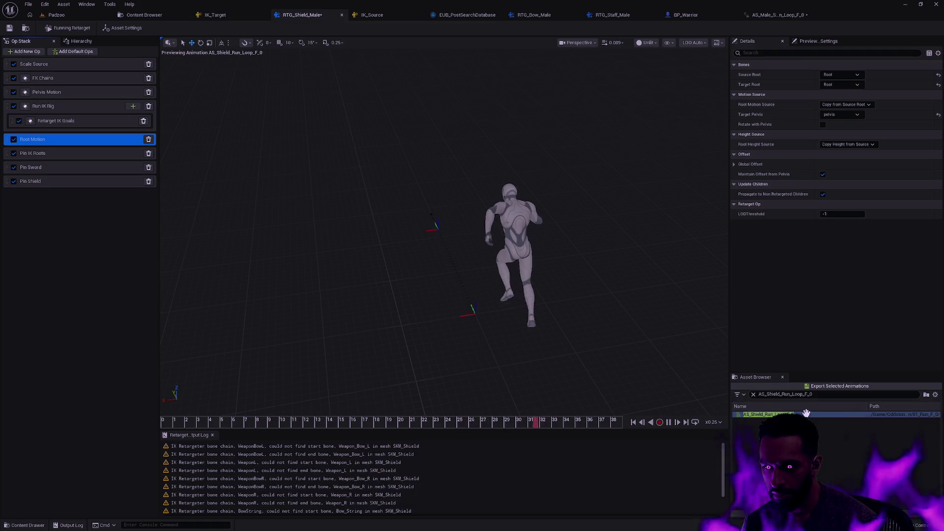
{"action": "left_click", "coordinate": [818, 387]}
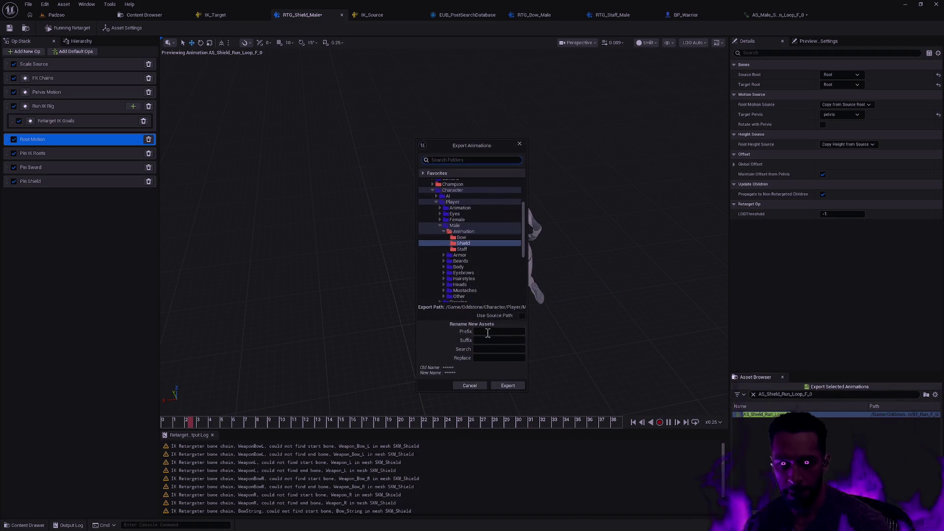
Export the animations to the male Shield folder, renaming AS_ to AS_Male_
{"action": "left_click", "coordinate": [488, 350]}
{"action": "type", "text": "AS_"}
{"action": "key", "text": "Tab"}
{"action": "type", "text": "Ma"}
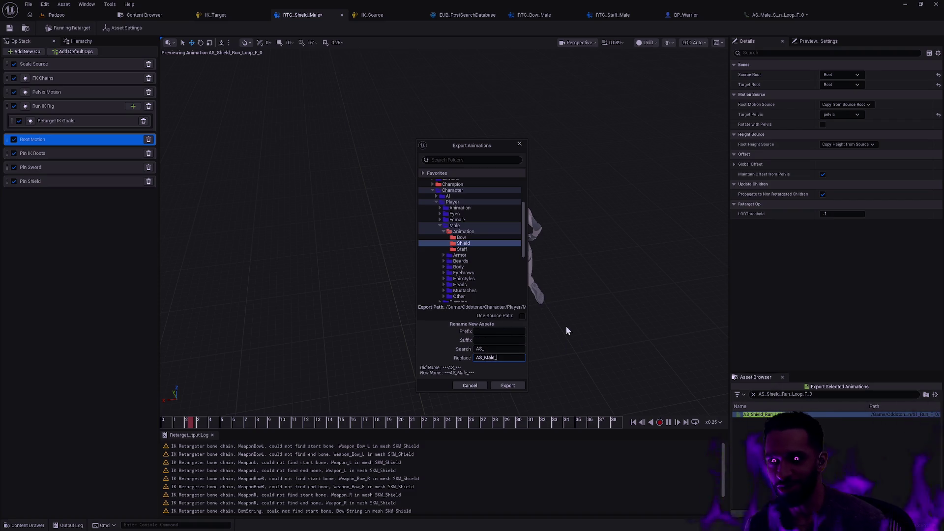
{"action": "left_click", "coordinate": [509, 386]}
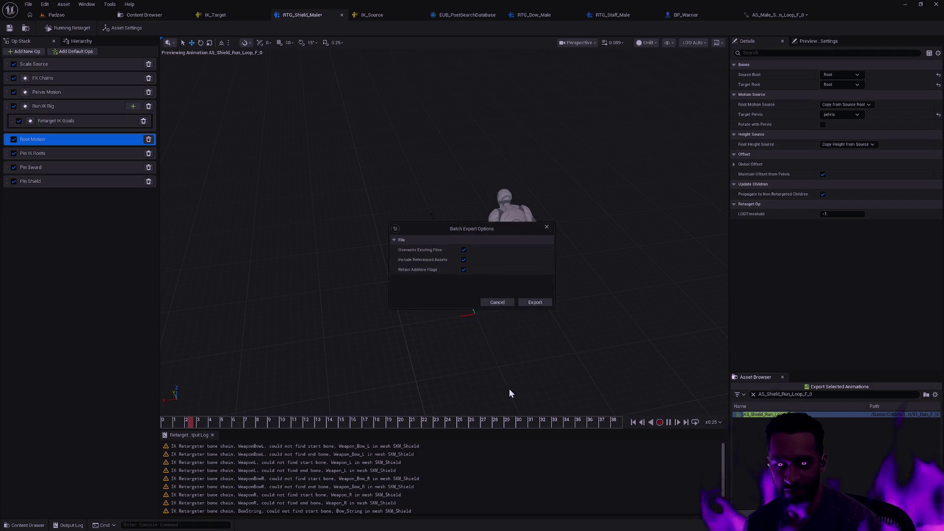
{"action": "left_click", "coordinate": [536, 303]}
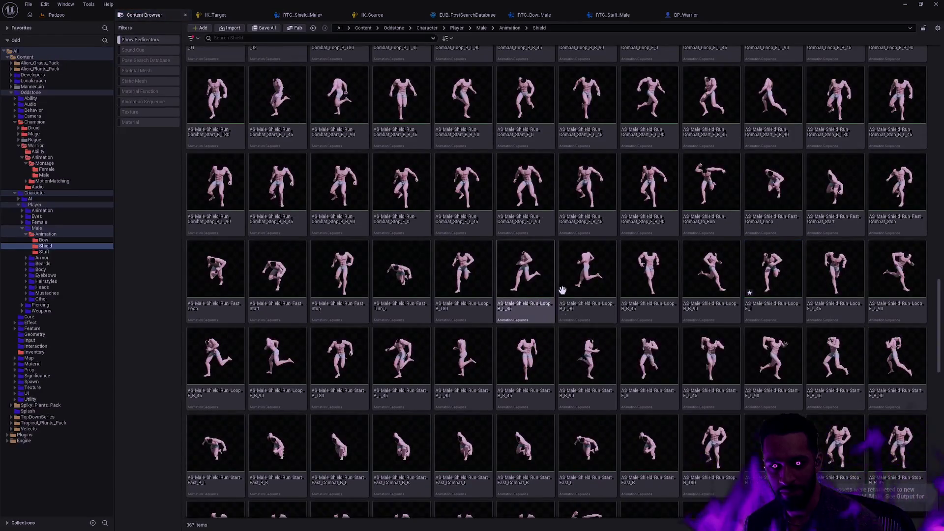
Filter the Shield folder by 'Shield Run F_1' and select AS_Male_Shield_Run_Loop_F_1
{"action": "scroll", "coordinate": [565, 290], "scroll_direction": "up", "scroll_amount": 2}
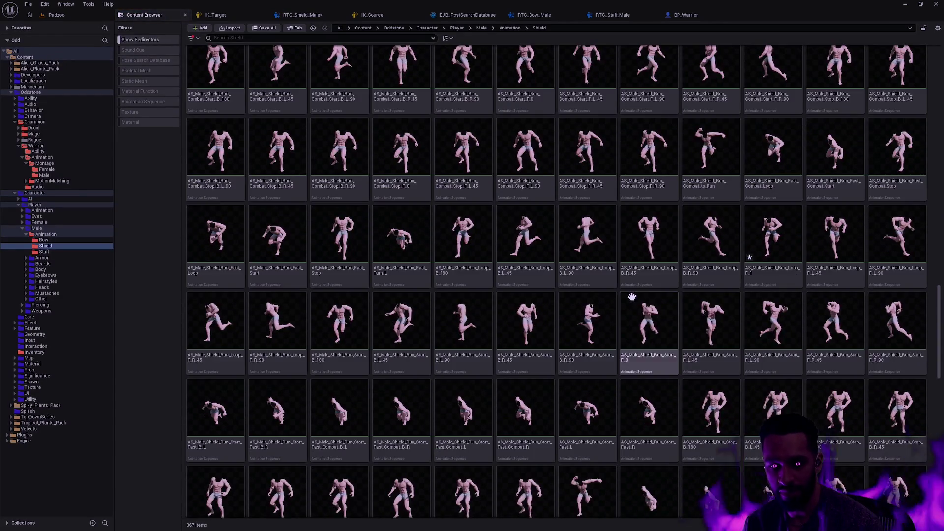
{"action": "scroll", "coordinate": [599, 300], "scroll_direction": "down", "scroll_amount": 4}
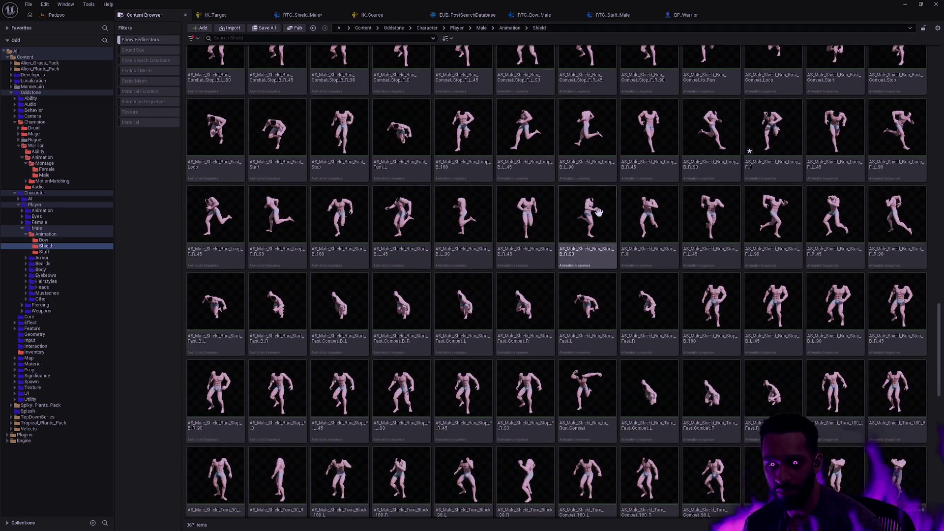
{"action": "scroll", "coordinate": [607, 216], "scroll_direction": "down", "scroll_amount": 2}
{"action": "scroll", "coordinate": [647, 217], "scroll_direction": "up", "scroll_amount": 2}
{"action": "left_click", "coordinate": [246, 38]}
{"action": "type", "text": "AS_Shield_Run_Combat_Loop_F_0"}
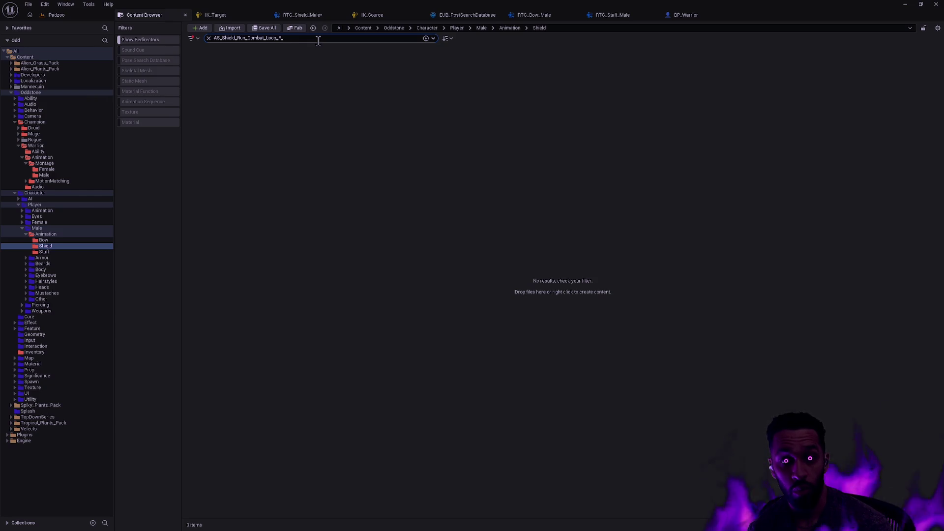
{"action": "double_click", "coordinate": [318, 41]}
{"action": "type", "text": "Shield Run"}
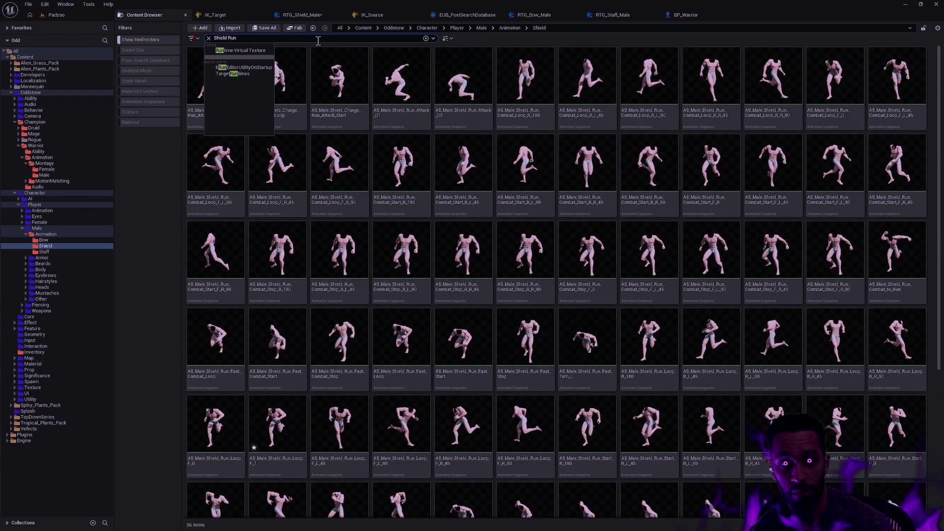
{"action": "key", "text": "BackSpace"}
{"action": "key", "text": "BackSpace"}
{"action": "type", "text": "F*"}
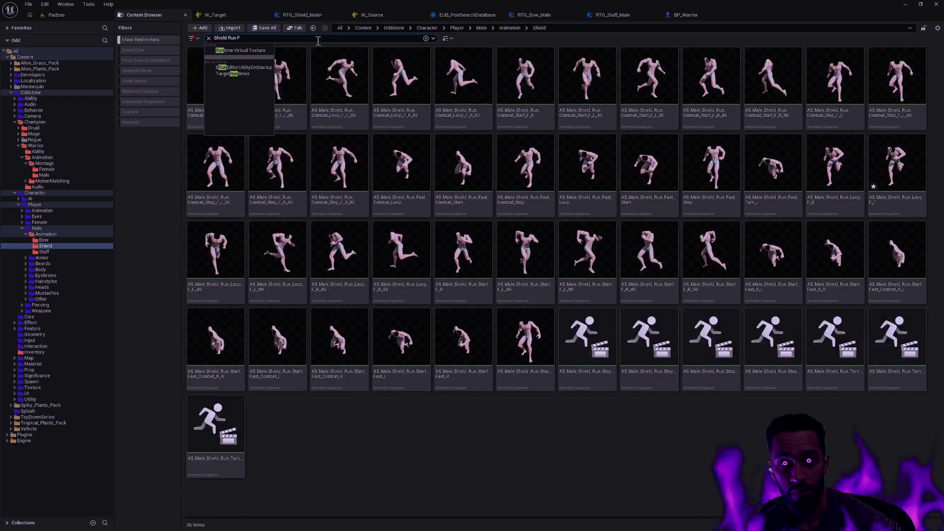
{"action": "key", "text": "BackSpace"}
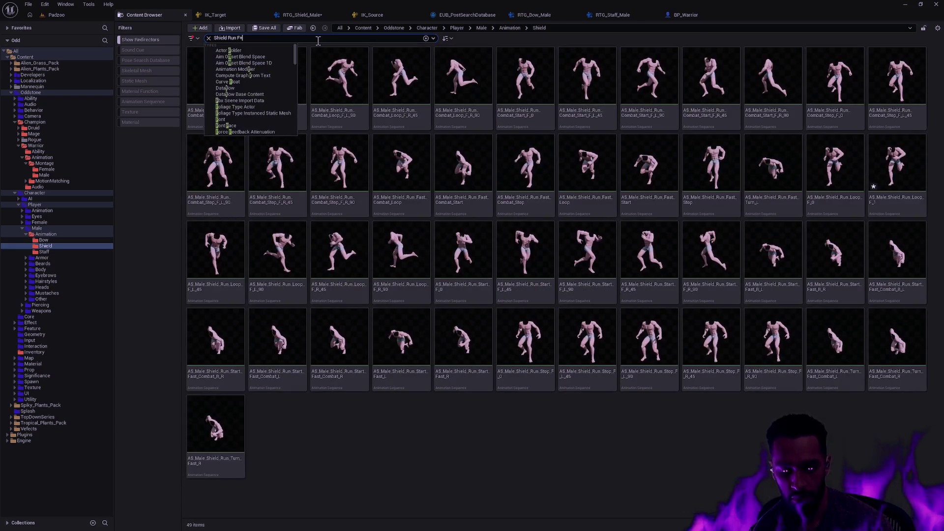
{"action": "type", "text": "+0"}
{"action": "type", "text": "_0"}
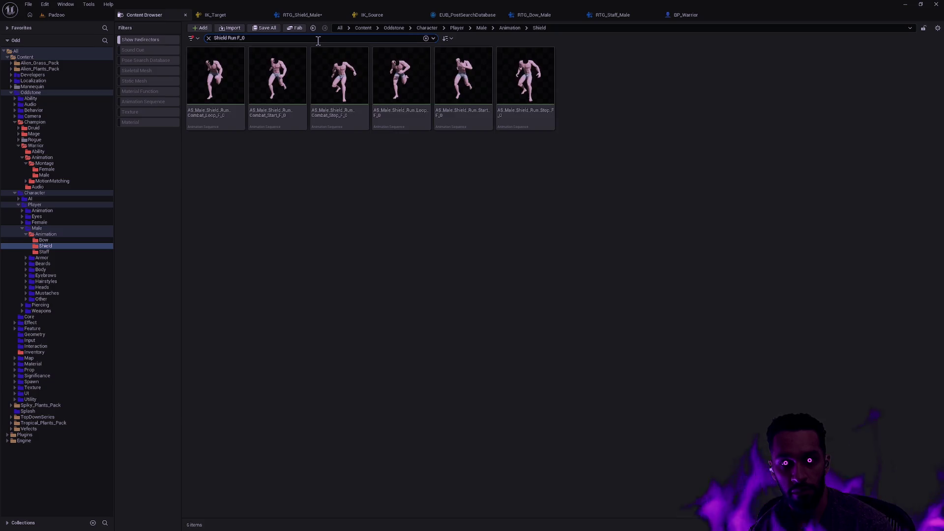
{"action": "key", "text": "BackSpace"}
{"action": "type", "text": "1"}
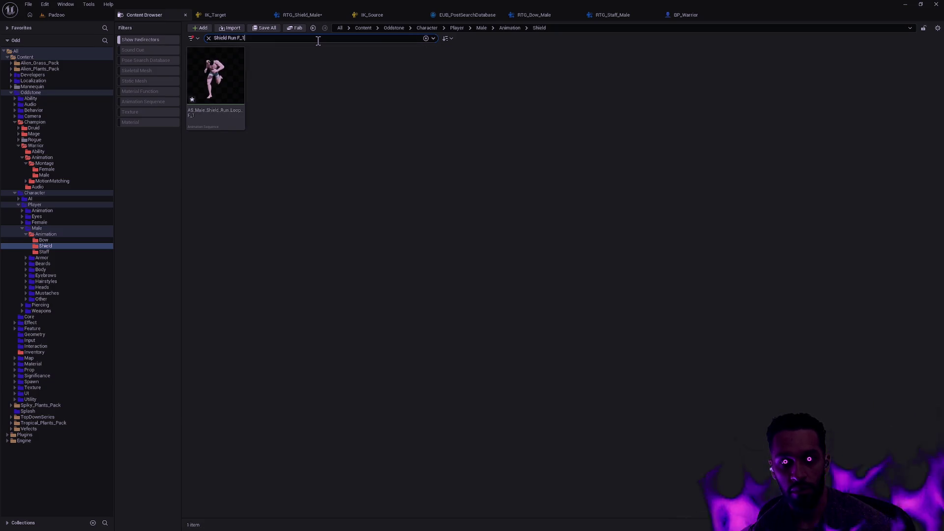
{"action": "left_click", "coordinate": [236, 91]}
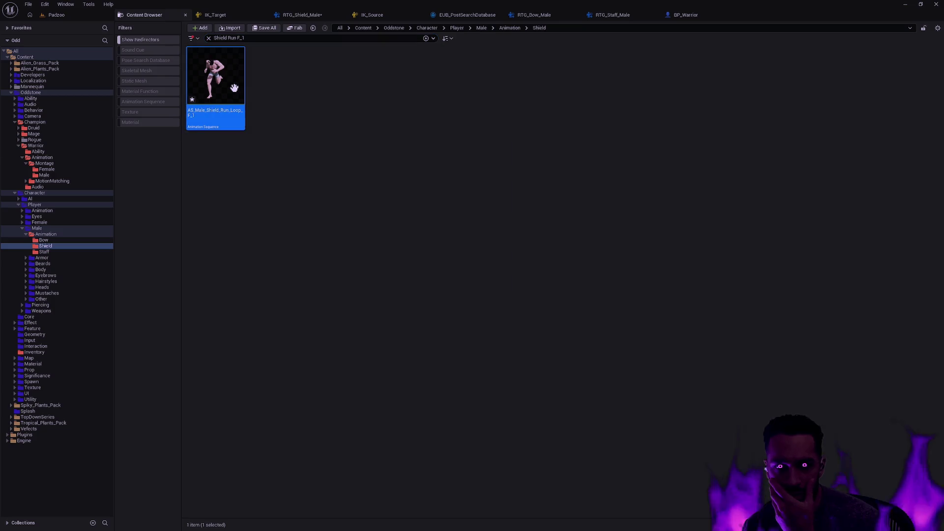
{"action": "double_click", "coordinate": [236, 91]}
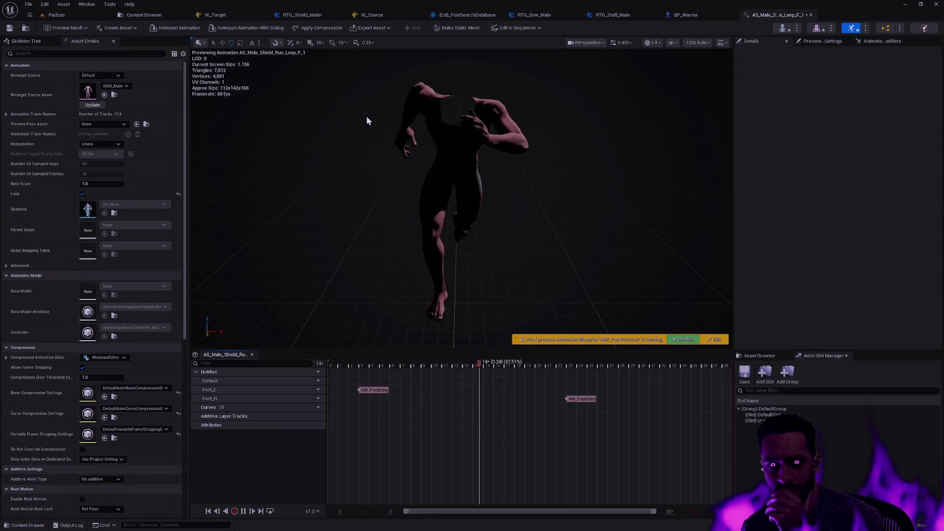
{"action": "mouse_move", "coordinate": [552, 200]}
{"action": "left_mouse_down"}
{"action": "mouse_move", "coordinate": [473, 200]}
{"action": "mouse_move", "coordinate": [559, 203]}
{"action": "mouse_move", "coordinate": [525, 274]}
{"action": "left_mouse_up"}
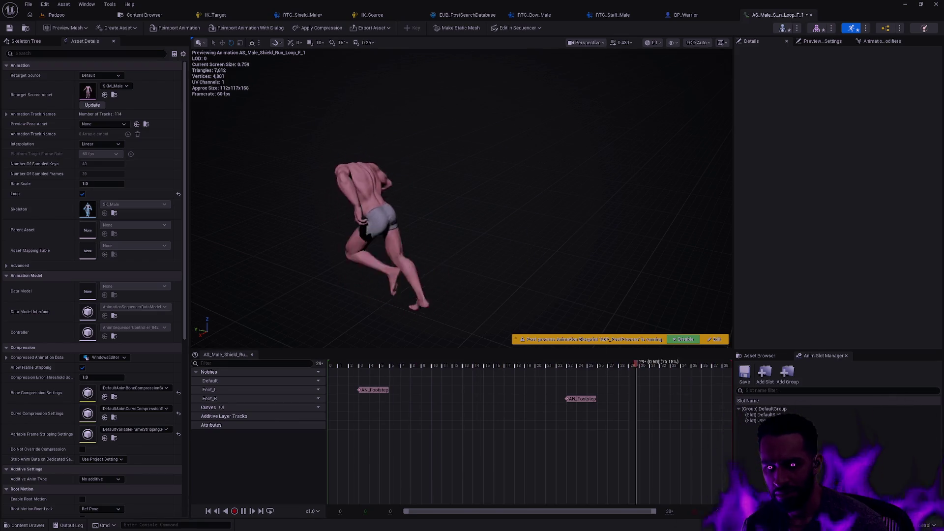
{"action": "key", "text": "ctrl+shift+s"}
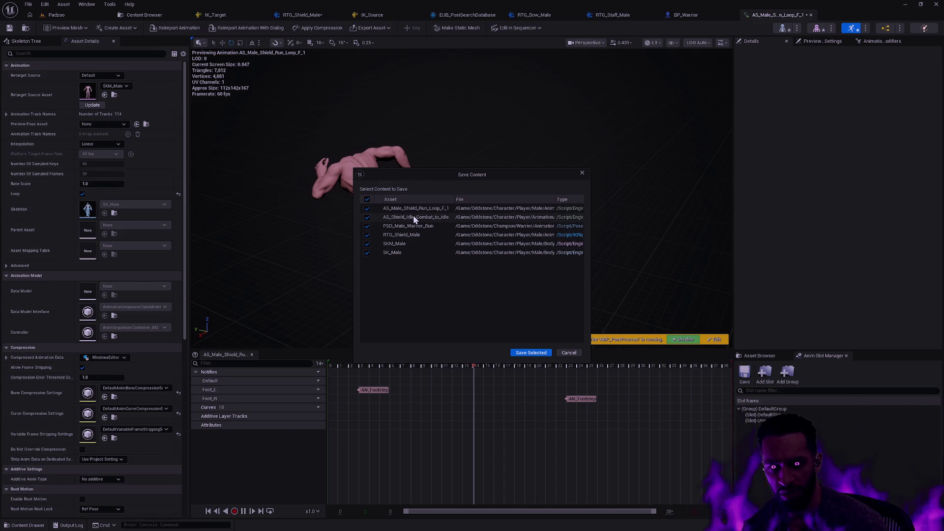
{"action": "left_click", "coordinate": [442, 209]}
{"action": "left_click", "coordinate": [569, 353]}
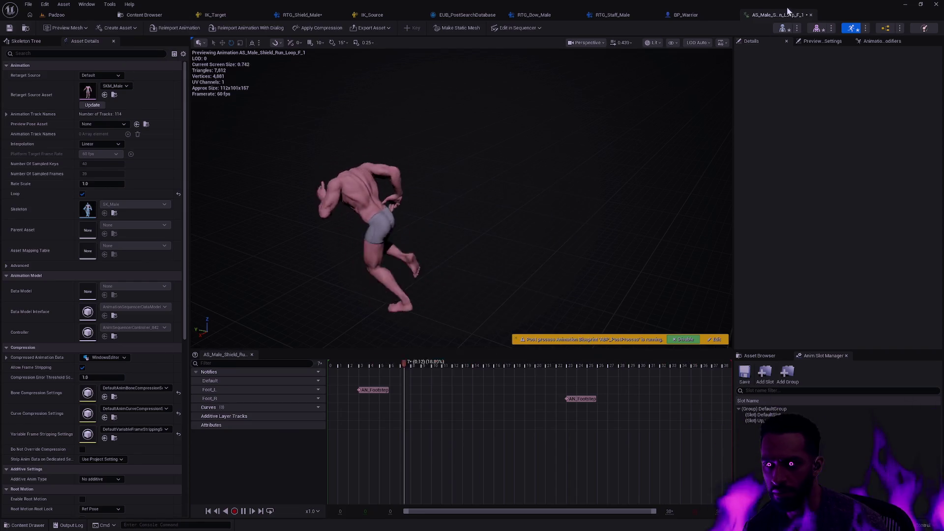
{"action": "left_click", "coordinate": [144, 15]}
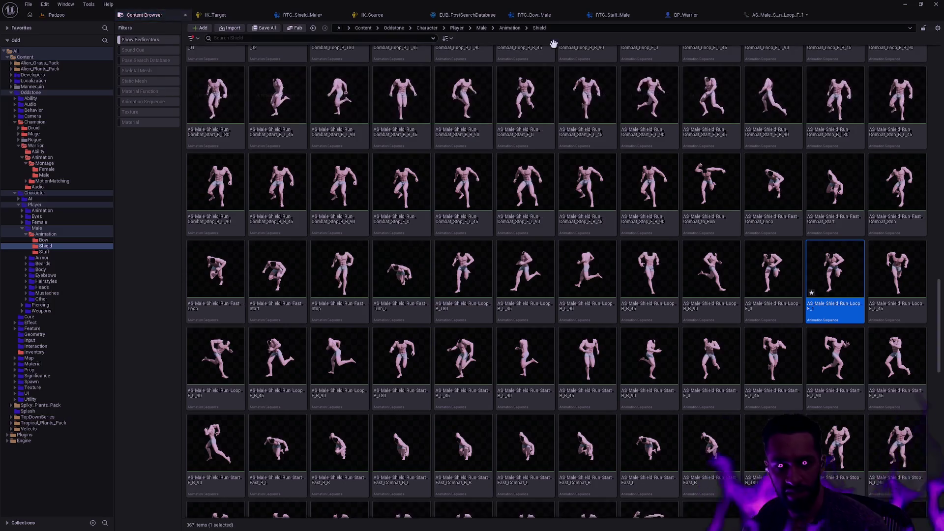
Force-delete the duplicate AS_Male_Shield_Run_Loop_F_1 animation
{"action": "left_click", "coordinate": [811, 15]}
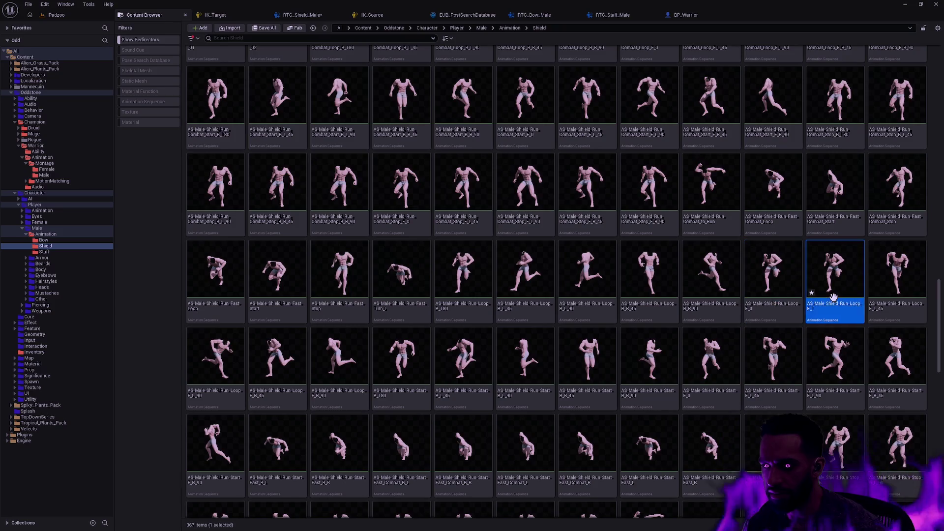
{"action": "key", "text": "Delete"}
{"action": "left_click", "coordinate": [447, 387]}
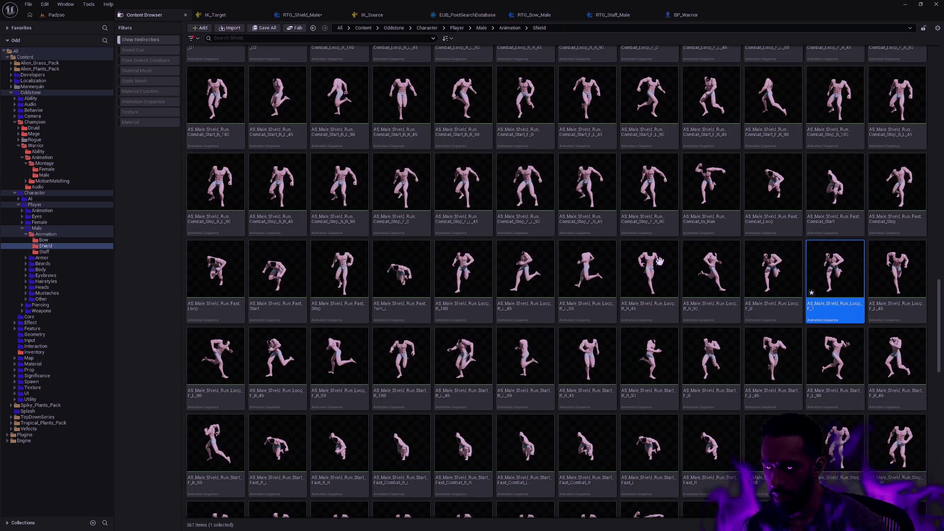
Close the editor, saving SK_Male but not PSD_Male_Warrior_Run
{"action": "left_click", "coordinate": [936, 6]}
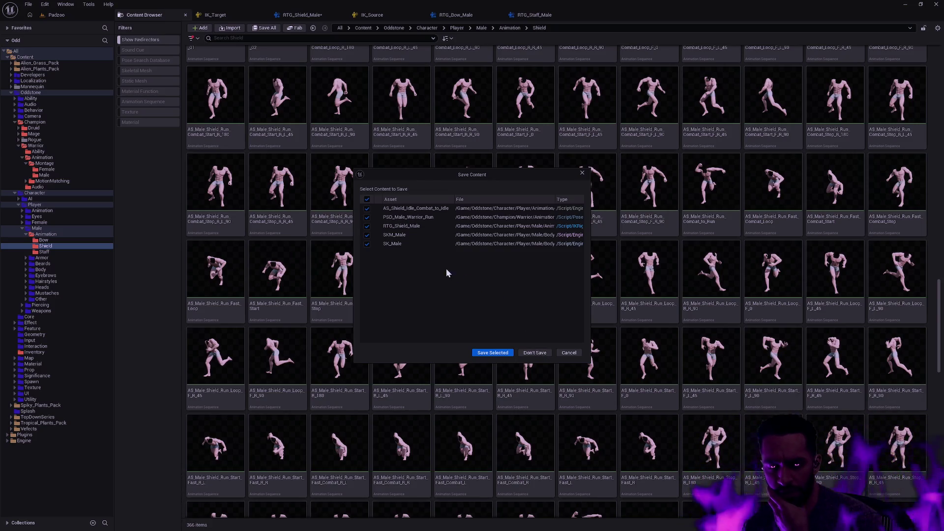
{"action": "left_click", "coordinate": [367, 242]}
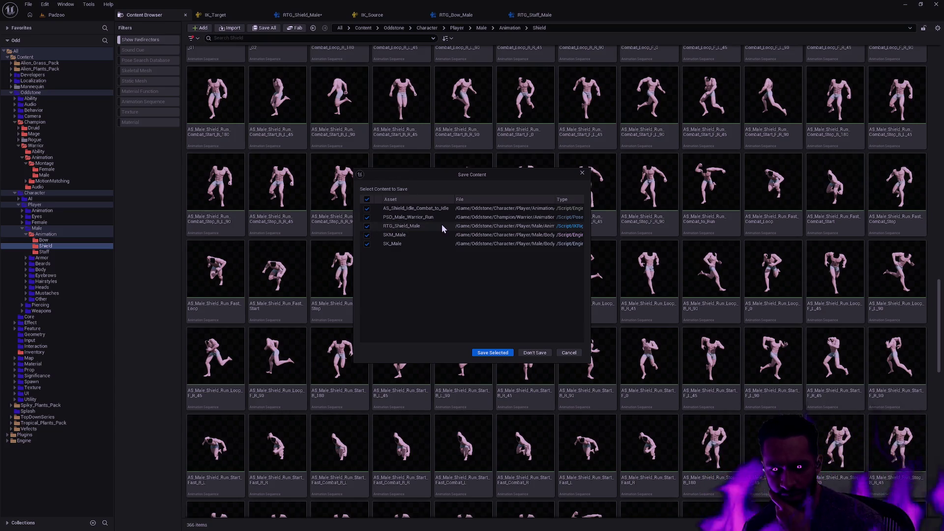
{"action": "left_click", "coordinate": [366, 218]}
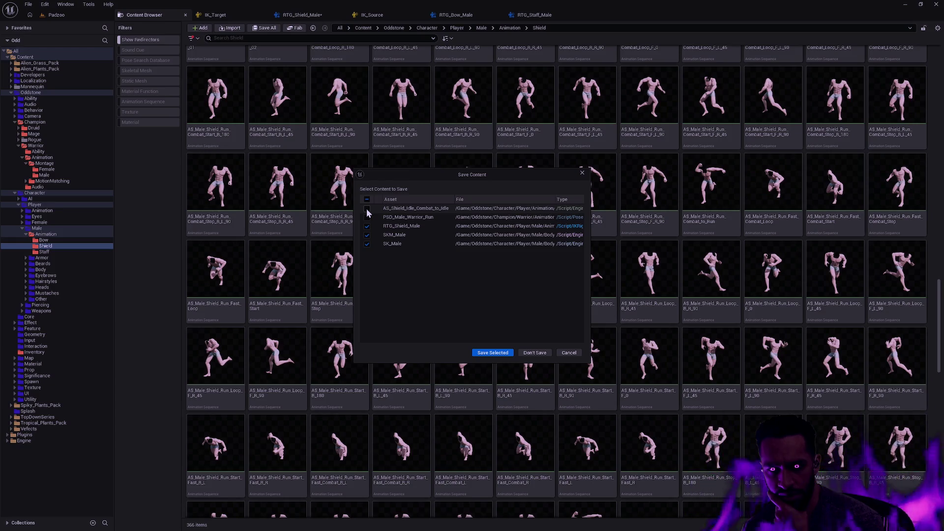
{"action": "left_click", "coordinate": [475, 352]}
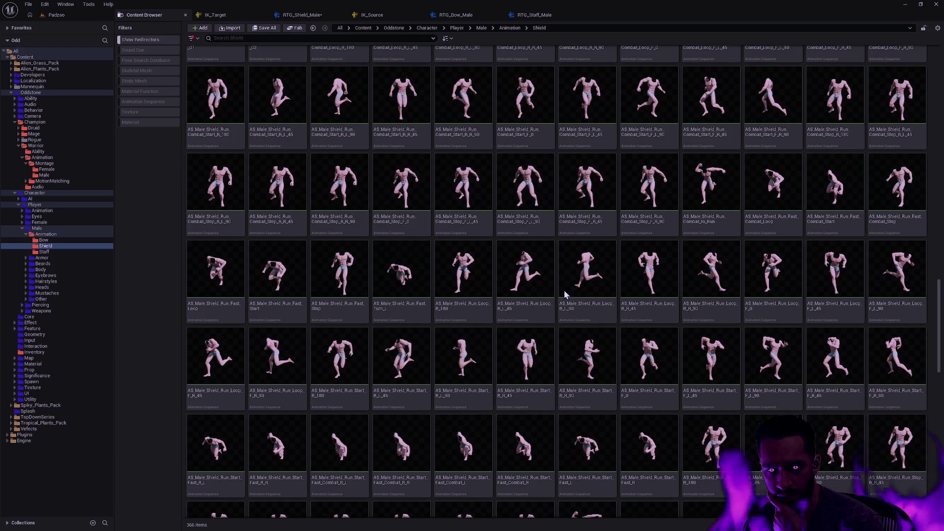
{"action": "left_click", "coordinate": [942, 8]}
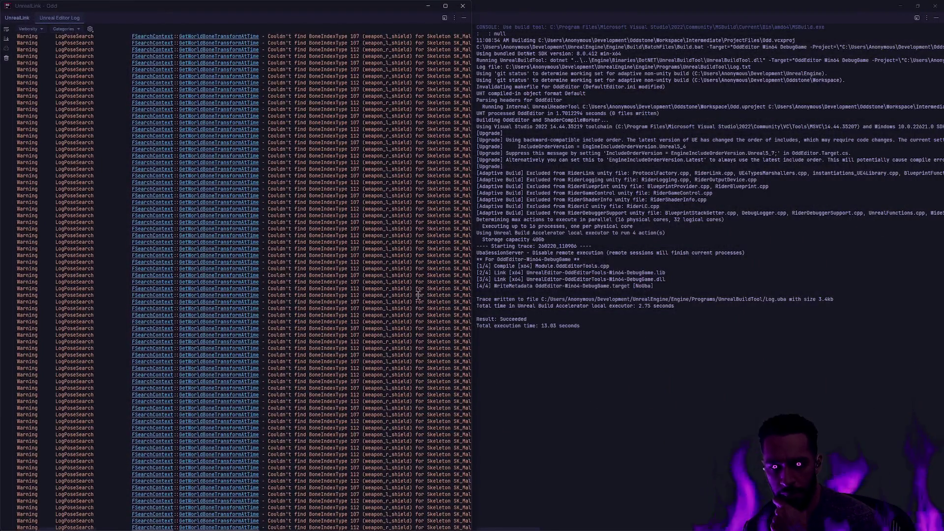
Clear the Unreal Editor log, then rebuild and relaunch the project from Rider with F5
{"action": "right_click", "coordinate": [418, 296]}
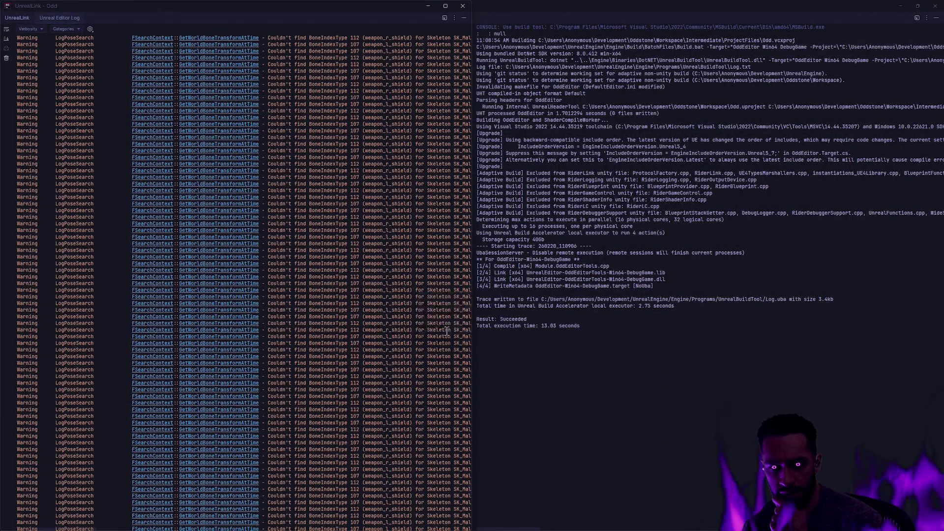
{"action": "left_click", "coordinate": [447, 332]}
{"action": "left_click", "coordinate": [473, 270]}
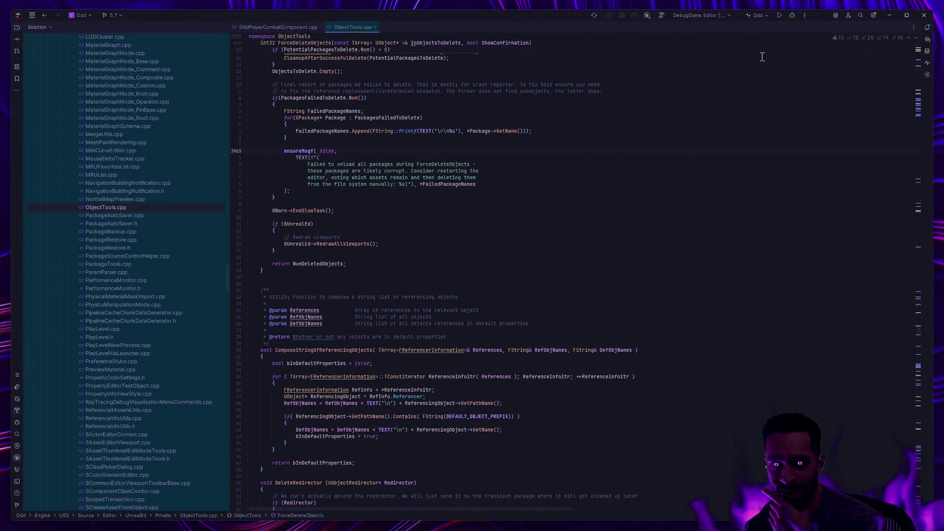
{"action": "key", "text": "F5"}
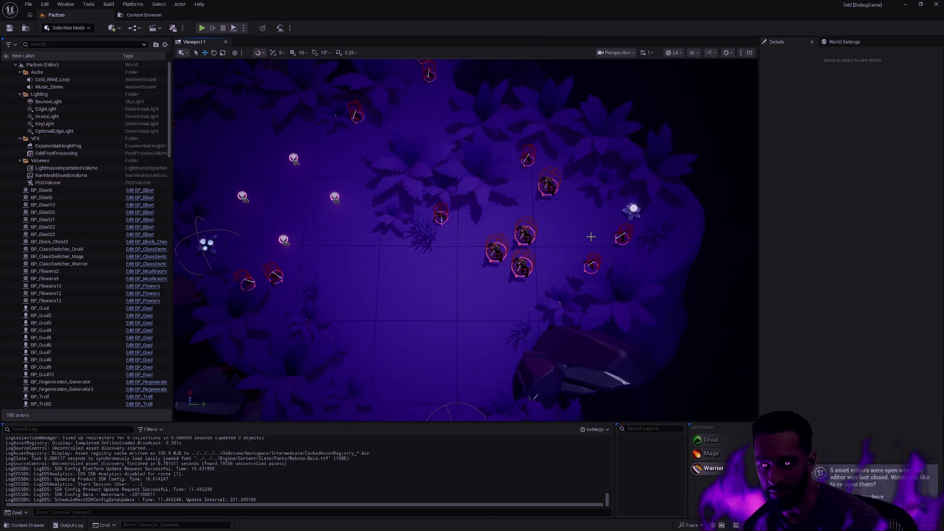
Fly the viewport camera across the level toward the enemies
{"action": "left_click_drag", "start_coordinate": [560, 260], "coordinate": [442, 202]}
{"action": "left_click_drag", "start_coordinate": [557, 277], "coordinate": [516, 249]}
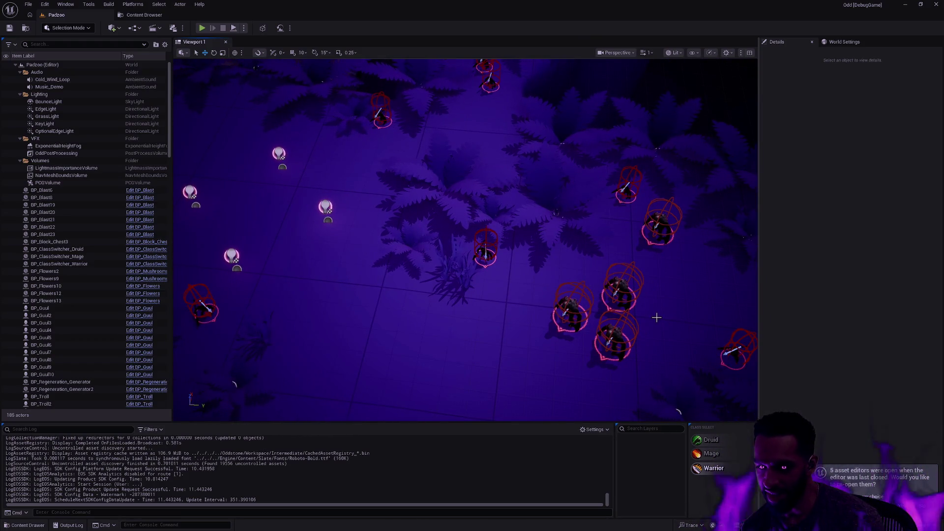
{"action": "mouse_move", "coordinate": [476, 294]}
{"action": "left_mouse_down"}
{"action": "mouse_move", "coordinate": [470, 248]}
{"action": "mouse_move", "coordinate": [458, 241]}
{"action": "mouse_move", "coordinate": [601, 303]}
{"action": "left_mouse_up"}
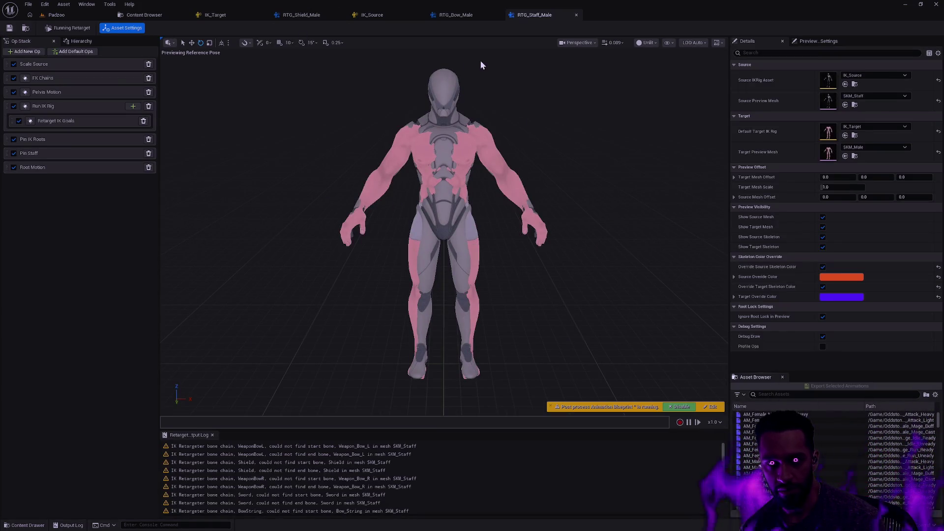
Play-test the Padzoo level with Alt+P, stop it, and toggle the Content Drawer
{"action": "left_click", "coordinate": [66, 18]}
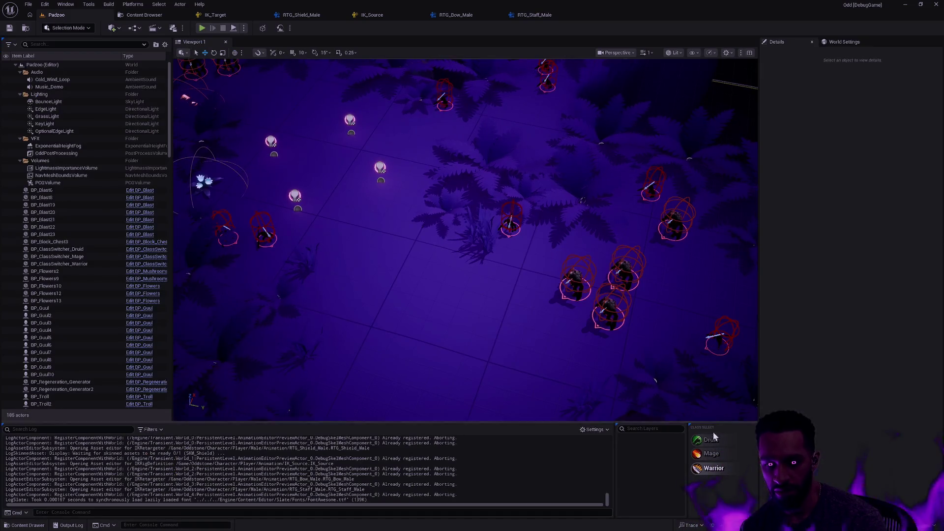
{"action": "key", "text": "alt+p"}
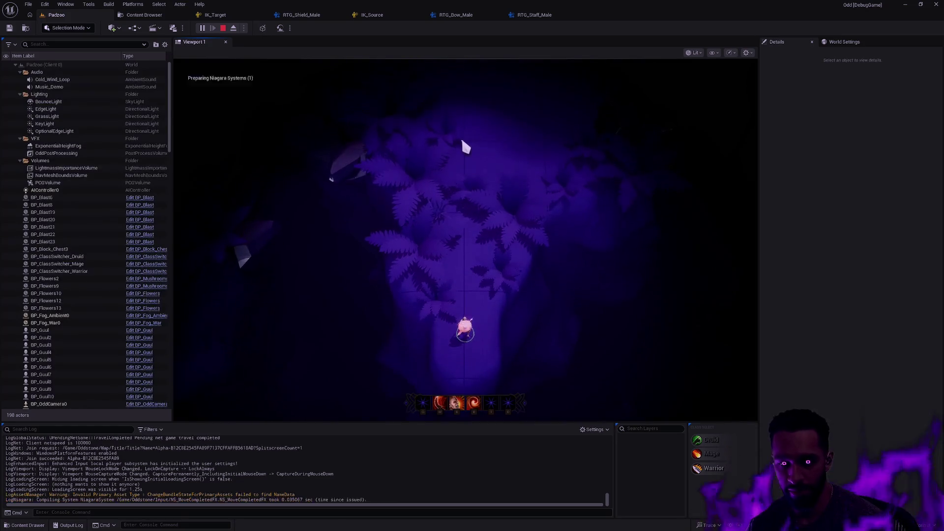
{"action": "key", "text": "Escape"}
{"action": "key", "text": "ctrl+space"}
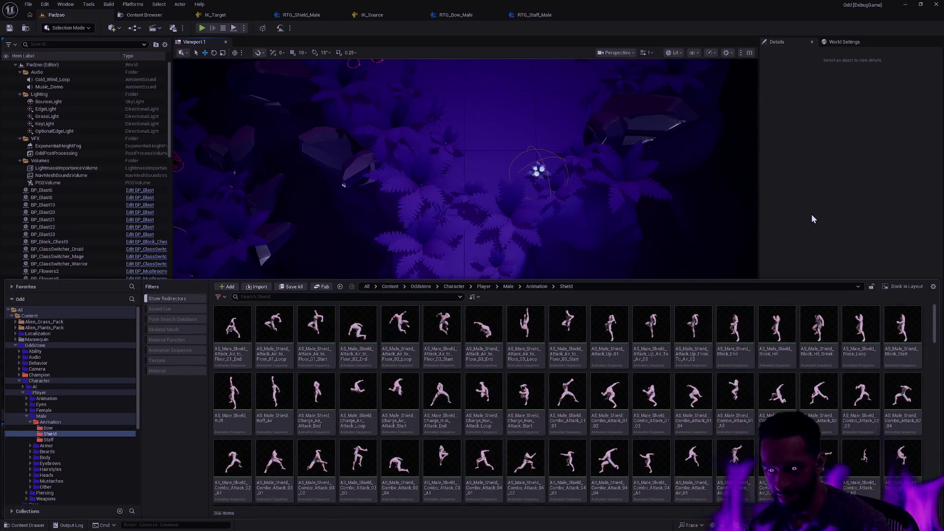
{"action": "key", "text": "ctrl+space"}
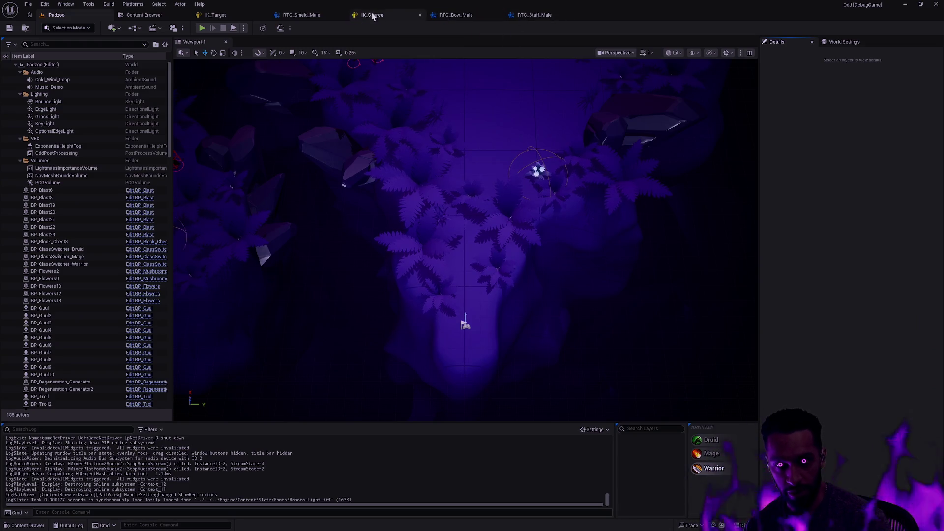
Show the target skeleton and male target mesh in the RTG_Shield_Male preview
{"action": "left_click_drag", "start_coordinate": [300, 15], "coordinate": [417, 24]}
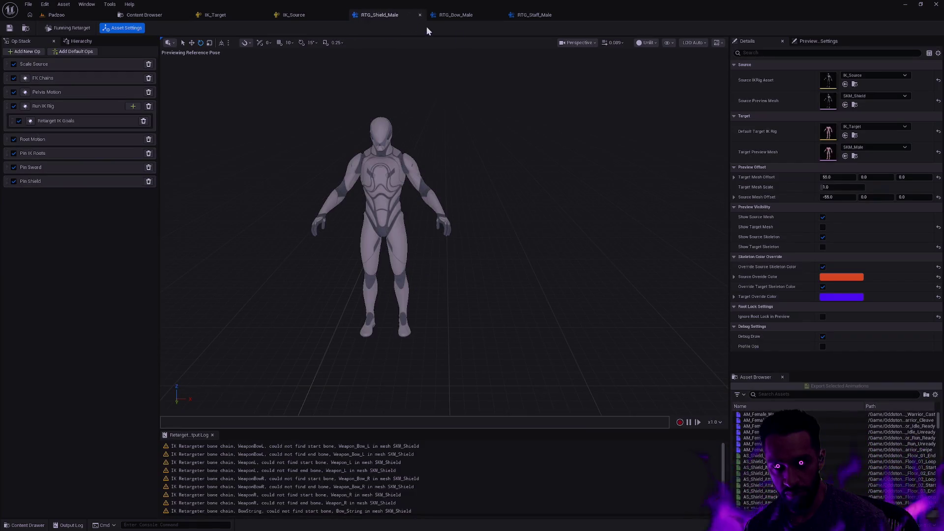
{"action": "left_click", "coordinate": [823, 246]}
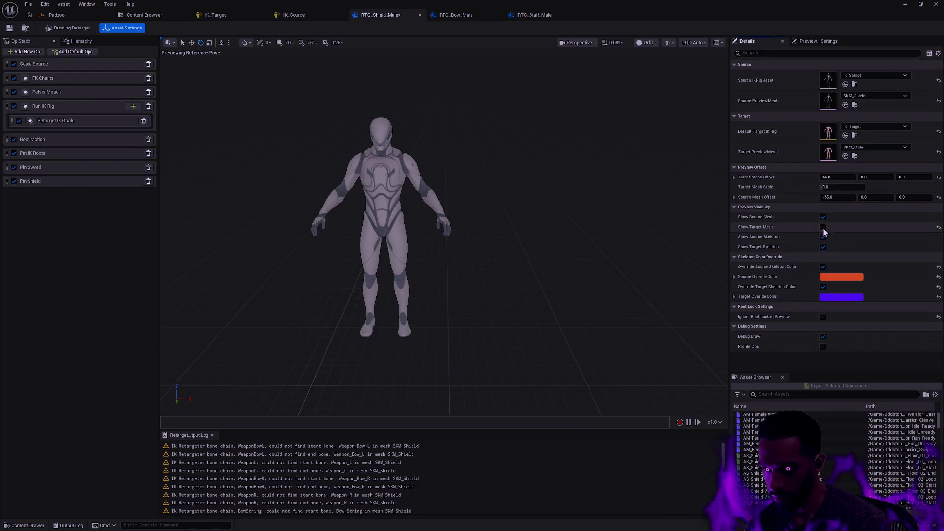
{"action": "left_click", "coordinate": [823, 226]}
Search 'run F4_0', preview the Run_Loop_F_0 animation, and stop at frame 38
{"action": "left_click", "coordinate": [788, 394]}
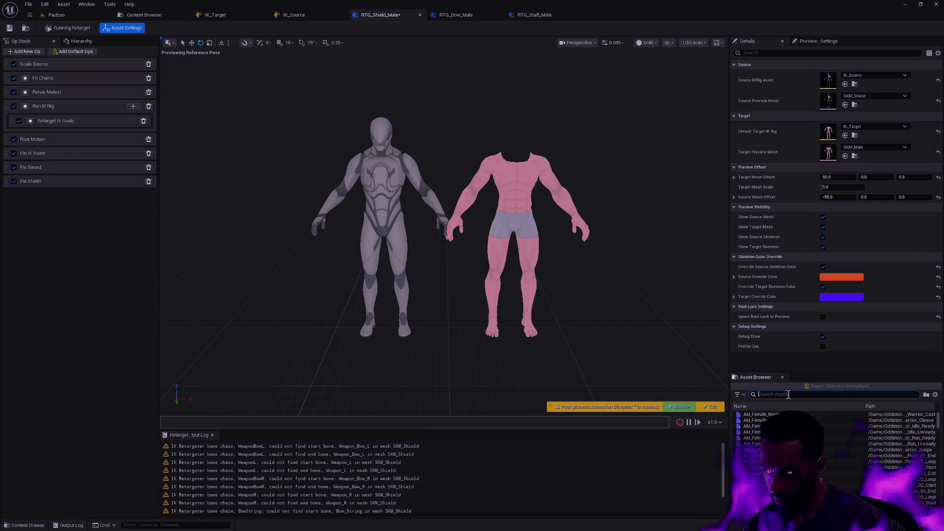
{"action": "type", "text": "run"}
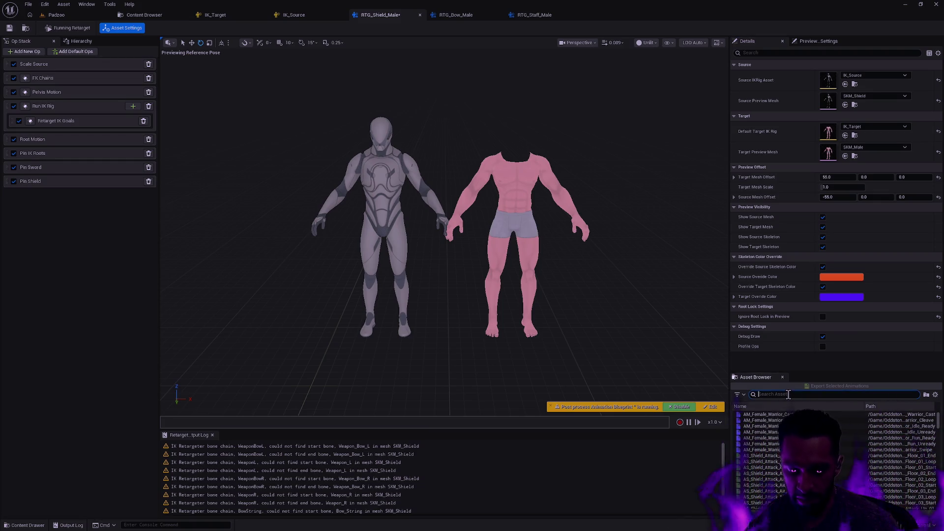
{"action": "type", "text": " F4"}
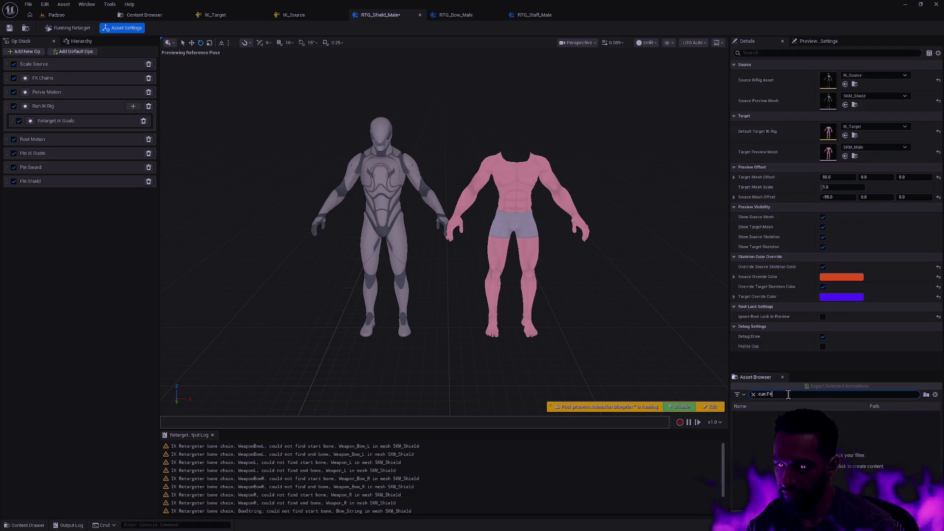
{"action": "type", "text": "_0"}
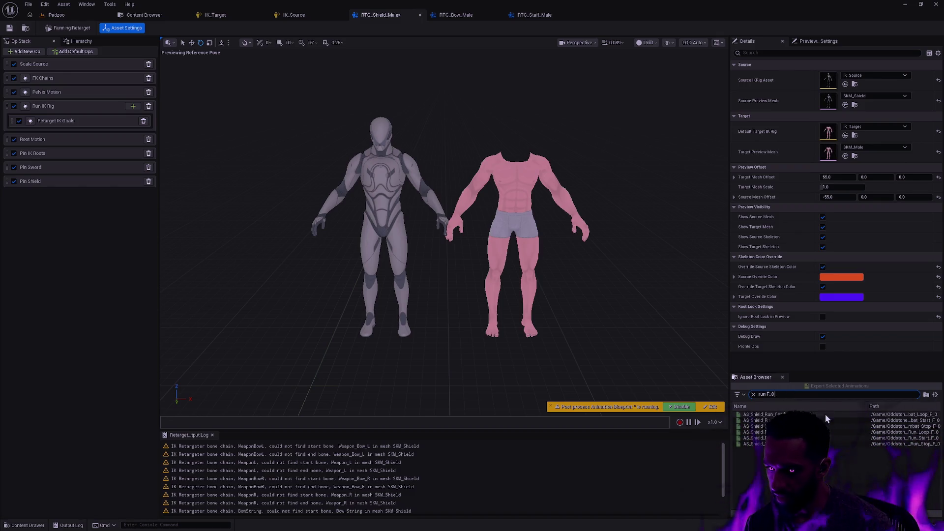
{"action": "left_click", "coordinate": [753, 431]}
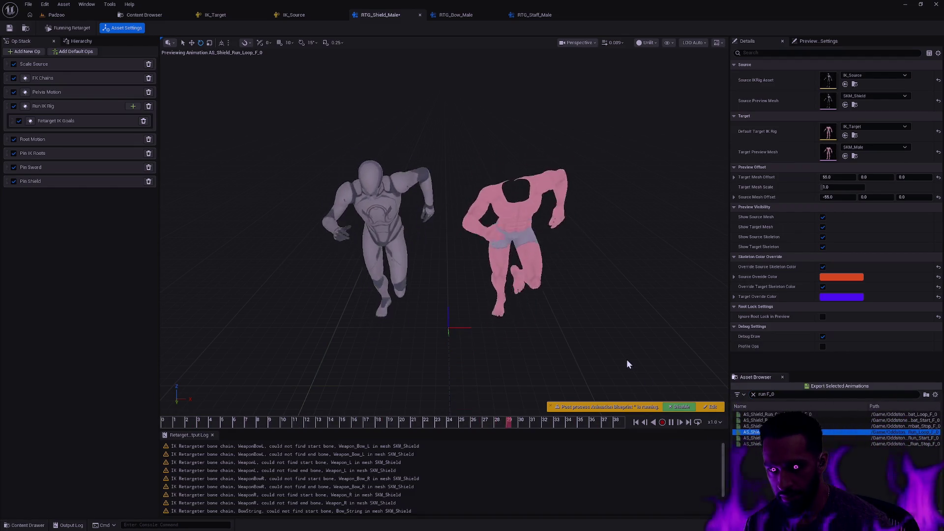
{"action": "mouse_move", "coordinate": [473, 282]}
{"action": "left_mouse_down"}
{"action": "mouse_move", "coordinate": [457, 275]}
{"action": "mouse_move", "coordinate": [438, 287]}
{"action": "left_mouse_up"}
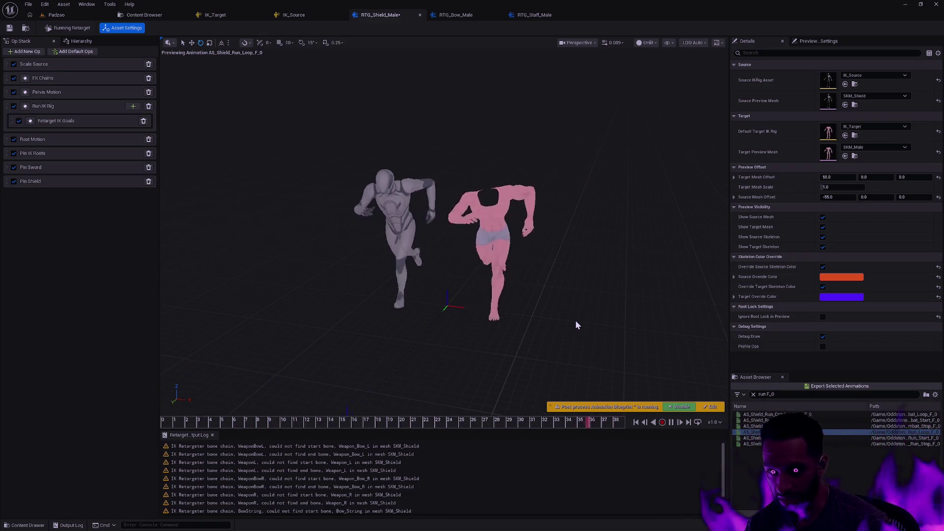
{"action": "left_click_drag", "start_coordinate": [577, 320], "coordinate": [577, 320]}
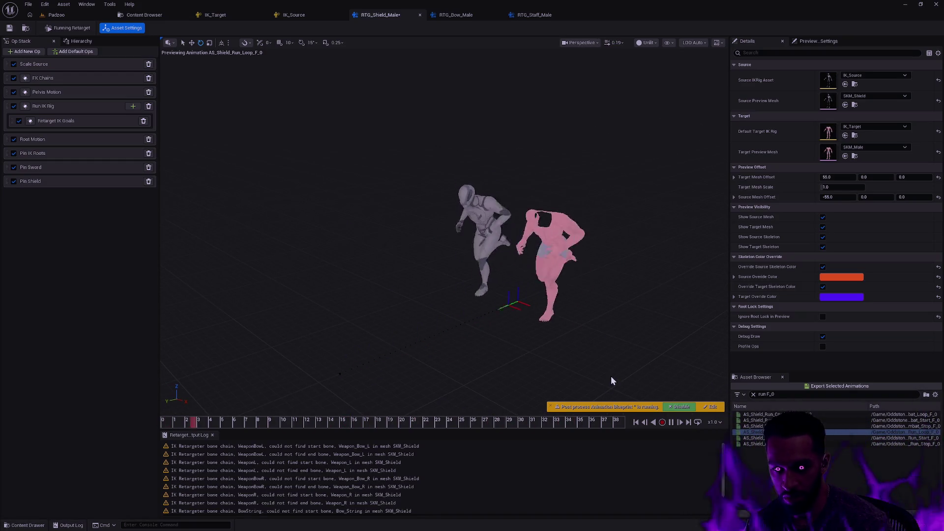
{"action": "left_click", "coordinate": [624, 423]}
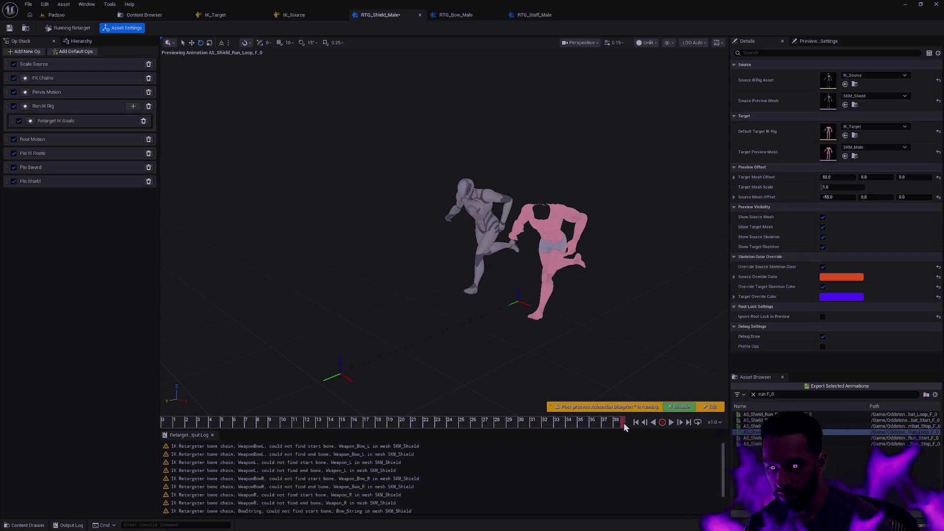
{"action": "mouse_move", "coordinate": [625, 423]}
{"action": "left_mouse_down"}
{"action": "mouse_move", "coordinate": [612, 423]}
{"action": "mouse_move", "coordinate": [623, 423]}
{"action": "left_mouse_up"}
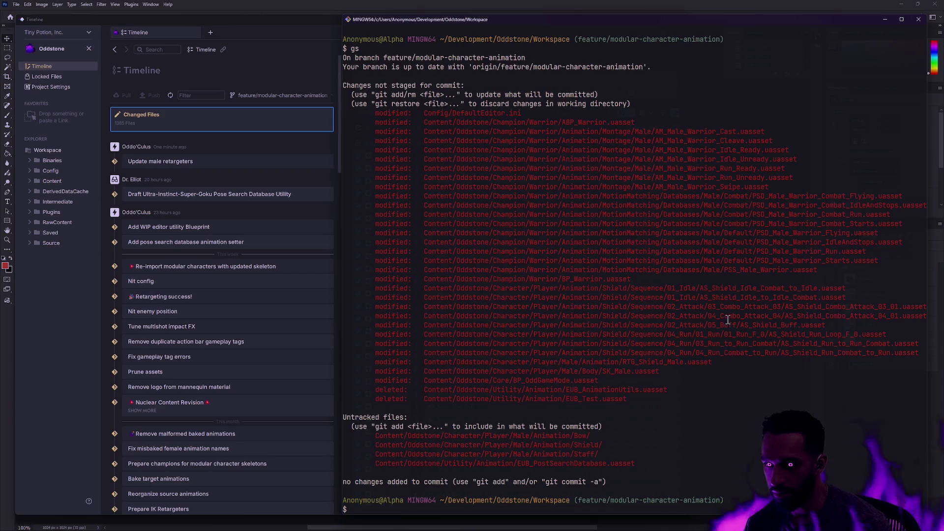
Review the git status output, highlighting the modified AS_Shield_Run_Loop path, then clear the selection
{"action": "mouse_move", "coordinate": [892, 335]}
{"action": "left_mouse_down"}
{"action": "mouse_move", "coordinate": [359, 347]}
{"action": "mouse_move", "coordinate": [900, 335]}
{"action": "mouse_move", "coordinate": [344, 338]}
{"action": "left_mouse_up"}
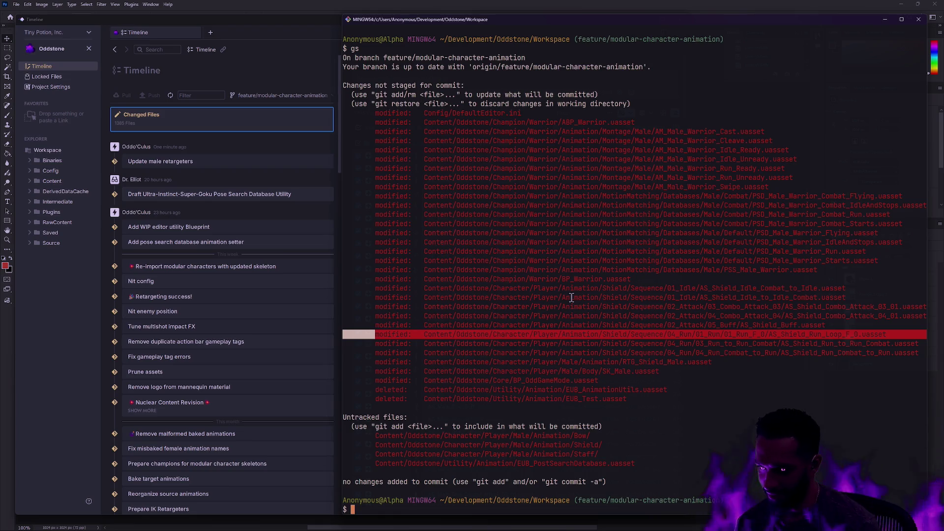
{"action": "left_click", "coordinate": [571, 306]}
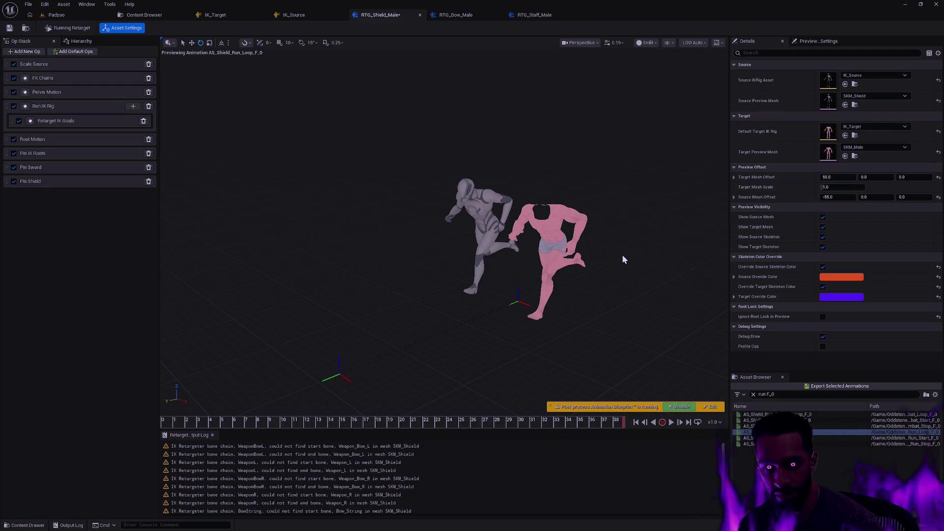
{"action": "scroll", "coordinate": [614, 278], "scroll_direction": "up", "scroll_amount": 5}
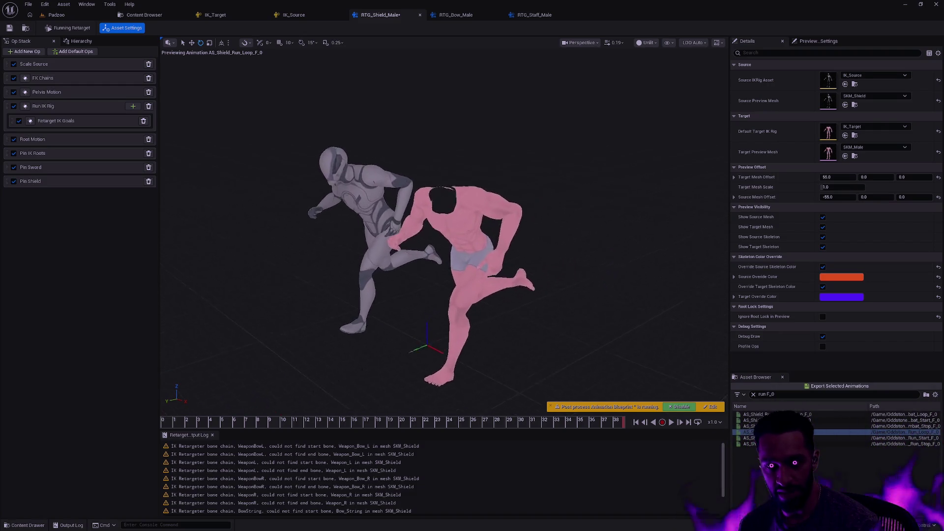
{"action": "scroll", "coordinate": [468, 231], "scroll_direction": "down", "scroll_amount": 3}
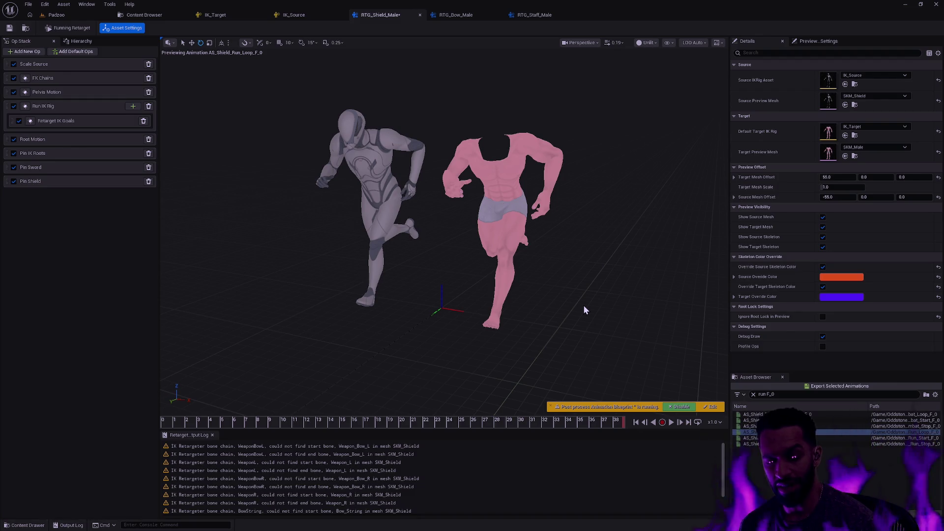
{"action": "mouse_move", "coordinate": [588, 279]}
{"action": "left_mouse_down"}
{"action": "mouse_move", "coordinate": [586, 256]}
{"action": "mouse_move", "coordinate": [588, 275]}
{"action": "mouse_move", "coordinate": [585, 265]}
{"action": "mouse_move", "coordinate": [618, 289]}
{"action": "left_mouse_up"}
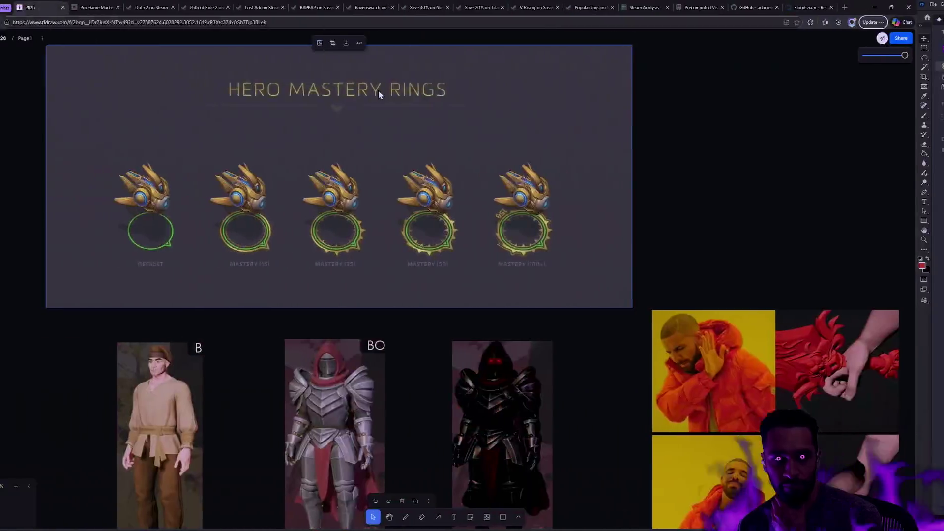
{"action": "scroll", "coordinate": [315, 319], "scroll_direction": "down", "scroll_amount": 3}
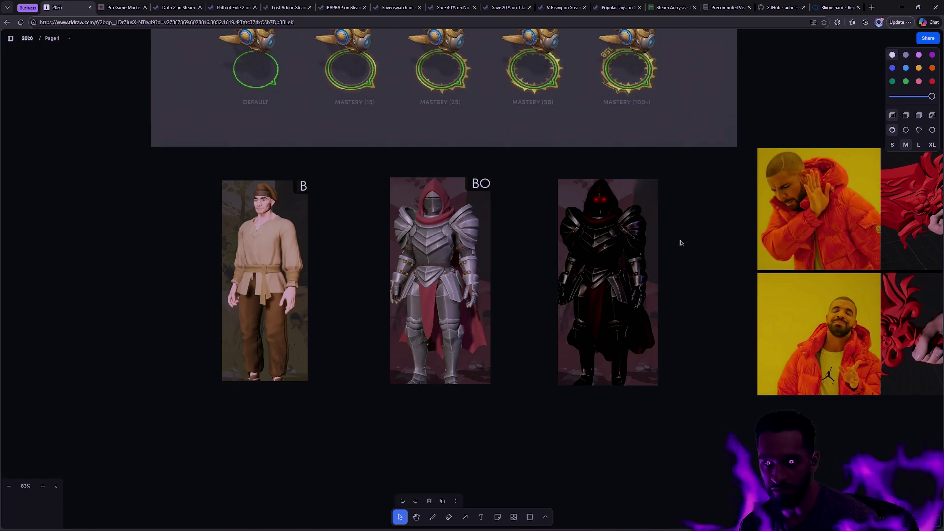
{"action": "scroll", "coordinate": [710, 288], "scroll_direction": "up", "scroll_amount": 3}
{"action": "scroll", "coordinate": [703, 280], "scroll_direction": "down", "scroll_amount": 4}
{"action": "scroll", "coordinate": [702, 279], "scroll_direction": "up", "scroll_amount": 2}
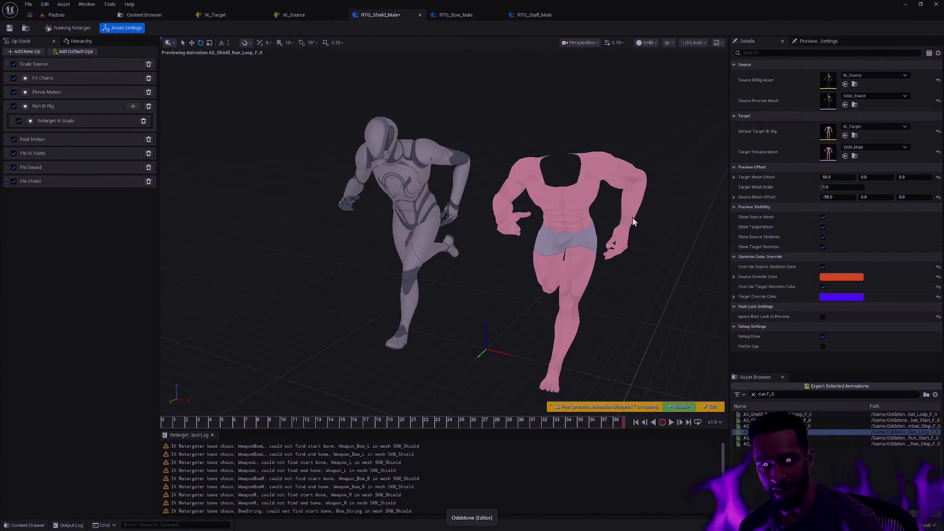
Move the retargeter viewport camera closer and center the two running characters
{"action": "left_click_drag", "start_coordinate": [639, 216], "coordinate": [627, 187]}
{"action": "left_click_drag", "start_coordinate": [640, 295], "coordinate": [648, 298]}
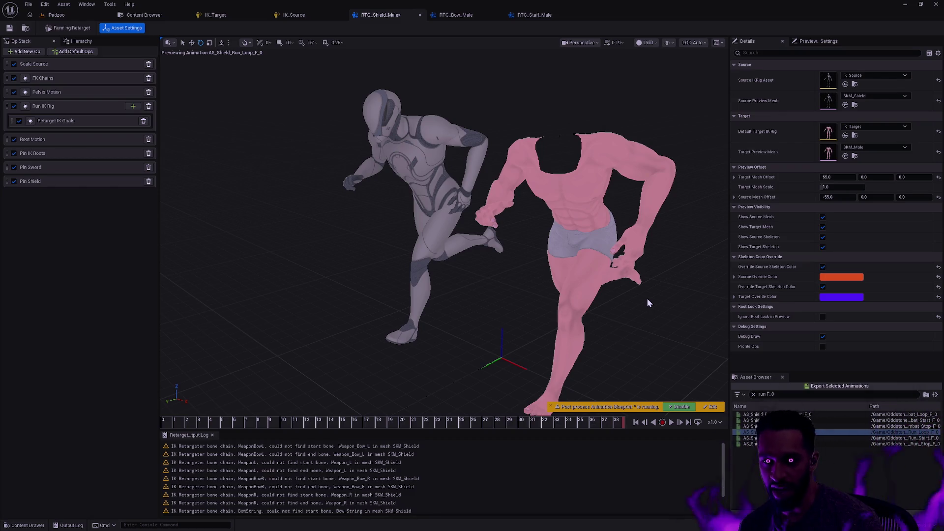
{"action": "mouse_move", "coordinate": [627, 291]}
{"action": "left_mouse_down"}
{"action": "mouse_move", "coordinate": [640, 280]}
{"action": "mouse_move", "coordinate": [571, 288]}
{"action": "left_mouse_up"}
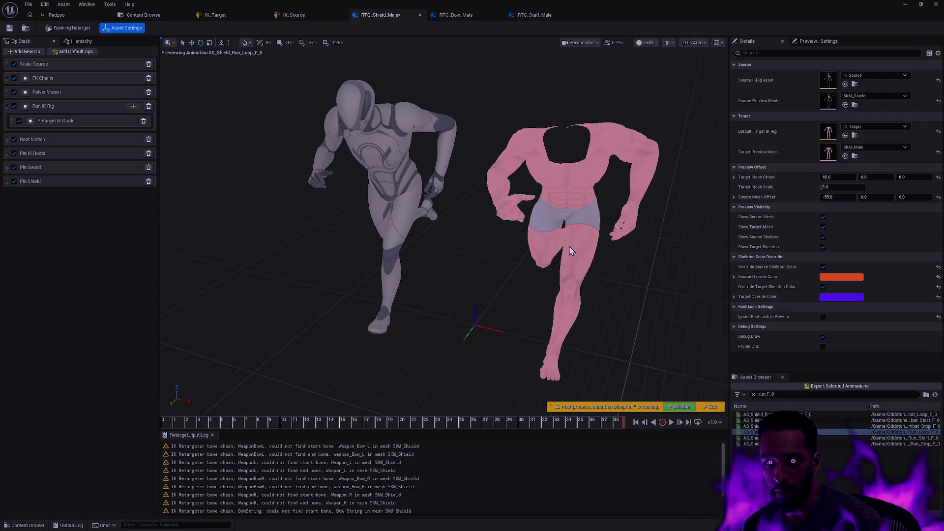
{"action": "mouse_move", "coordinate": [607, 270]}
{"action": "left_mouse_down"}
{"action": "mouse_move", "coordinate": [517, 222]}
{"action": "mouse_move", "coordinate": [482, 275]}
{"action": "mouse_move", "coordinate": [502, 261]}
{"action": "mouse_move", "coordinate": [608, 269]}
{"action": "left_mouse_up"}
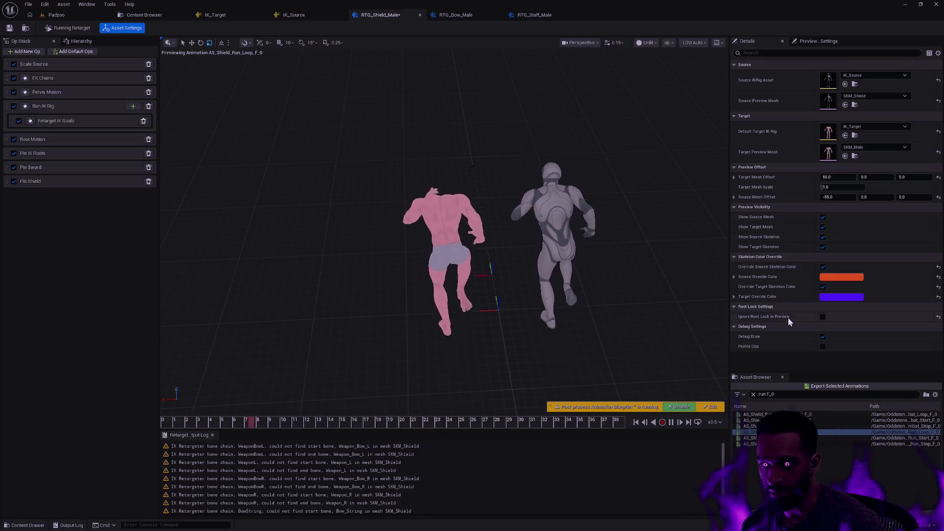
{"action": "left_click", "coordinate": [823, 318]}
{"action": "left_click", "coordinate": [823, 317]}
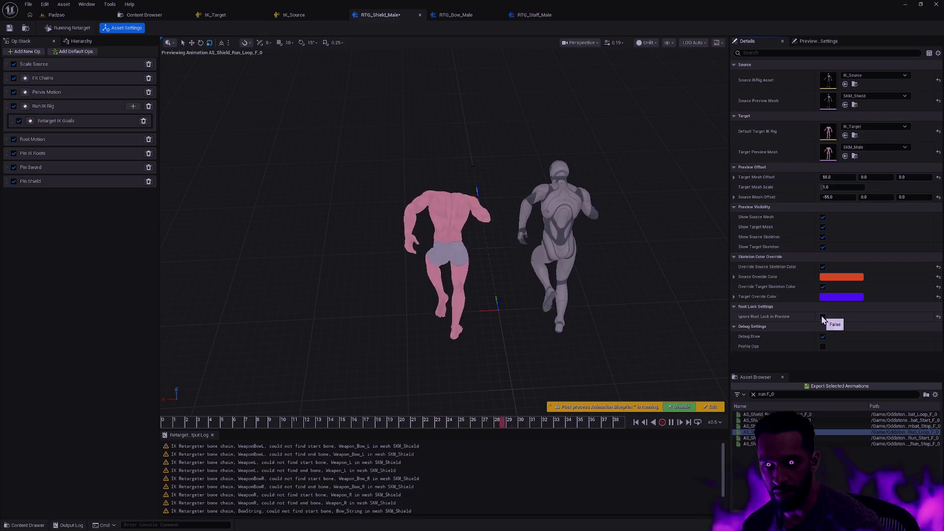
{"action": "left_click", "coordinate": [823, 317]}
{"action": "left_click", "coordinate": [823, 317]}
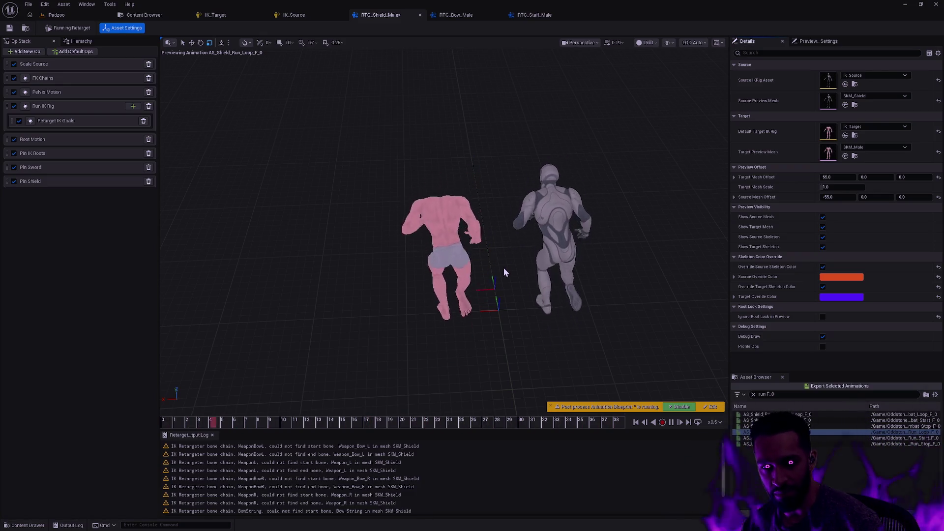
{"action": "mouse_move", "coordinate": [443, 221]}
{"action": "left_mouse_down"}
{"action": "mouse_move", "coordinate": [561, 202]}
{"action": "mouse_move", "coordinate": [457, 219]}
{"action": "mouse_move", "coordinate": [501, 211]}
{"action": "left_mouse_up"}
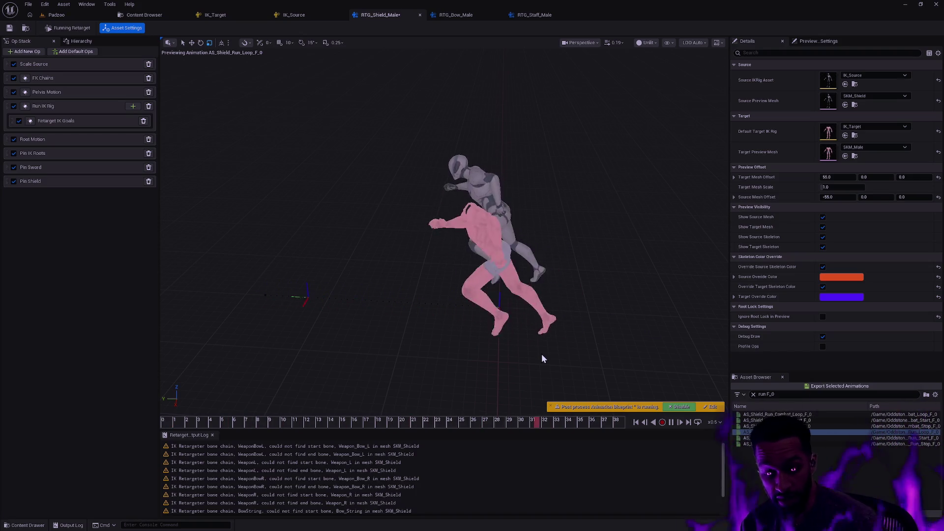
{"action": "mouse_move", "coordinate": [550, 356]}
{"action": "left_mouse_down"}
{"action": "mouse_move", "coordinate": [428, 353]}
{"action": "mouse_move", "coordinate": [558, 350]}
{"action": "mouse_move", "coordinate": [524, 353]}
{"action": "mouse_move", "coordinate": [520, 340]}
{"action": "mouse_move", "coordinate": [526, 358]}
{"action": "mouse_move", "coordinate": [559, 345]}
{"action": "left_mouse_up"}
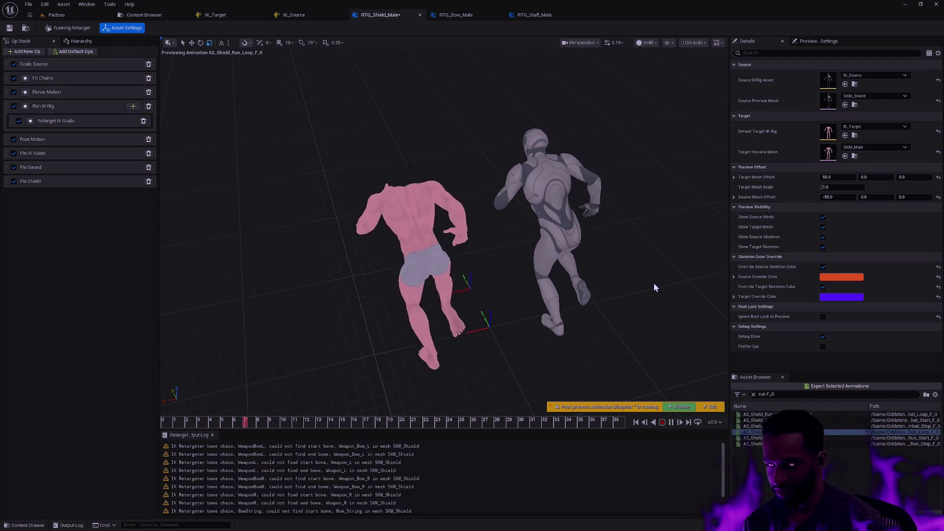
{"action": "mouse_move", "coordinate": [541, 282]}
{"action": "left_mouse_down"}
{"action": "mouse_move", "coordinate": [542, 270]}
{"action": "mouse_move", "coordinate": [536, 284]}
{"action": "left_mouse_up"}
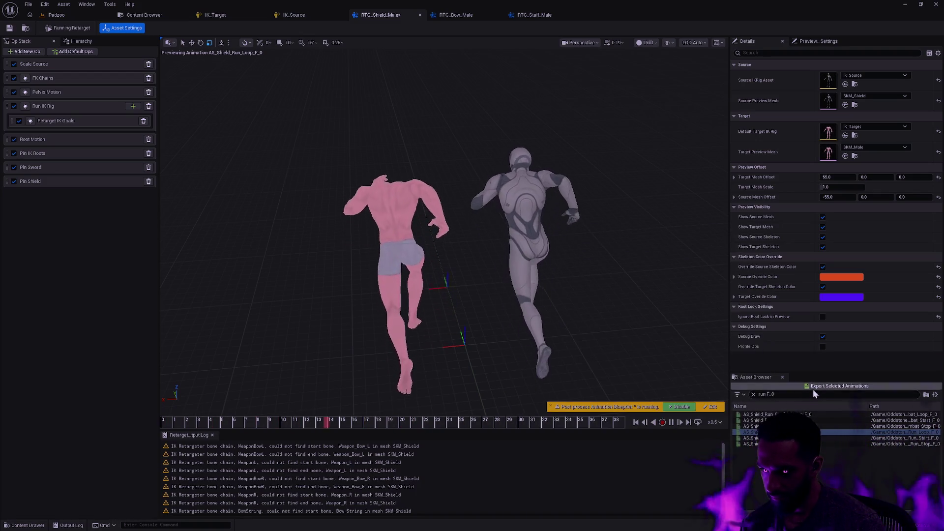
Export the retargeted shield run loop to Oddstone/Character/Player/Male/Animation/Shield, accepting the batch export options
{"action": "left_click", "coordinate": [813, 389]}
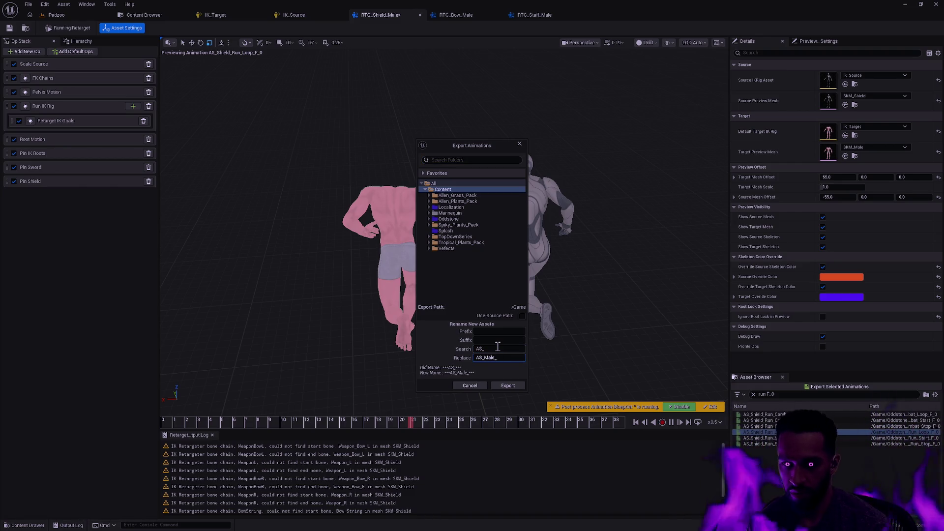
{"action": "left_click", "coordinate": [428, 219]}
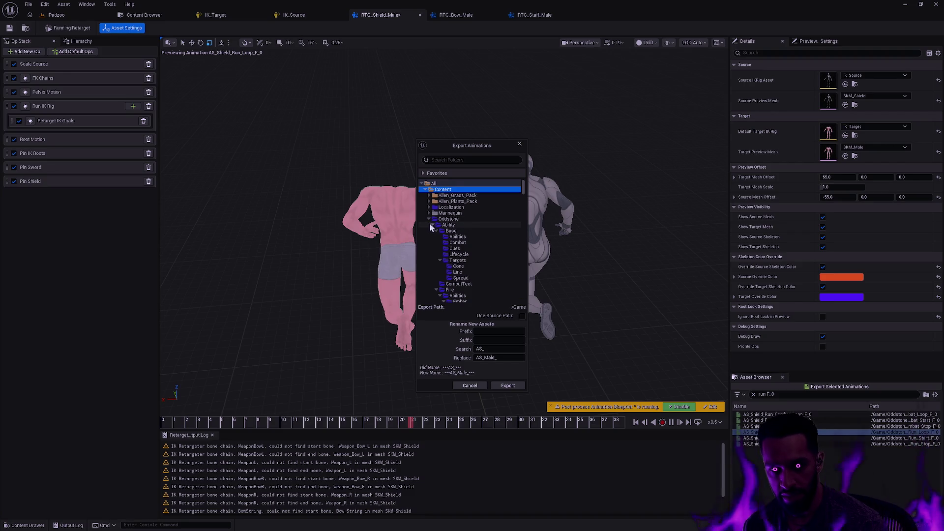
{"action": "left_click", "coordinate": [433, 254]}
{"action": "left_click", "coordinate": [436, 266]}
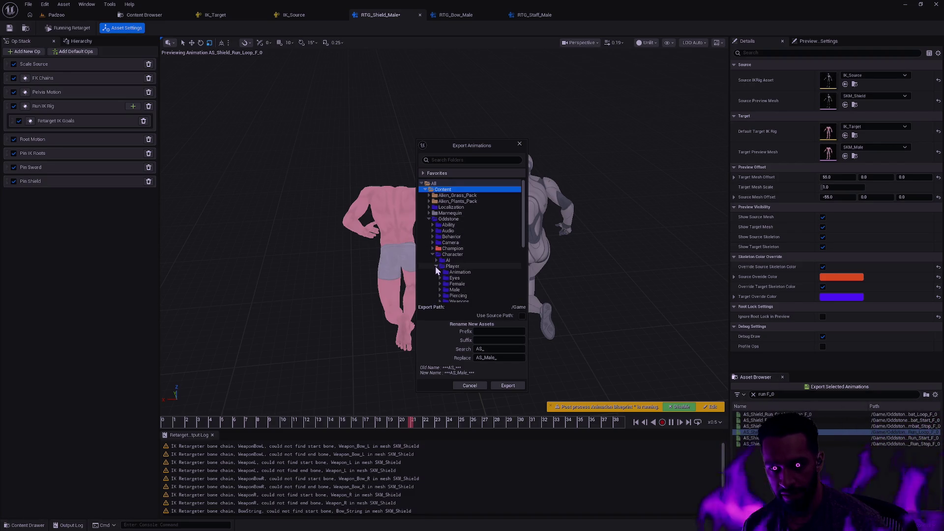
{"action": "left_click", "coordinate": [443, 295]}
{"action": "scroll", "coordinate": [480, 285], "scroll_direction": "down", "scroll_amount": 1}
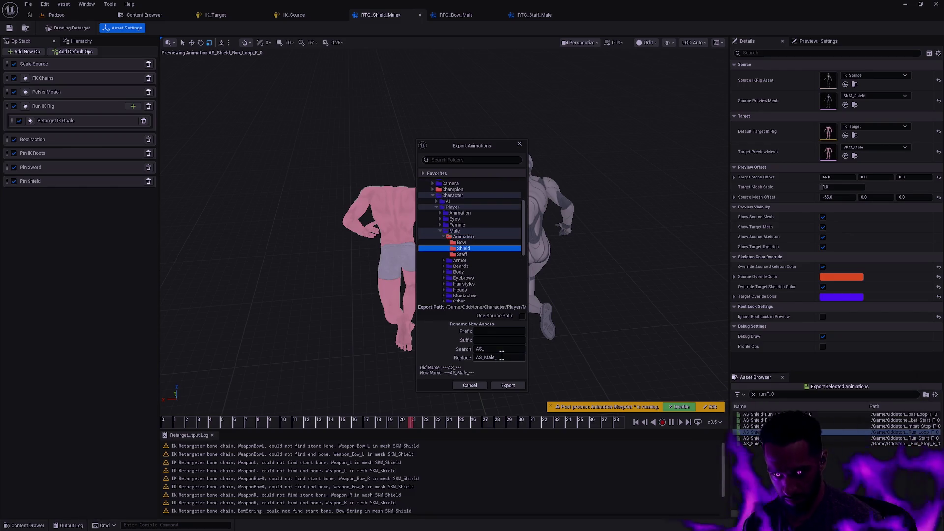
{"action": "left_click", "coordinate": [508, 387]}
{"action": "left_click", "coordinate": [533, 302]}
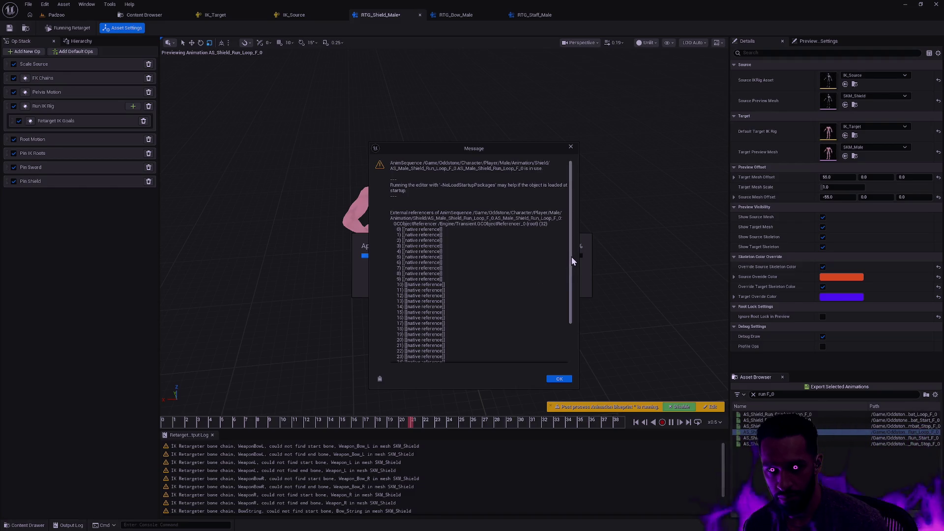
Scroll through the asset-in-use referencer list and dismiss the warning with OK
{"action": "left_click_drag", "start_coordinate": [572, 257], "coordinate": [572, 261]}
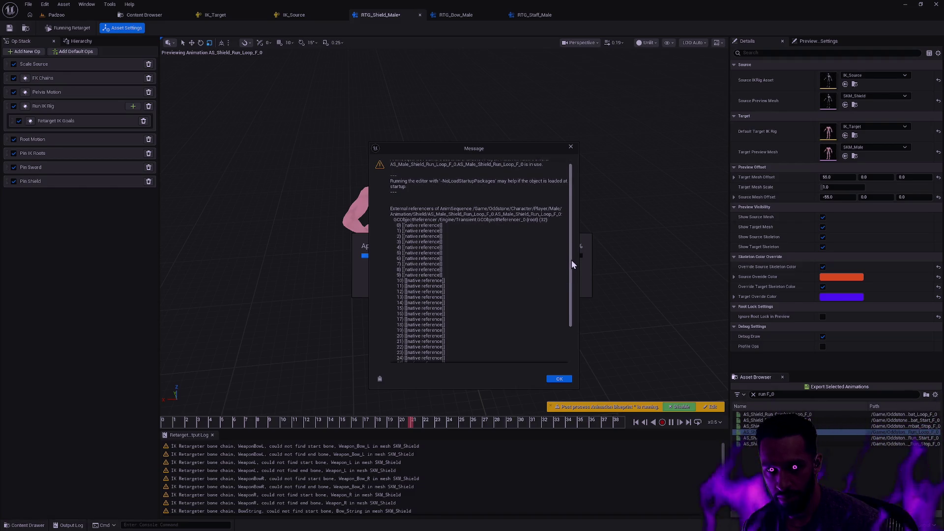
{"action": "left_click_drag", "start_coordinate": [572, 259], "coordinate": [571, 243]}
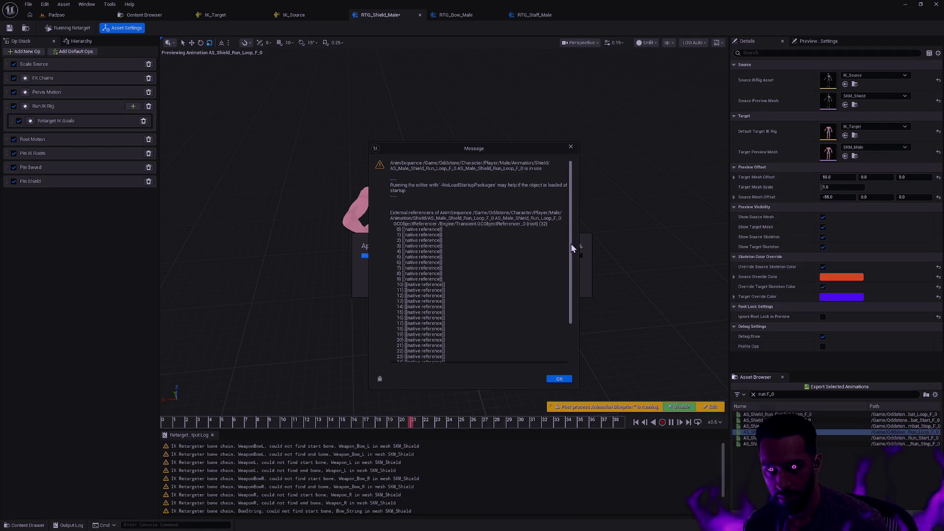
{"action": "left_click_drag", "start_coordinate": [571, 244], "coordinate": [576, 338]}
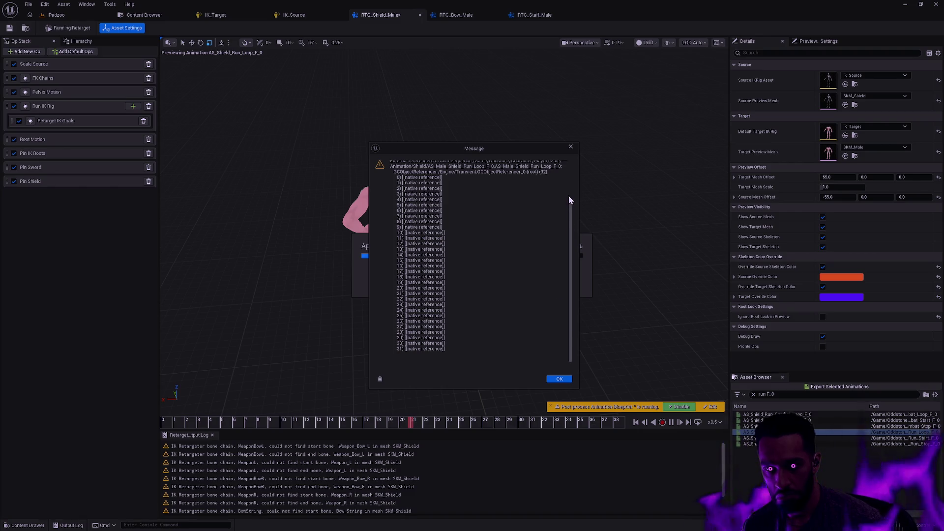
{"action": "left_click", "coordinate": [572, 172]}
{"action": "left_click", "coordinate": [559, 378]}
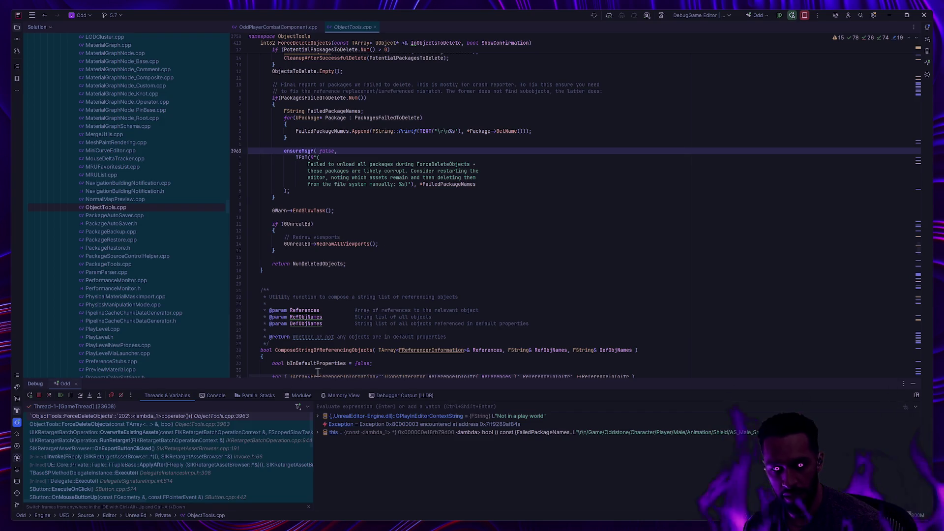
Resume the Rider debugger past the ForceDeleteObjects ensure at line 3963 of ObjectTools.cpp
{"action": "left_click", "coordinate": [60, 395]}
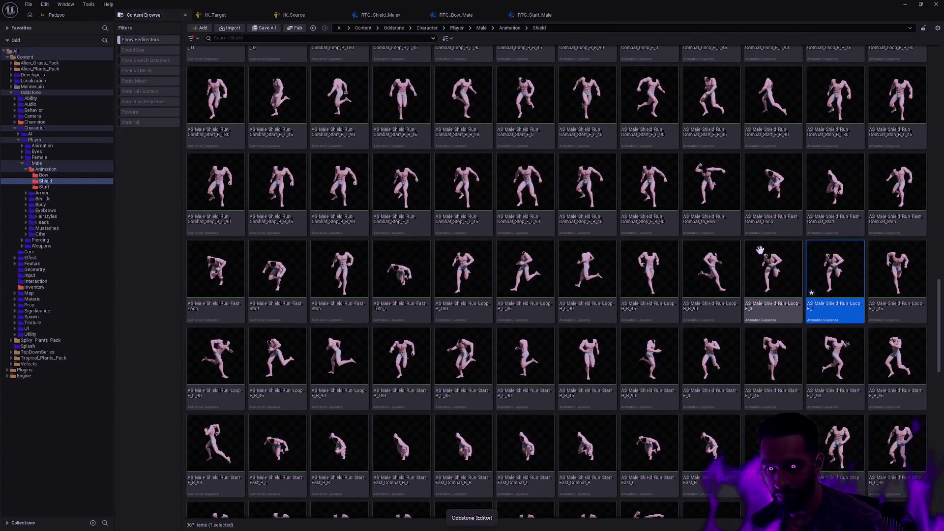
Inspect the Reference Viewer graphs for AS_Male_Shield_Run_Loop_F_1 and F_0, then return to the Shield folder
{"action": "right_click", "coordinate": [834, 276]}
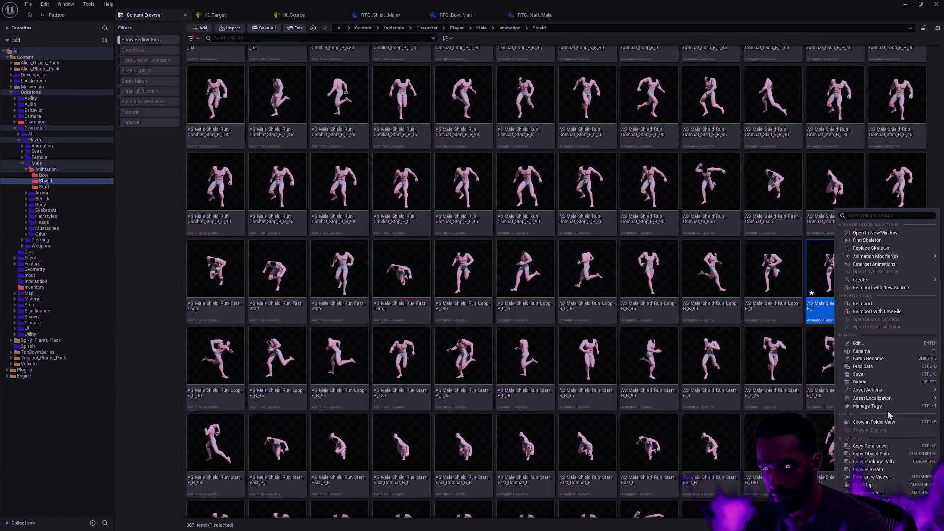
{"action": "left_click", "coordinate": [881, 477]}
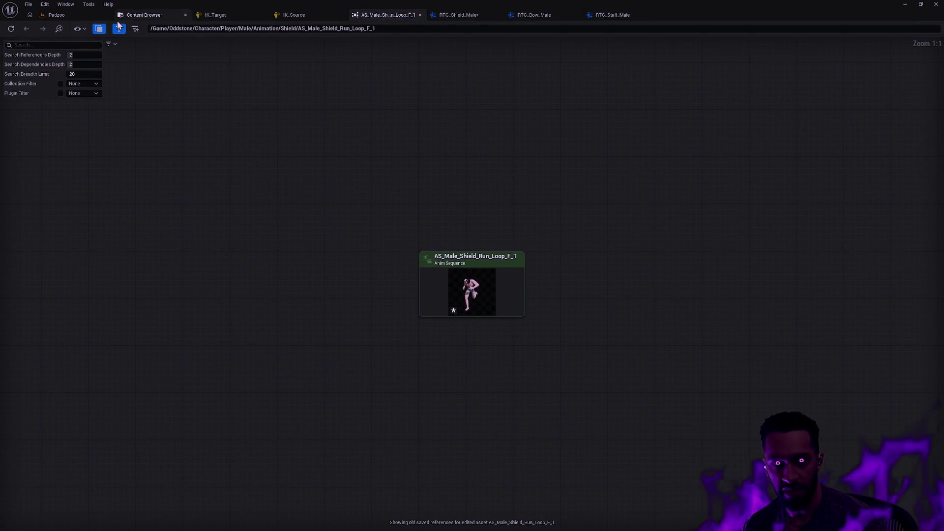
{"action": "left_click", "coordinate": [144, 15]}
{"action": "right_click", "coordinate": [777, 268]}
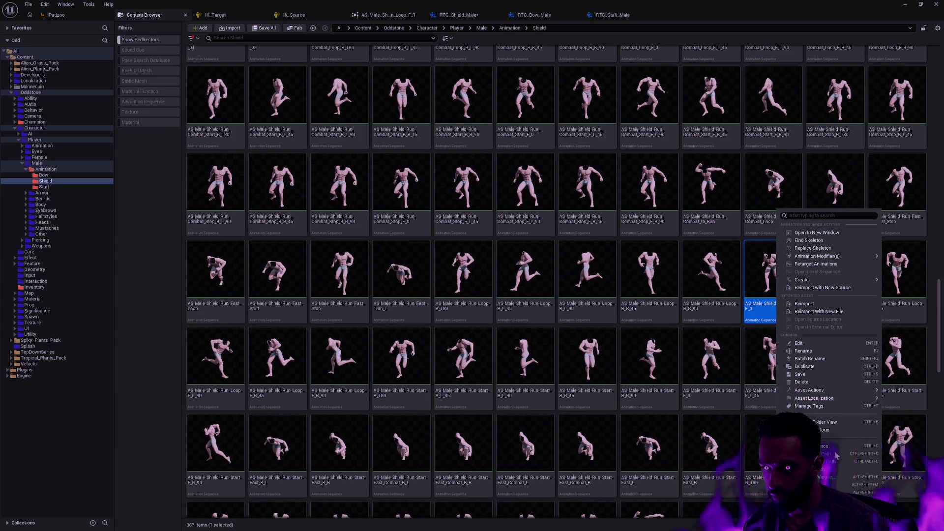
{"action": "left_click", "coordinate": [836, 477]}
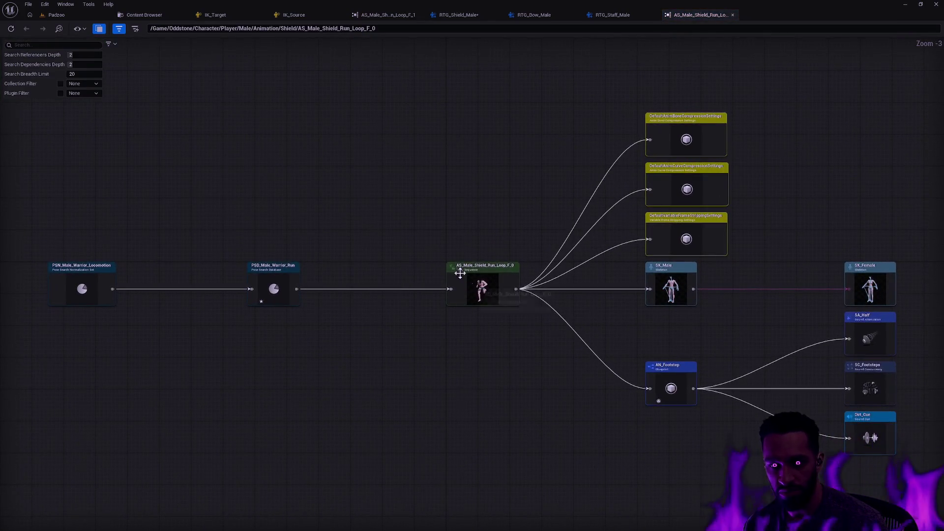
{"action": "left_click", "coordinate": [733, 14]}
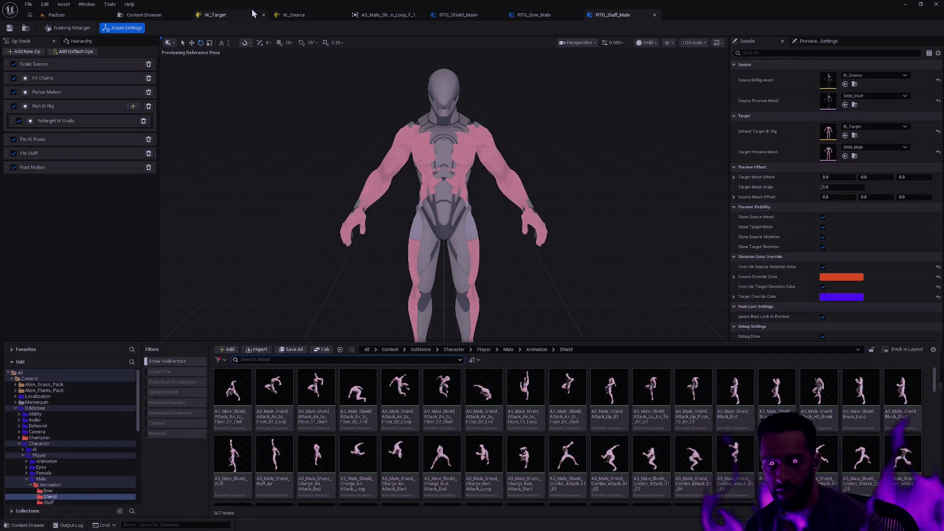
{"action": "left_click", "coordinate": [143, 15]}
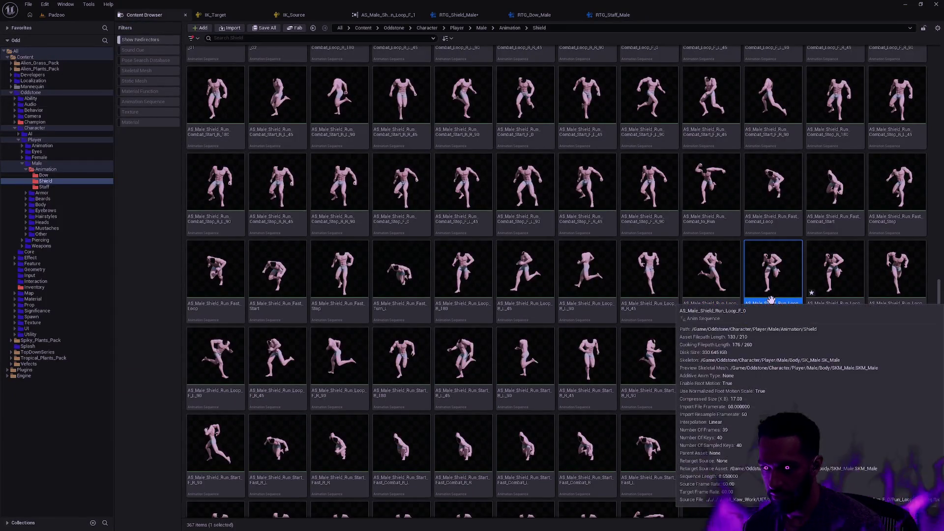
Delete AS_Male_Shield_Run_Loop_F_0, replace its references with the F_1 run loop, and save the changed assets
{"action": "key", "text": "Delete"}
{"action": "left_click", "coordinate": [410, 375]}
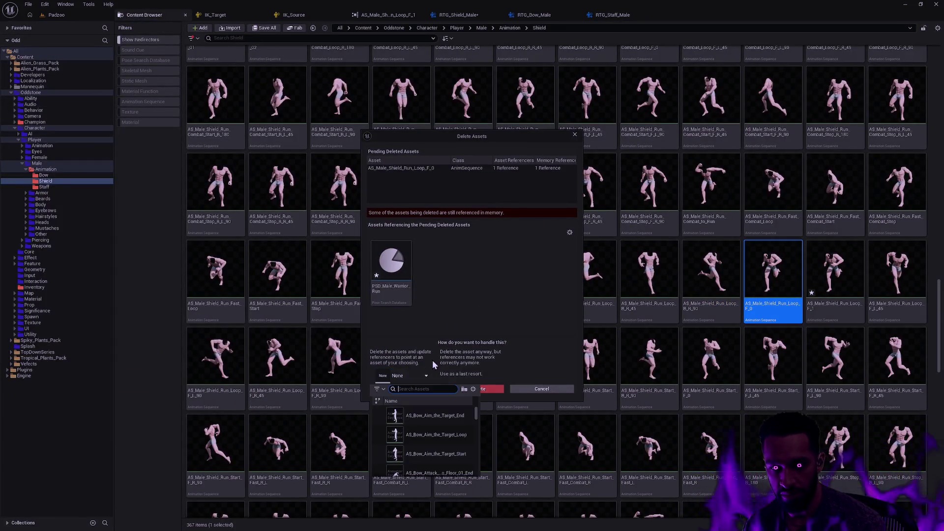
{"action": "type", "text": "F_1"}
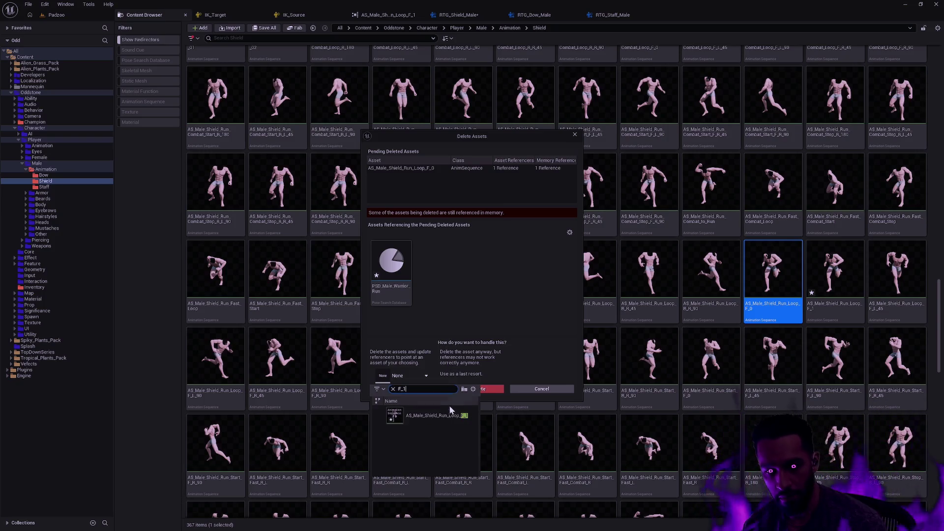
{"action": "left_click", "coordinate": [447, 415]}
{"action": "left_click", "coordinate": [413, 392]}
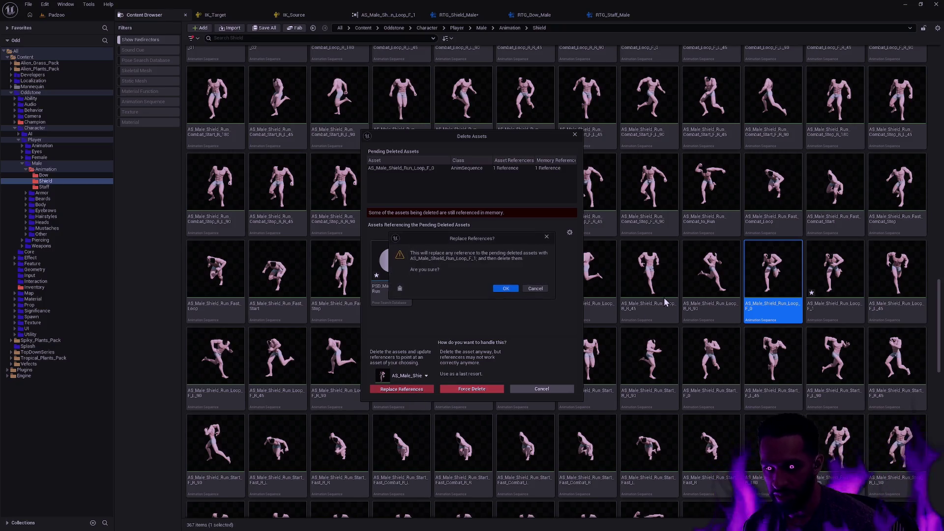
{"action": "left_click", "coordinate": [506, 291]}
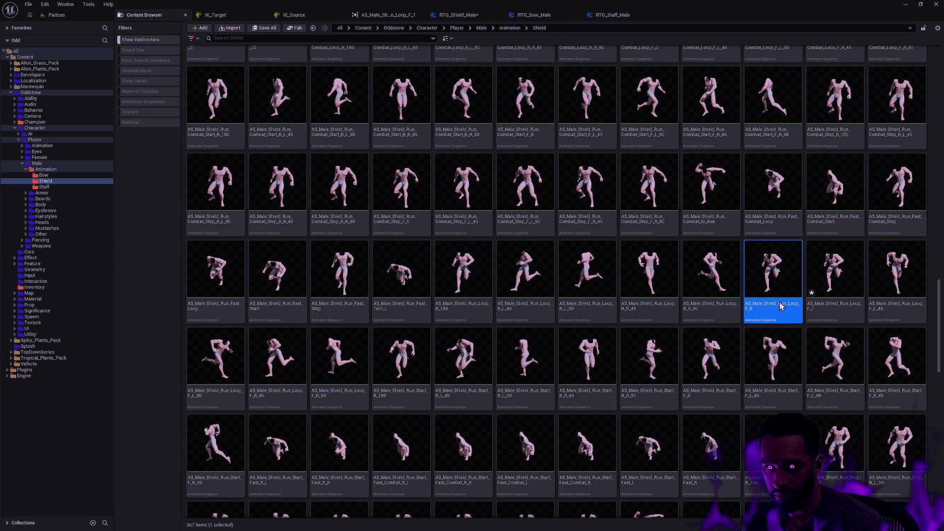
{"action": "left_click", "coordinate": [506, 353]}
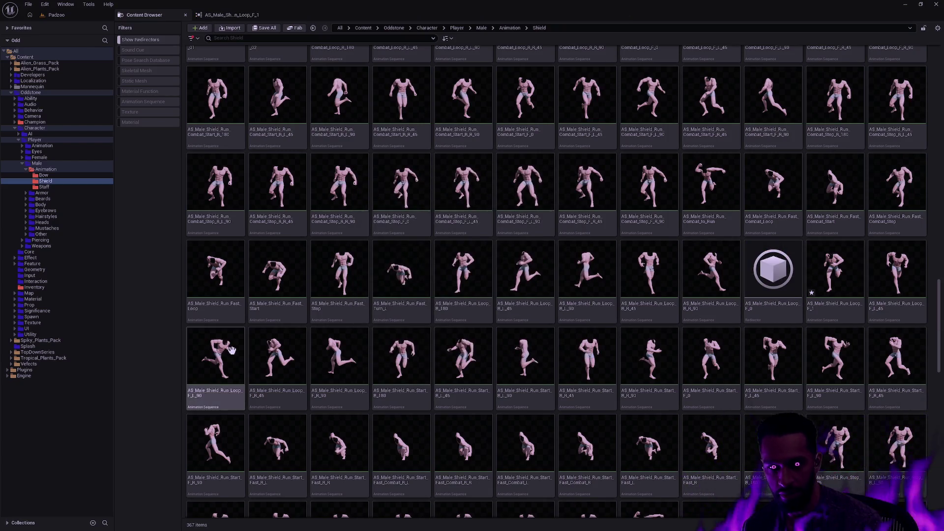
{"action": "left_click", "coordinate": [61, 184]}
Update redirector references in the Shield folder and close the report
{"action": "right_click", "coordinate": [61, 184]}
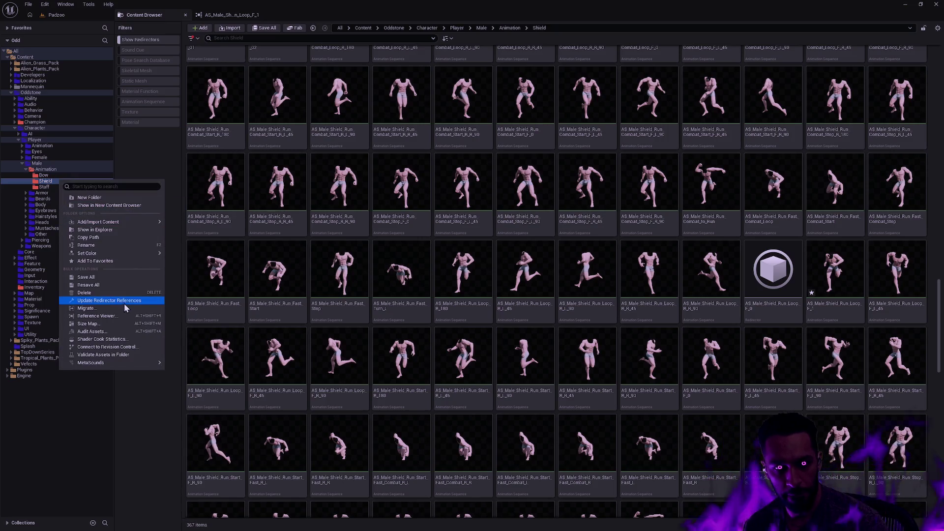
{"action": "left_click", "coordinate": [129, 305]}
{"action": "left_click", "coordinate": [444, 412]}
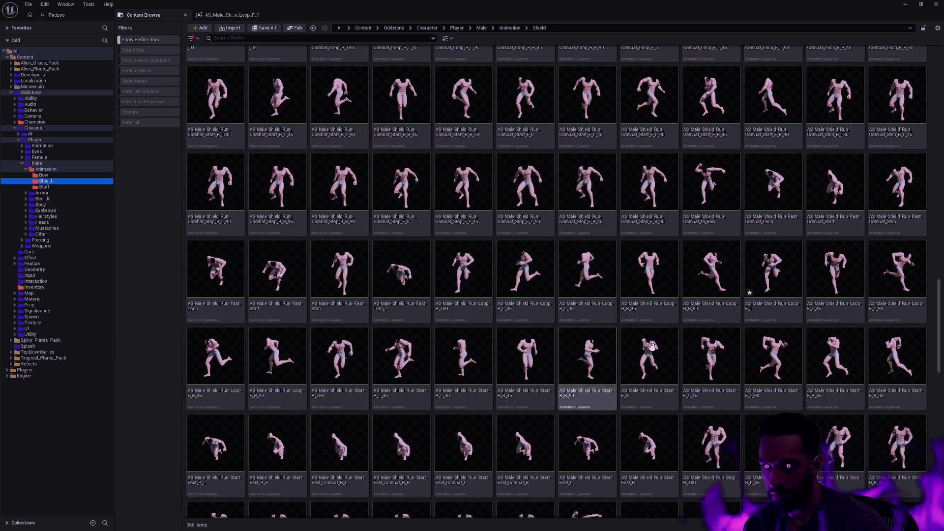
Rename the remaining run loop from AS_Male_Shield_Run_Loop_F_1 to AS_Male_Shield_Run_Loop_F_0
{"action": "left_click", "coordinate": [773, 276]}
{"action": "key", "text": "F2"}
{"action": "key", "text": "End"}
{"action": "key", "text": "BackSpace"}
{"action": "type", "text": "0"}
{"action": "key", "text": "Return"}
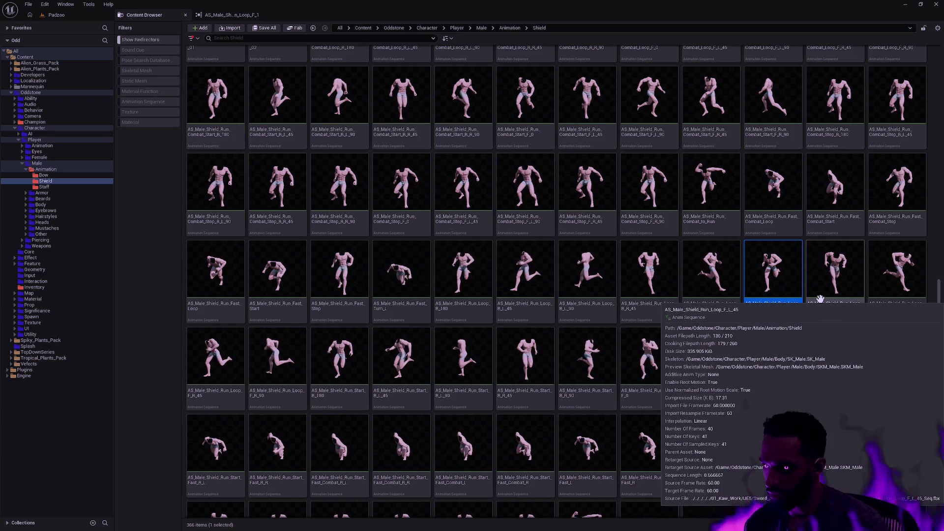
Select the Run_Fast_Loop animation, close the old run loop's reference tab, and return to the Padzoo level
{"action": "mouse_move", "coordinate": [794, 312]}
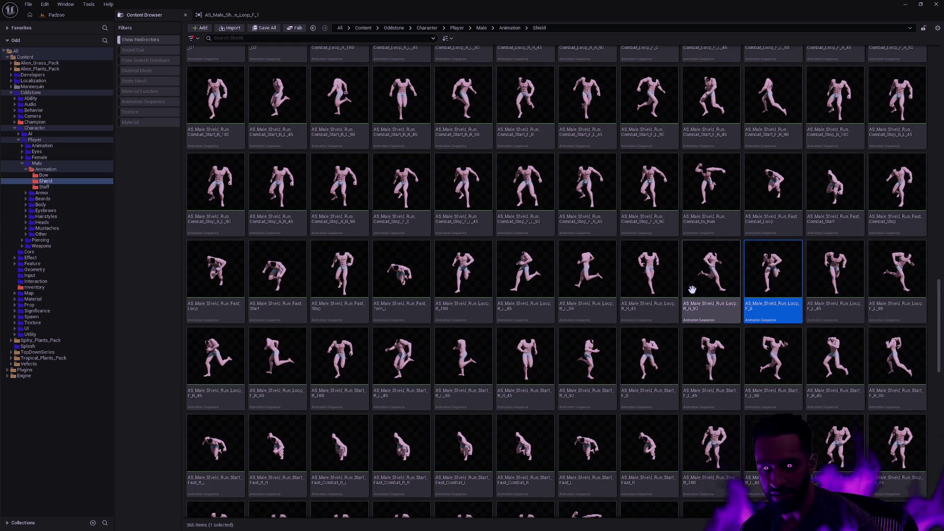
{"action": "mouse_move", "coordinate": [770, 269]}
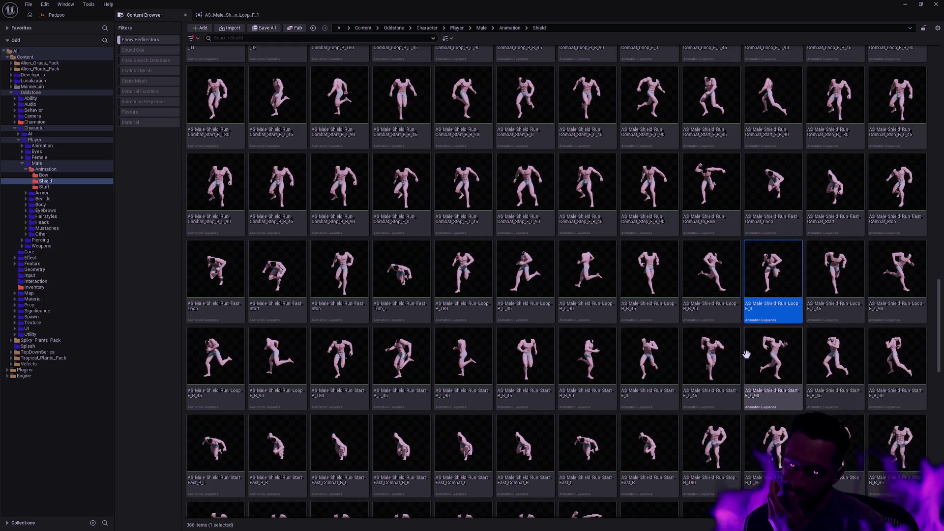
{"action": "mouse_move", "coordinate": [727, 344]}
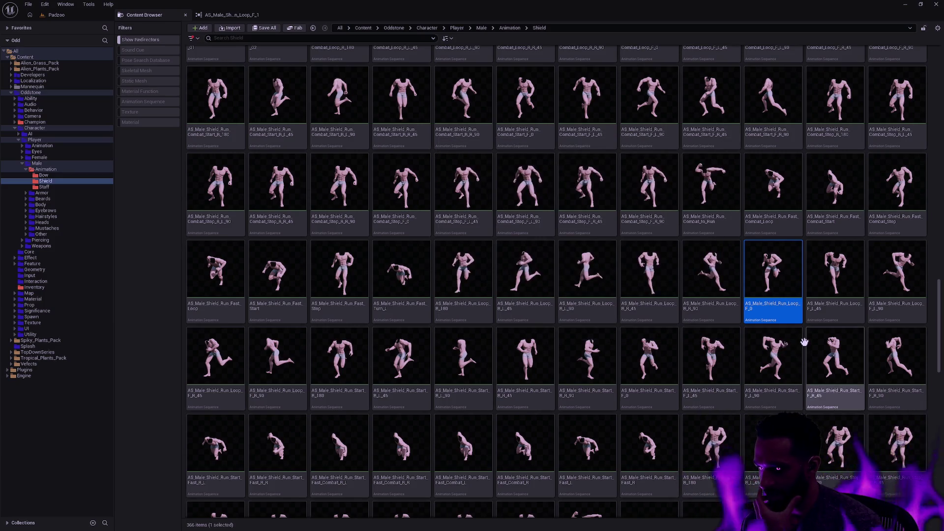
{"action": "mouse_move", "coordinate": [799, 337]}
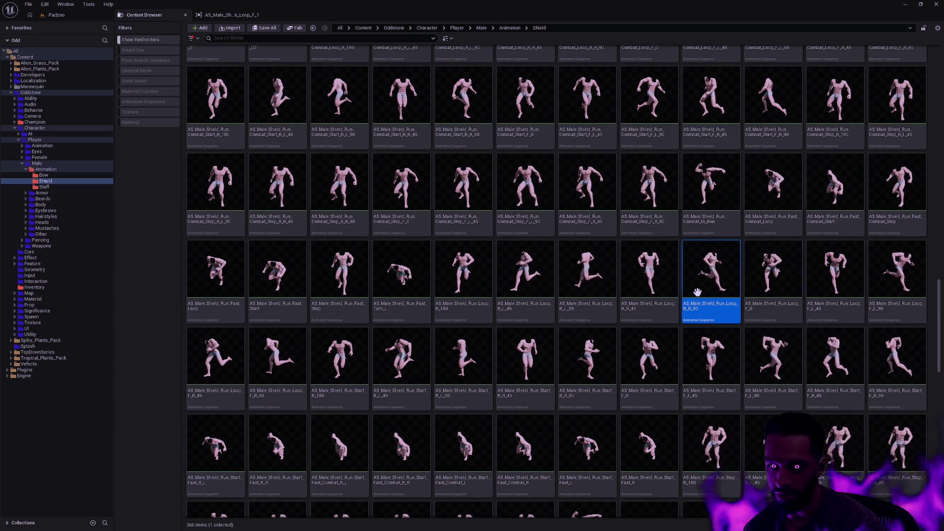
{"action": "left_click", "coordinate": [211, 268]}
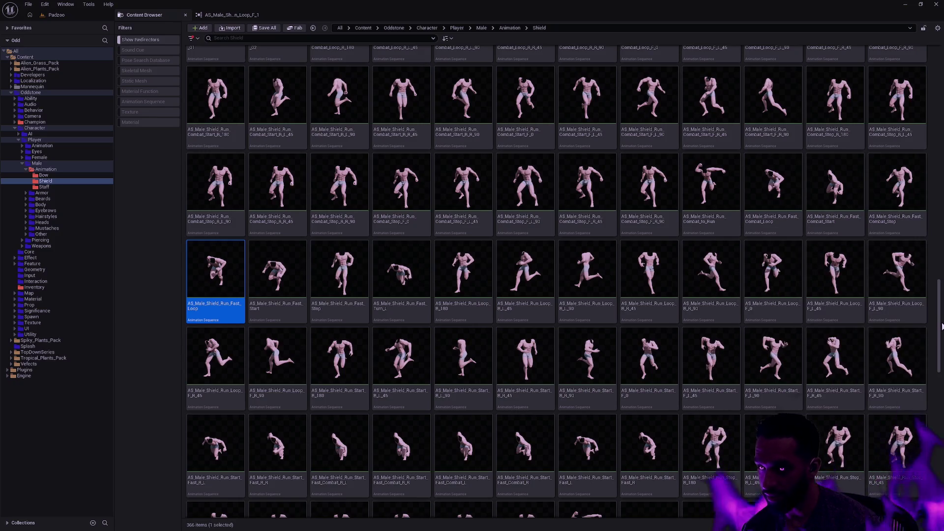
{"action": "left_click_drag", "start_coordinate": [938, 311], "coordinate": [940, 299]}
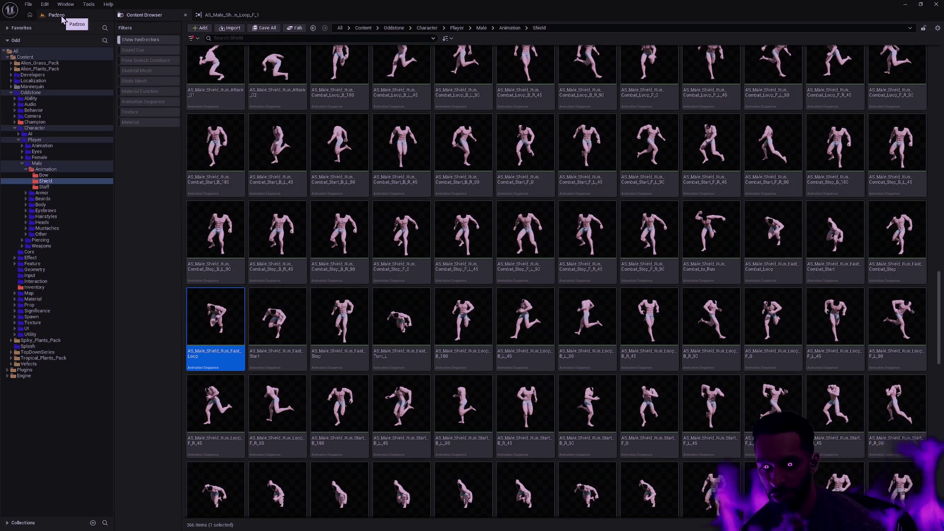
{"action": "left_click_drag", "start_coordinate": [937, 289], "coordinate": [940, 304]}
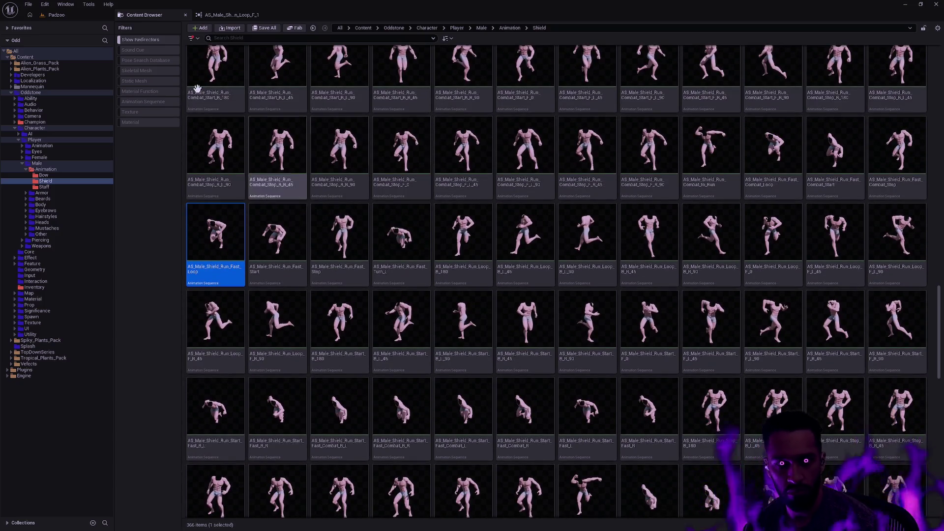
{"action": "left_click", "coordinate": [65, 14]}
{"action": "left_click", "coordinate": [245, 17]}
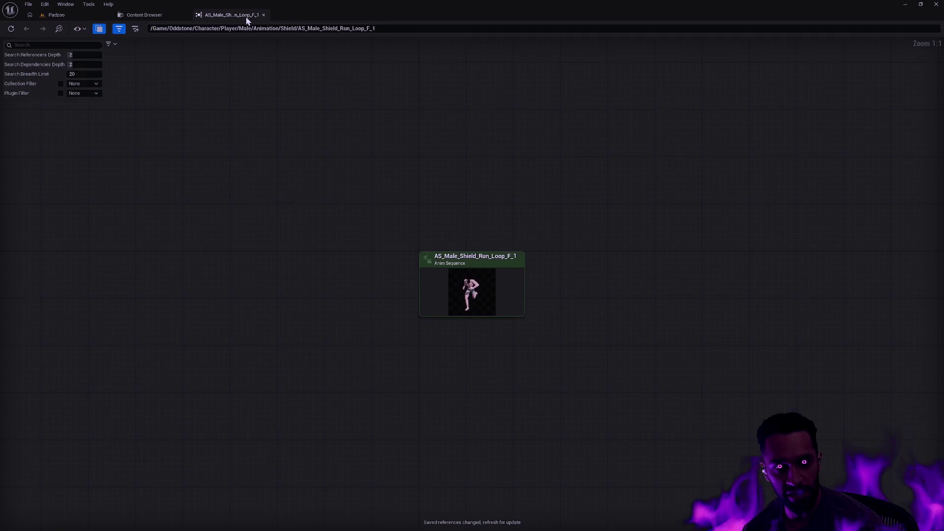
{"action": "left_click", "coordinate": [264, 14]}
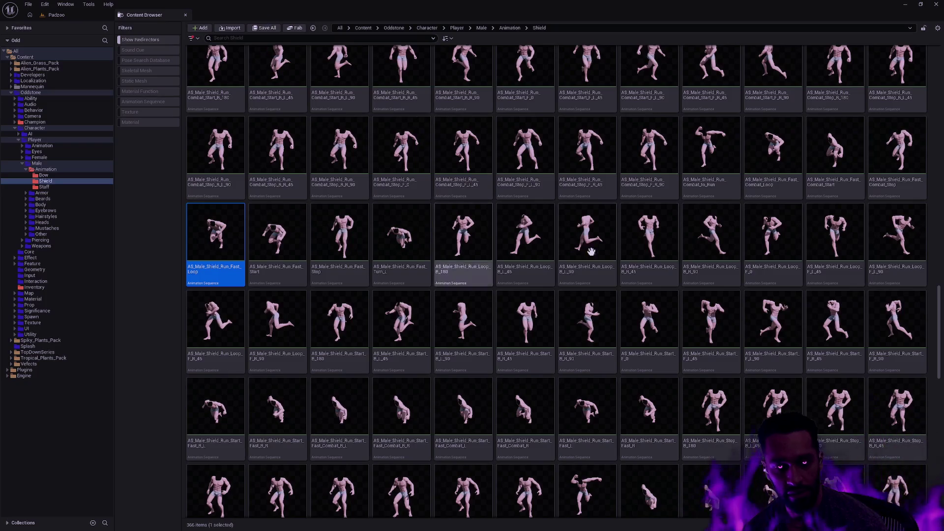
{"action": "left_click", "coordinate": [55, 19]}
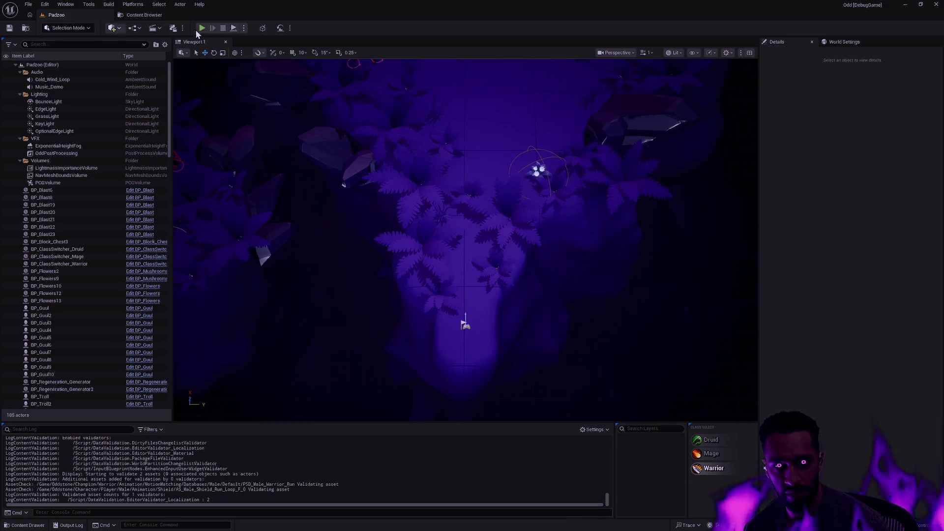
Play-test Padzoo, running the warrior around and using the E ability, then stop the session
{"action": "left_click", "coordinate": [234, 31]}
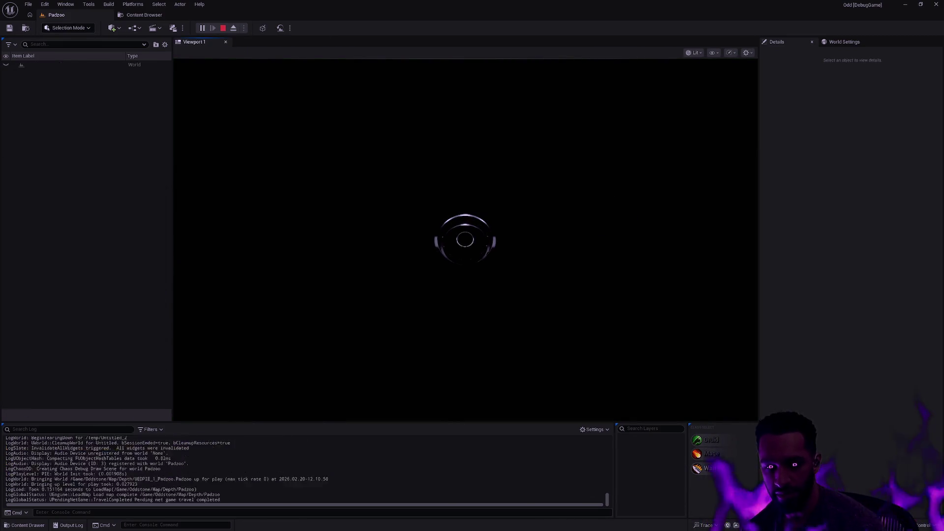
{"action": "mouse_move", "coordinate": [477, 180]}
{"action": "left_mouse_down"}
{"action": "mouse_move", "coordinate": [483, 66]}
{"action": "mouse_move", "coordinate": [494, 130]}
{"action": "mouse_move", "coordinate": [510, 142]}
{"action": "mouse_move", "coordinate": [521, 312]}
{"action": "mouse_move", "coordinate": [451, 414]}
{"action": "mouse_move", "coordinate": [471, 296]}
{"action": "mouse_move", "coordinate": [477, 319]}
{"action": "mouse_move", "coordinate": [490, 161]}
{"action": "mouse_move", "coordinate": [453, 375]}
{"action": "mouse_move", "coordinate": [457, 284]}
{"action": "mouse_move", "coordinate": [475, 337]}
{"action": "mouse_move", "coordinate": [472, 432]}
{"action": "mouse_move", "coordinate": [480, 428]}
{"action": "left_mouse_up"}
{"action": "key", "text": "e"}
{"action": "key", "text": "F11"}
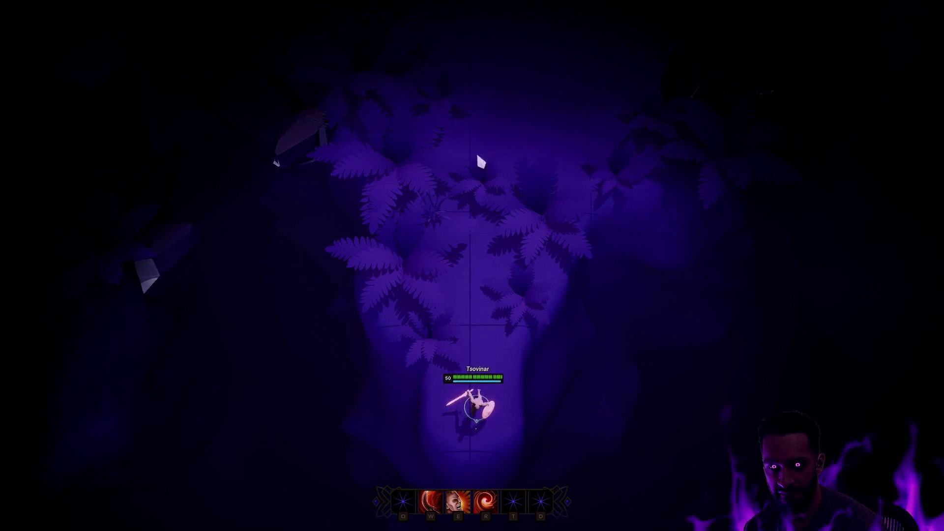
{"action": "left_click", "coordinate": [488, 95]}
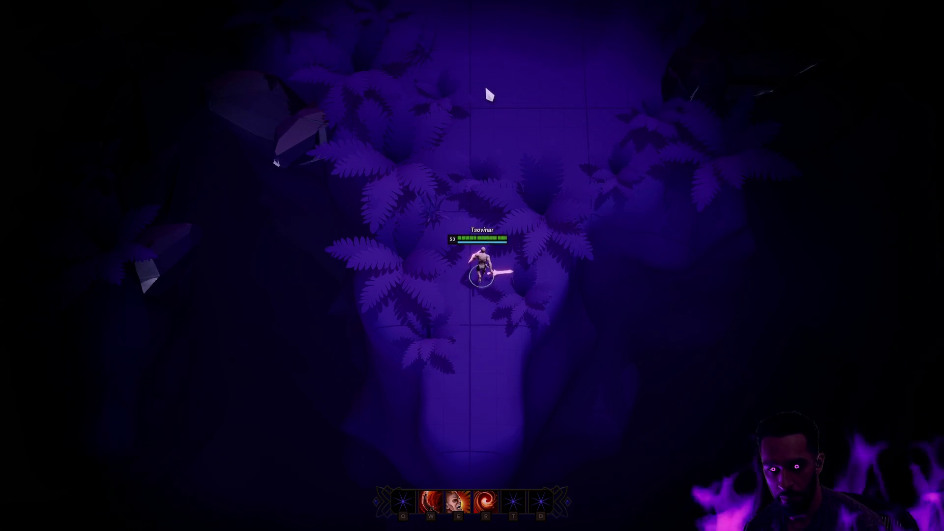
{"action": "key", "text": "Escape"}
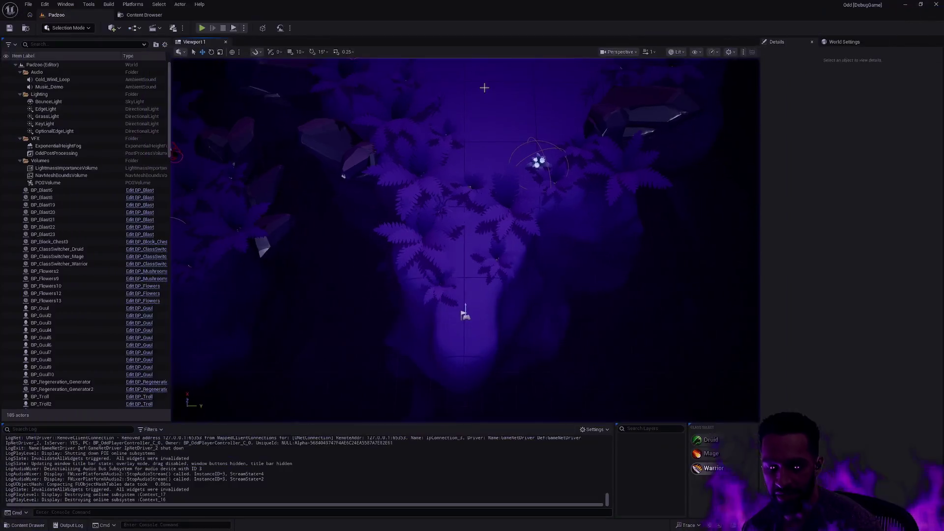
{"action": "key", "text": "ctrl+space"}
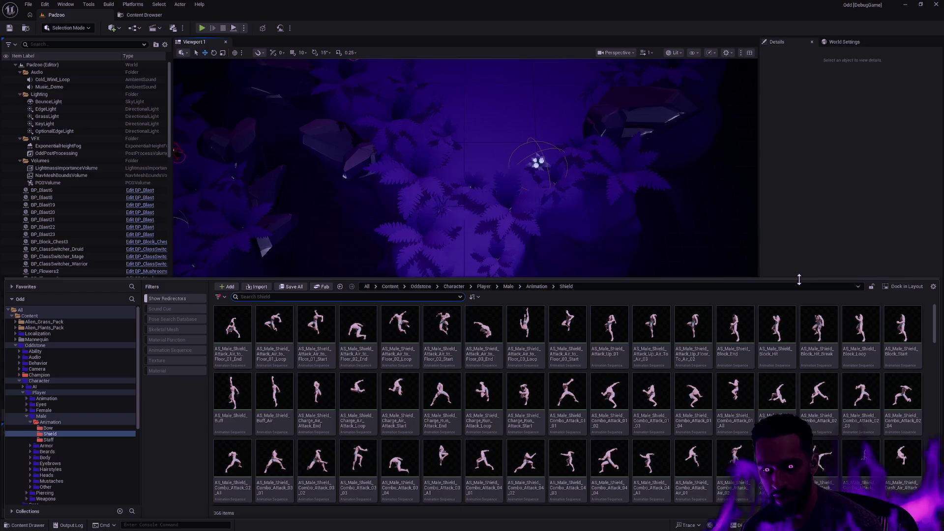
{"action": "left_click_drag", "start_coordinate": [799, 279], "coordinate": [797, 282]}
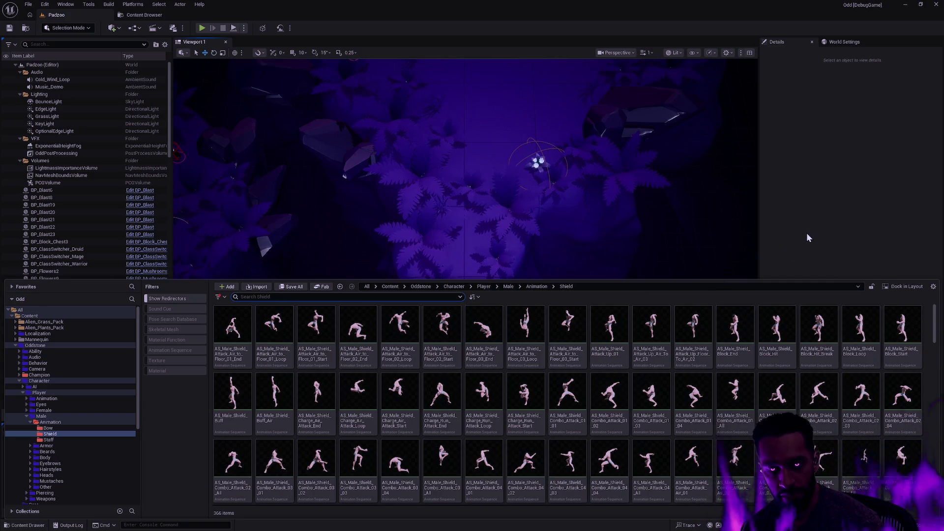
{"action": "left_click", "coordinate": [812, 264]}
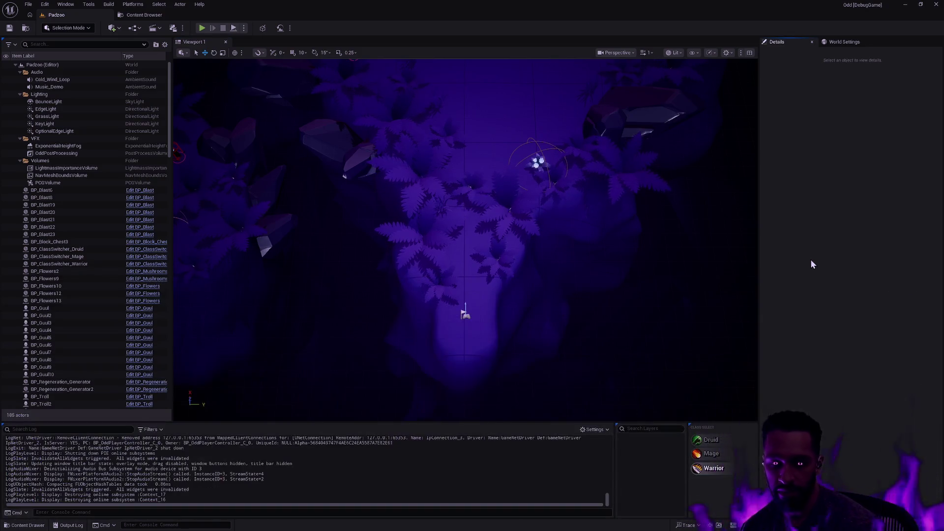
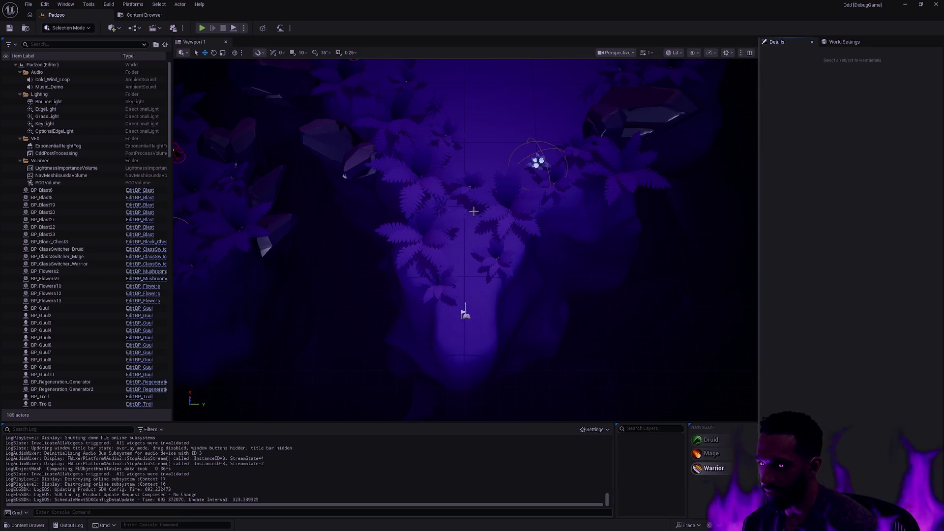
Open the content drawer at the Shield animations and select Attack_Air_to_Floor_03_Start
{"action": "left_click_drag", "start_coordinate": [424, 208], "coordinate": [431, 211]}
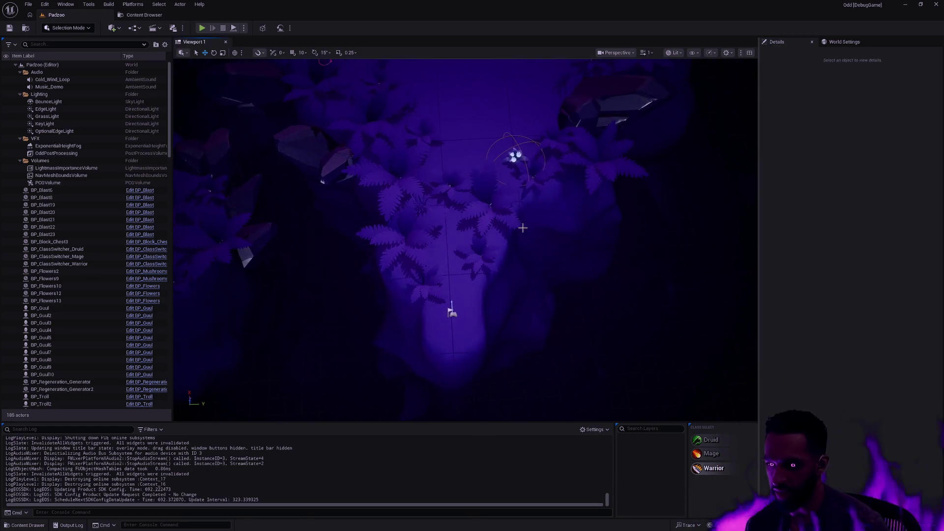
{"action": "scroll", "coordinate": [522, 226], "scroll_direction": "down", "scroll_amount": 3}
{"action": "key", "text": "ctrl+space"}
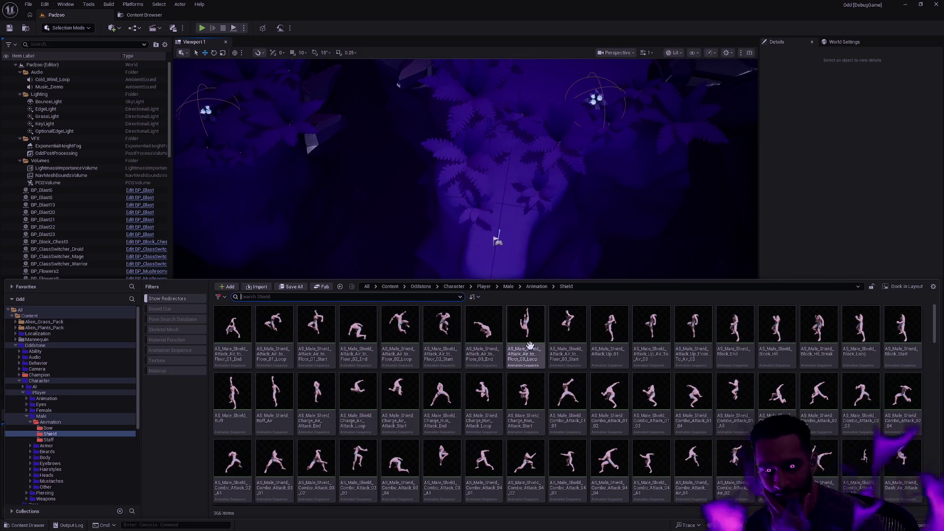
{"action": "mouse_move", "coordinate": [563, 332]}
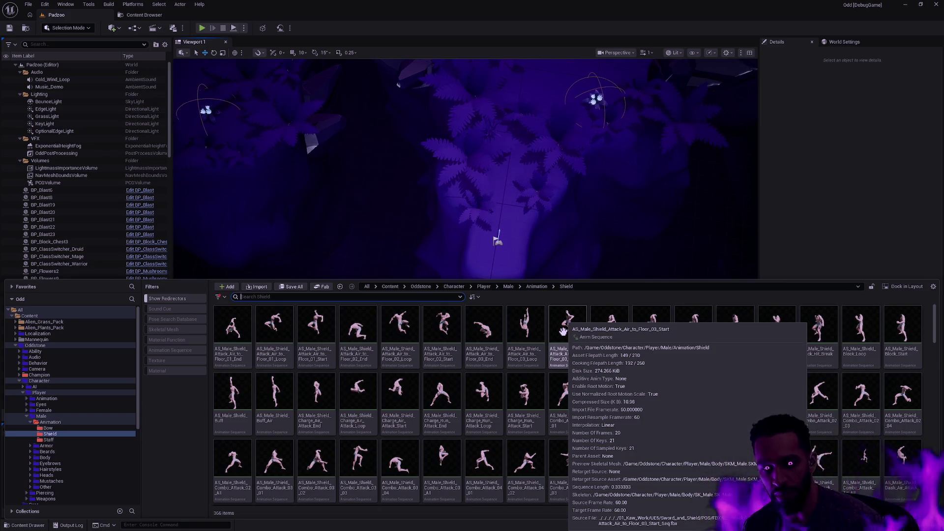
{"action": "mouse_move", "coordinate": [473, 319]}
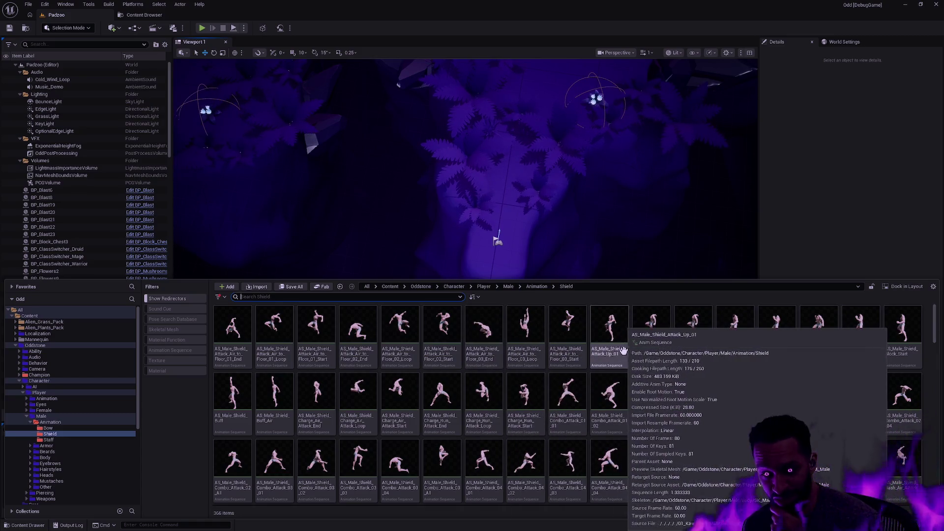
{"action": "mouse_move", "coordinate": [637, 353]}
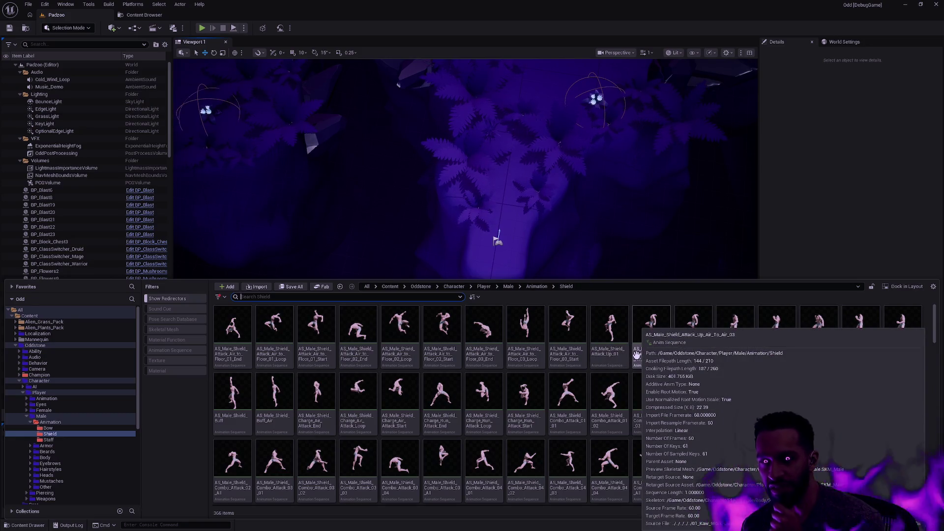
{"action": "mouse_move", "coordinate": [642, 393]}
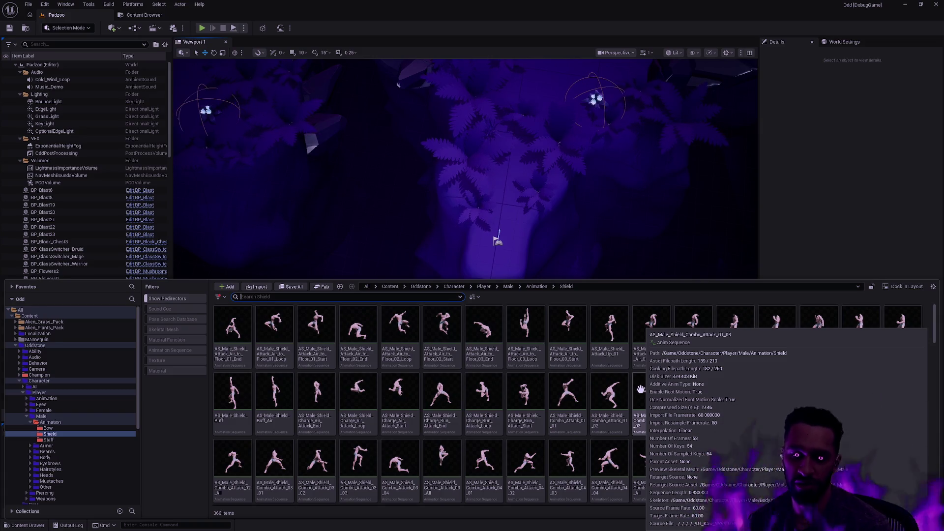
{"action": "left_click", "coordinate": [573, 363]}
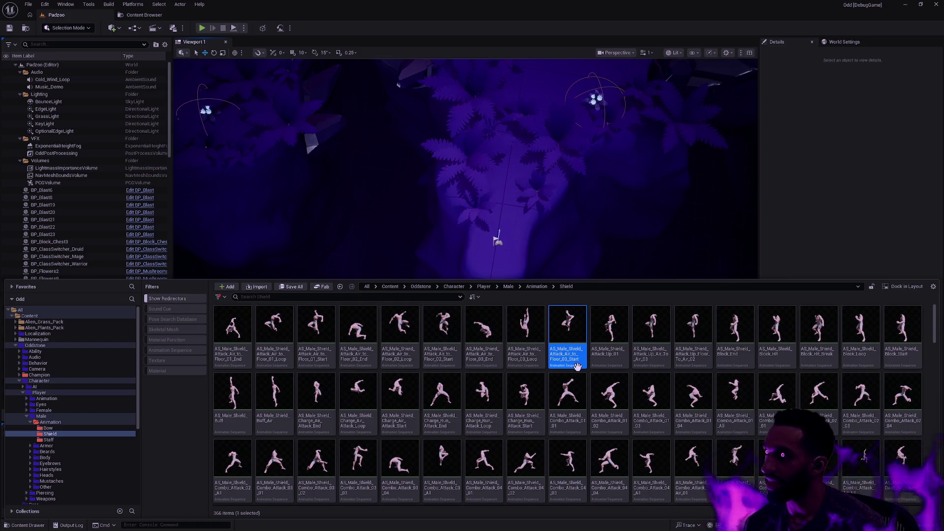
Go up to the male Animation folder in the folder tree
{"action": "mouse_move", "coordinate": [580, 367]}
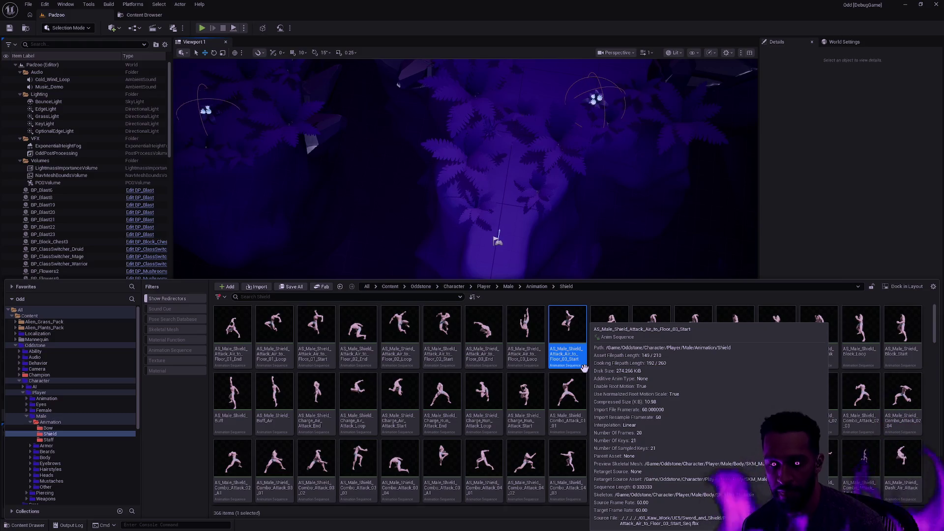
{"action": "mouse_move", "coordinate": [429, 371]}
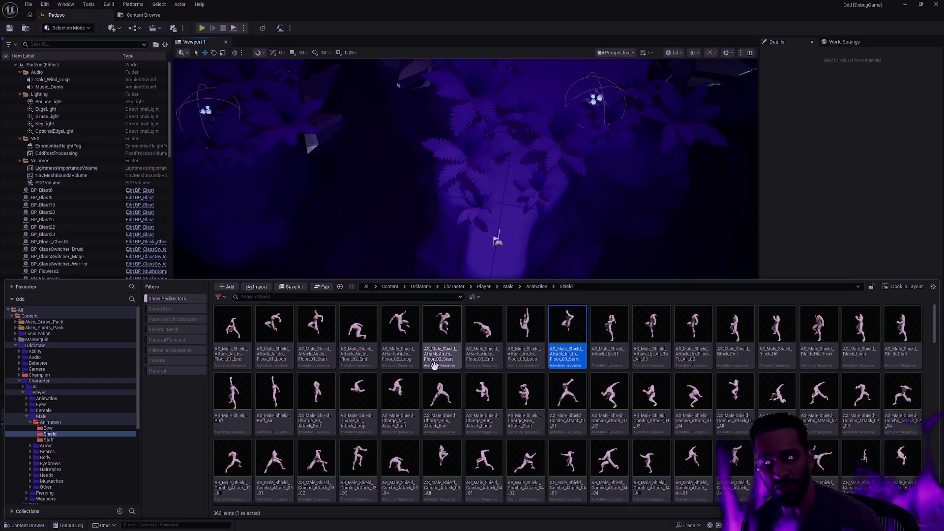
{"action": "left_click", "coordinate": [68, 424]}
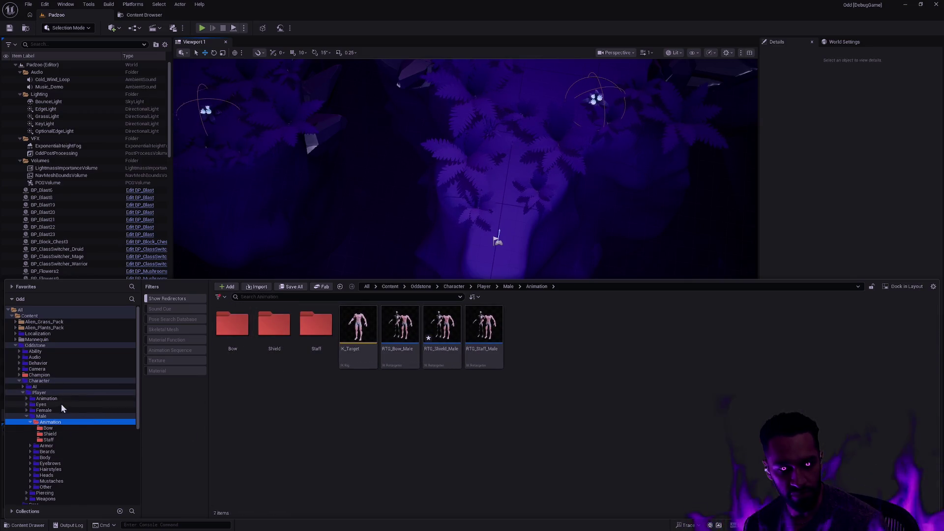
Browse Champion > Warrior > Animation > Montage > Male to view the male warrior montages
{"action": "left_click", "coordinate": [39, 375]}
{"action": "left_click", "coordinate": [354, 335]}
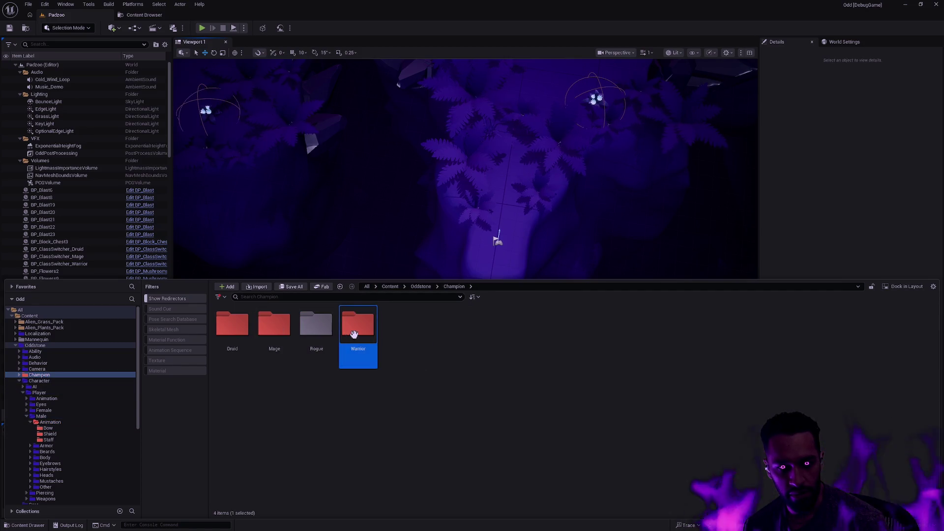
{"action": "double_click", "coordinate": [354, 334]}
{"action": "double_click", "coordinate": [273, 327]}
{"action": "double_click", "coordinate": [232, 328]}
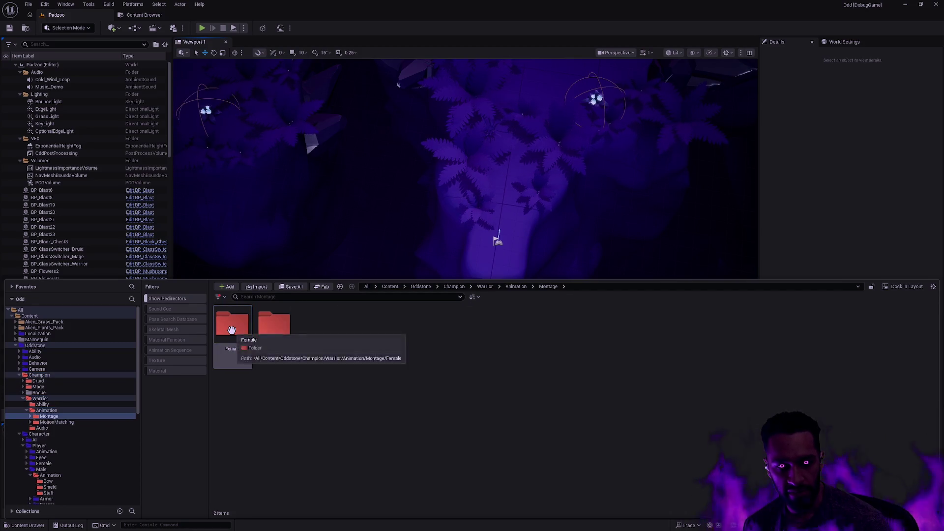
{"action": "double_click", "coordinate": [274, 327]}
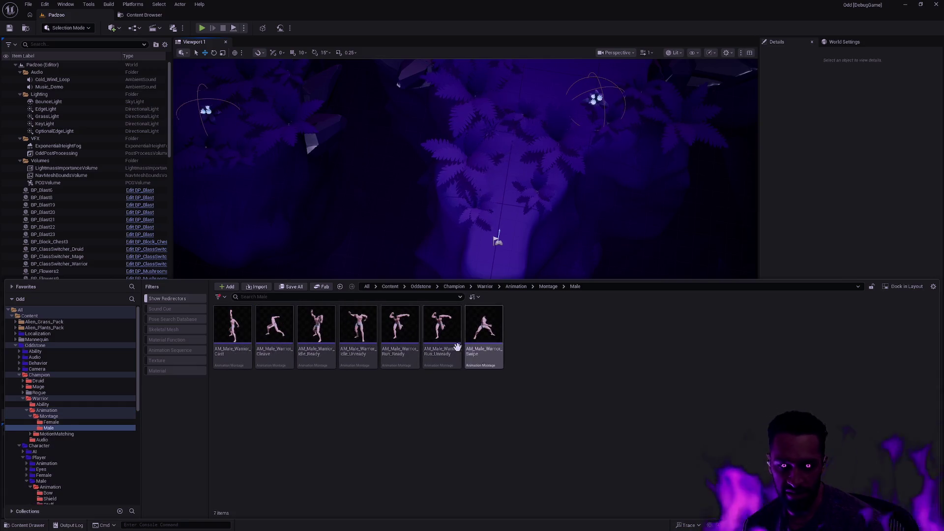
{"action": "mouse_move", "coordinate": [492, 352]}
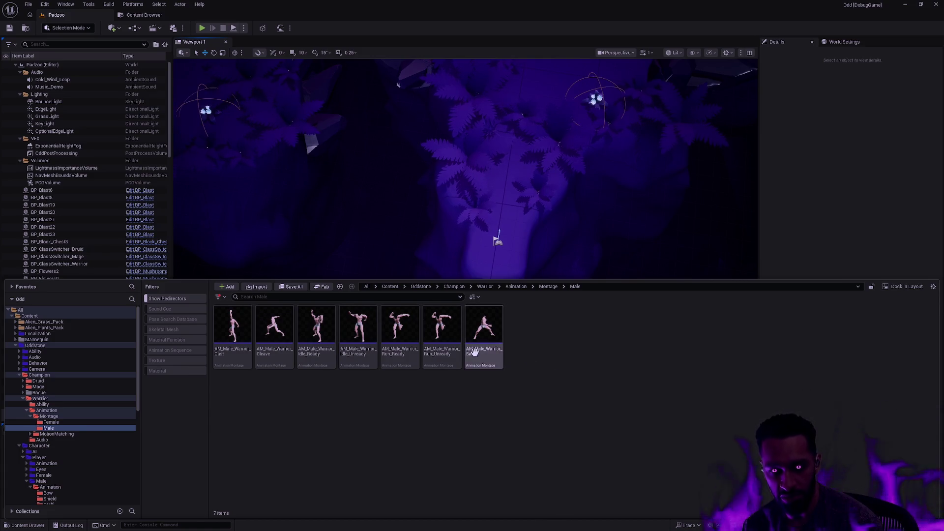
{"action": "mouse_move", "coordinate": [456, 334]}
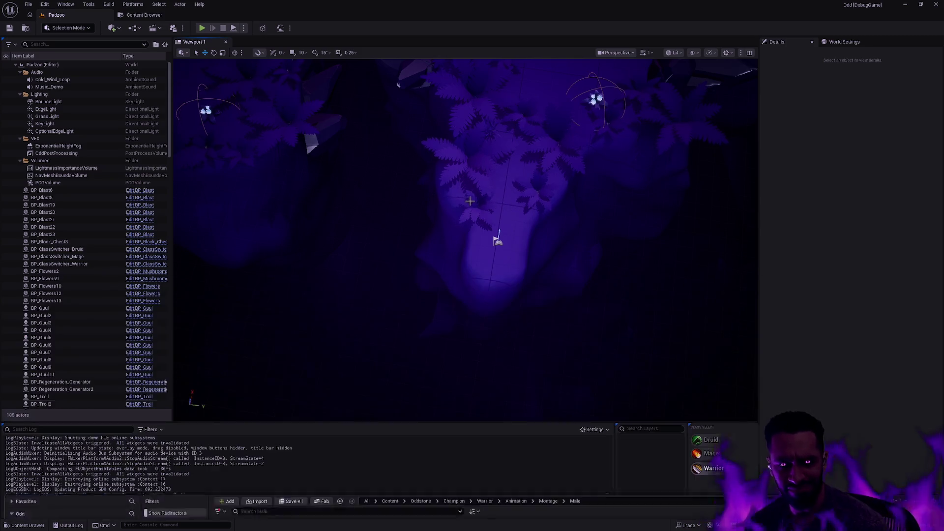
Navigate back through the folder history and open the RTG_Shield_Male retargeter
{"action": "key", "text": "alt+Left"}
{"action": "key", "text": "alt+Right"}
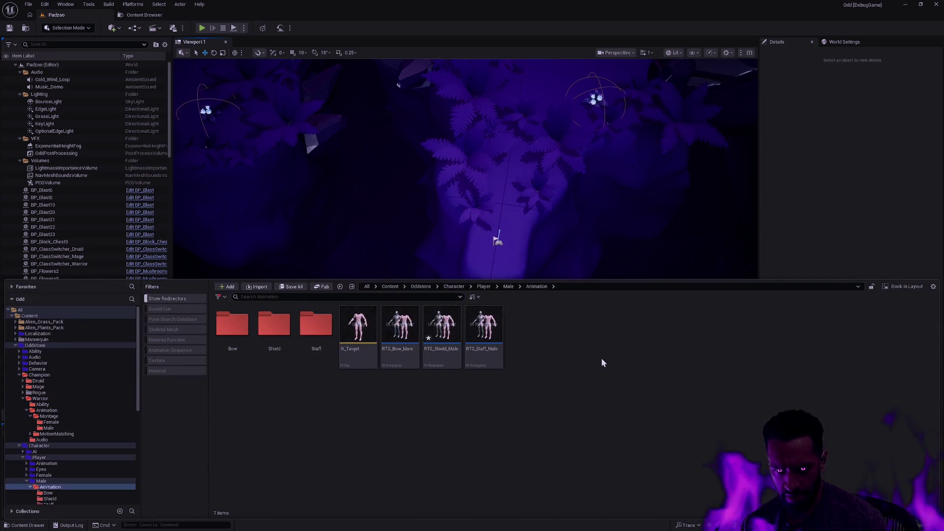
{"action": "key", "text": "alt+Right"}
{"action": "key", "text": "alt+Left"}
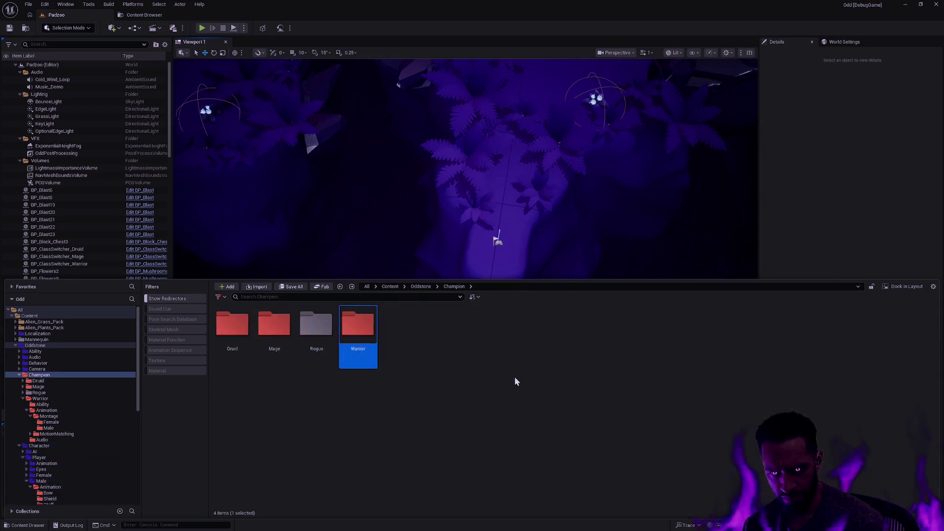
{"action": "key", "text": "alt+Right"}
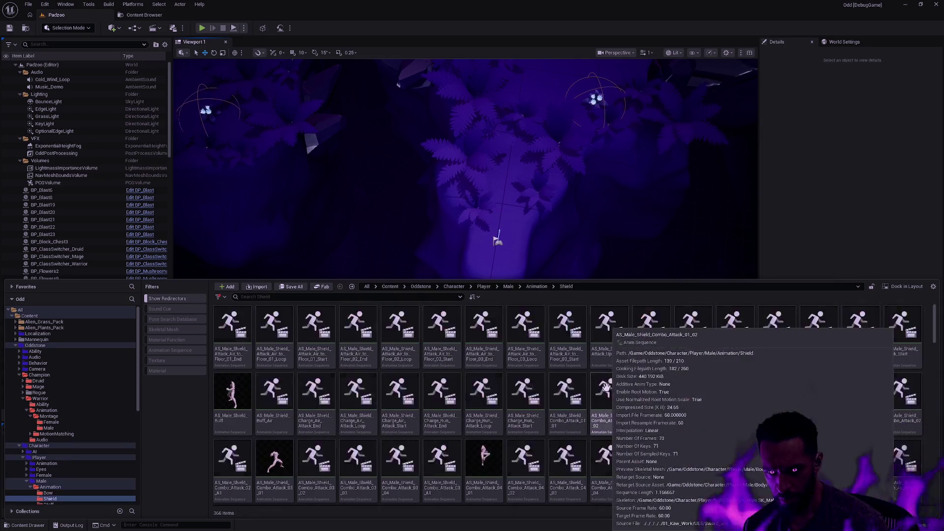
{"action": "key", "text": "alt+Left"}
{"action": "key", "text": "alt+Left"}
{"action": "key", "text": "alt+Left"}
{"action": "key", "text": "alt+Left"}
{"action": "key", "text": "alt+Left"}
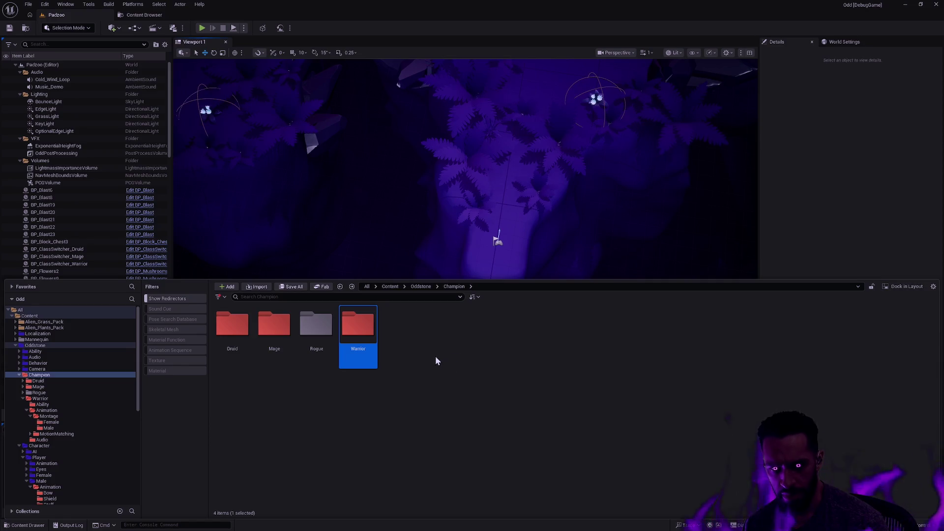
{"action": "key", "text": "alt+Left"}
{"action": "left_click", "coordinate": [435, 350]}
{"action": "double_click", "coordinate": [435, 349]}
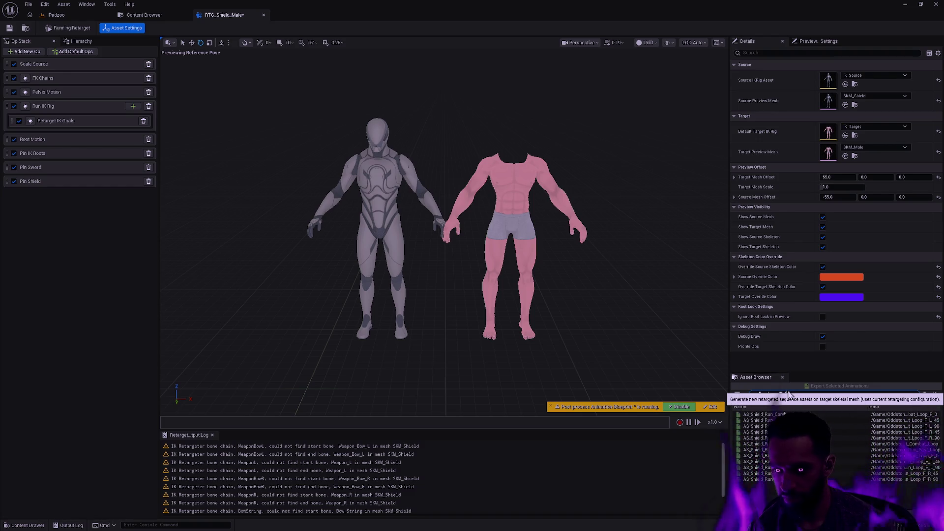
Preview AS_Shield_Run_Loop_F_0, then pause and scrub it to around frames 37–38
{"action": "type", "text": "F_0"}
{"action": "left_click", "coordinate": [752, 420]}
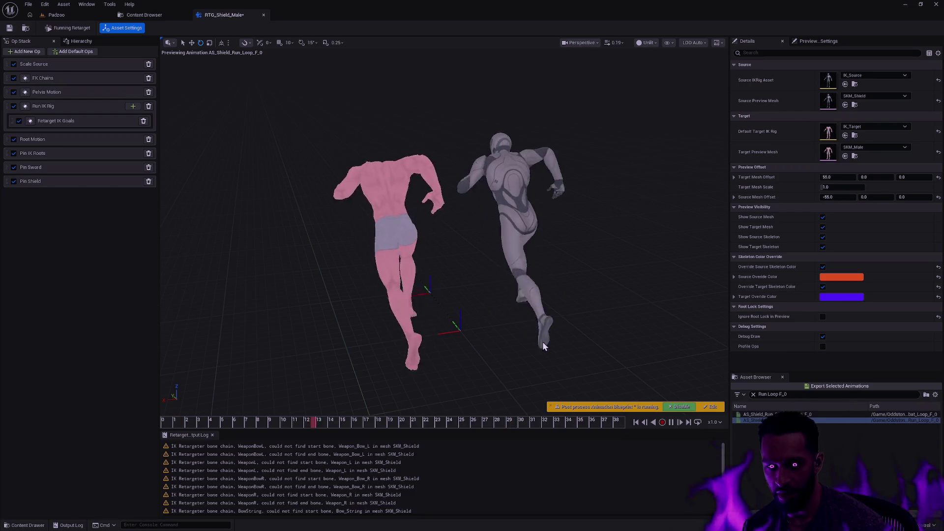
{"action": "left_click", "coordinate": [671, 424]}
{"action": "mouse_move", "coordinate": [594, 424]}
{"action": "left_mouse_down"}
{"action": "mouse_move", "coordinate": [630, 421]}
{"action": "mouse_move", "coordinate": [443, 408]}
{"action": "mouse_move", "coordinate": [513, 404]}
{"action": "left_mouse_up"}
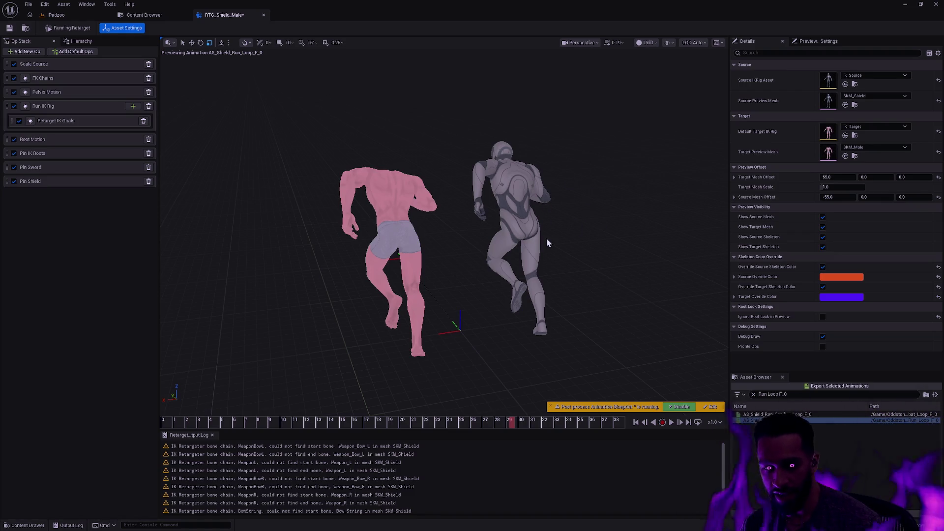
{"action": "left_click_drag", "start_coordinate": [526, 421], "coordinate": [610, 421]}
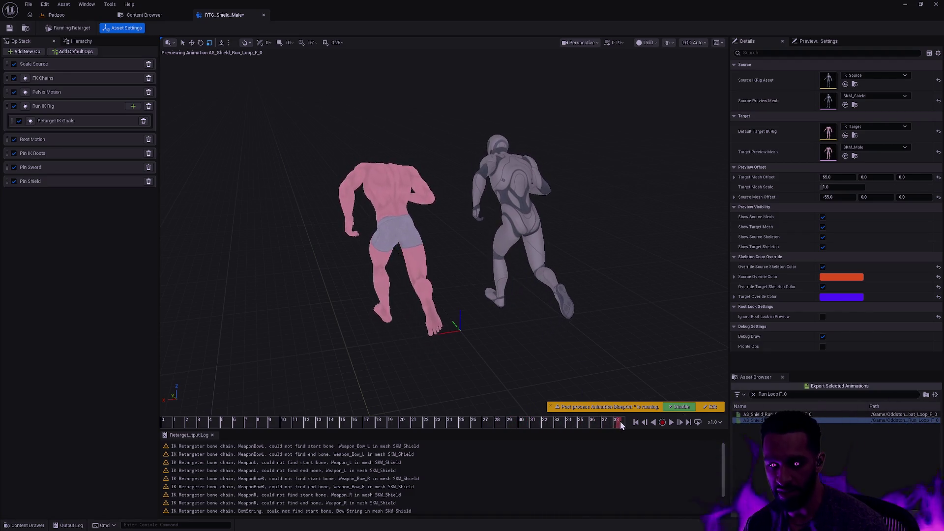
Step the run preview back, play and stop it, and jump between its first and last frames
{"action": "left_click", "coordinate": [679, 422]}
{"action": "left_click", "coordinate": [680, 422]}
{"action": "left_click", "coordinate": [680, 422]}
{"action": "left_click", "coordinate": [679, 422]}
{"action": "left_click", "coordinate": [680, 422]}
{"action": "left_click", "coordinate": [679, 422]}
{"action": "left_click", "coordinate": [653, 422]}
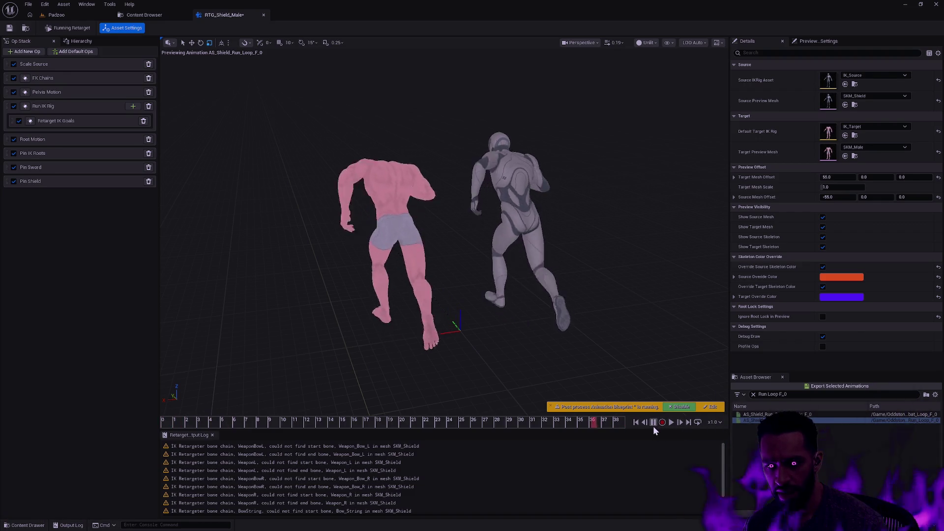
{"action": "left_click", "coordinate": [671, 423]}
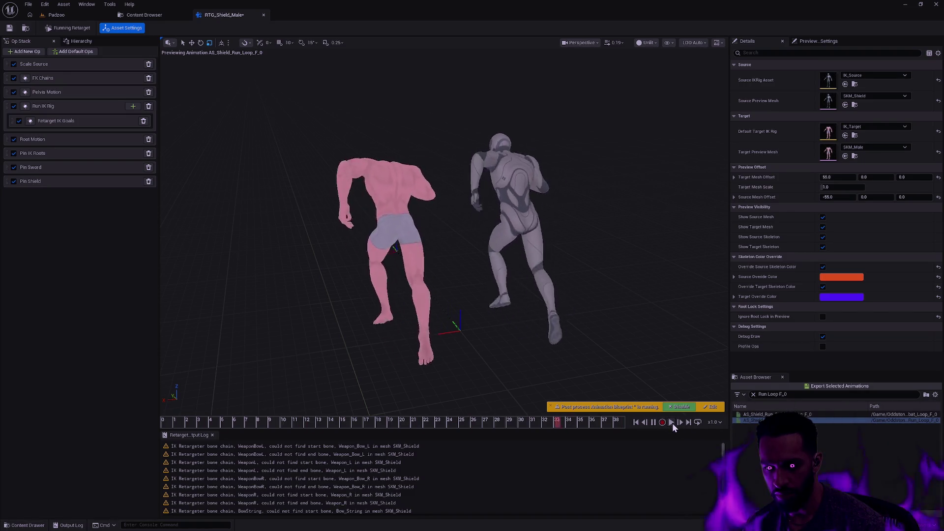
{"action": "left_click", "coordinate": [672, 423]}
{"action": "left_click", "coordinate": [680, 422]}
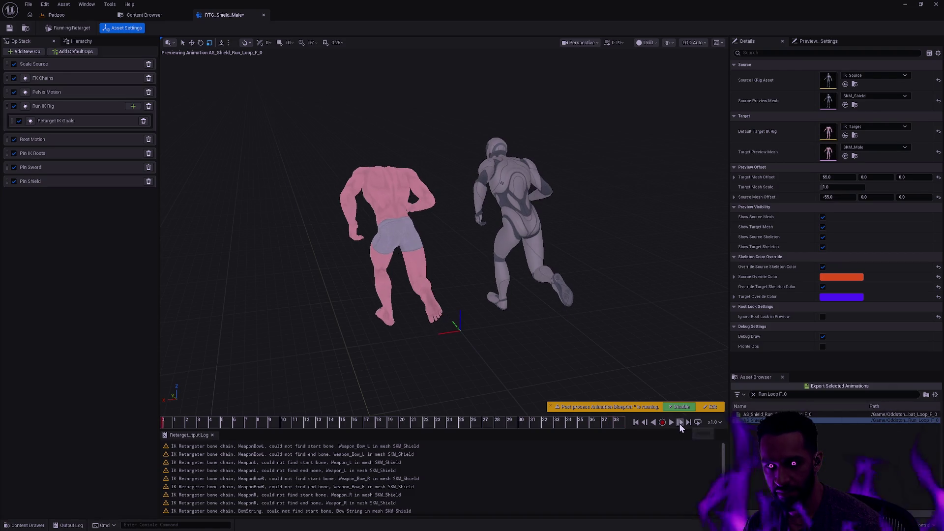
{"action": "left_click", "coordinate": [645, 423]}
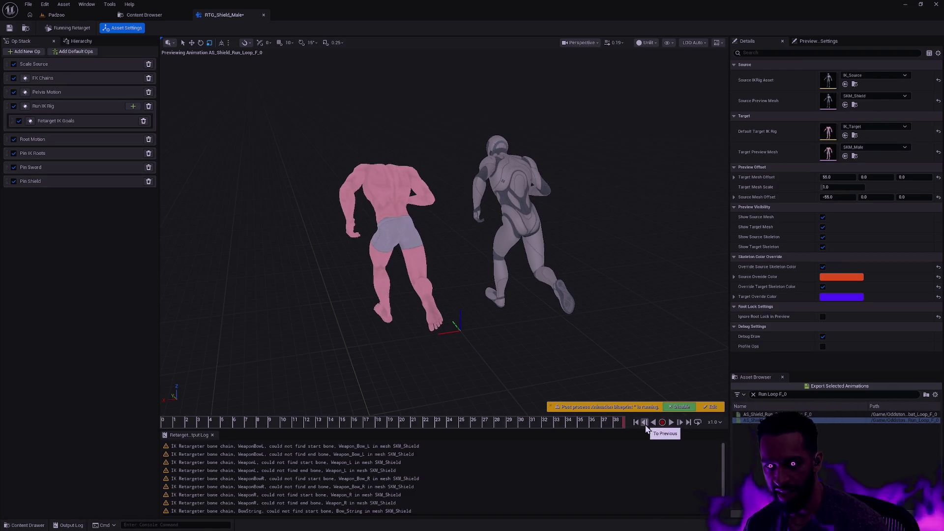
Step the run frame by frame, play it in reverse, and reframe the camera on both characters
{"action": "key", "text": "Up"}
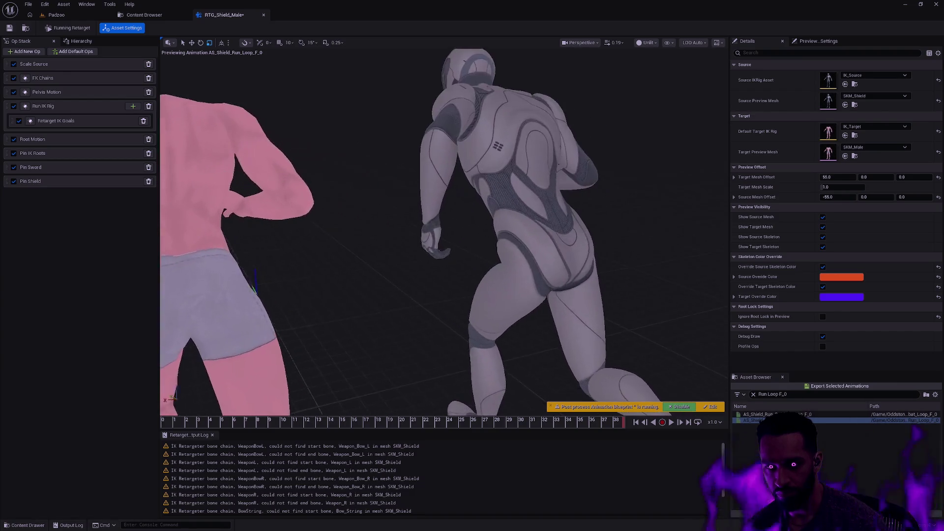
{"action": "left_click", "coordinate": [659, 425]}
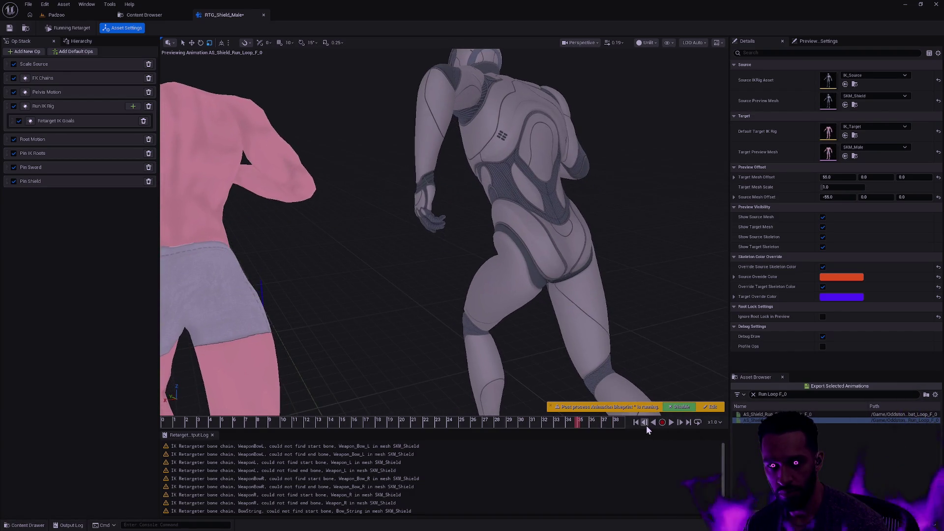
{"action": "left_click", "coordinate": [681, 424]}
{"action": "left_click", "coordinate": [680, 423]}
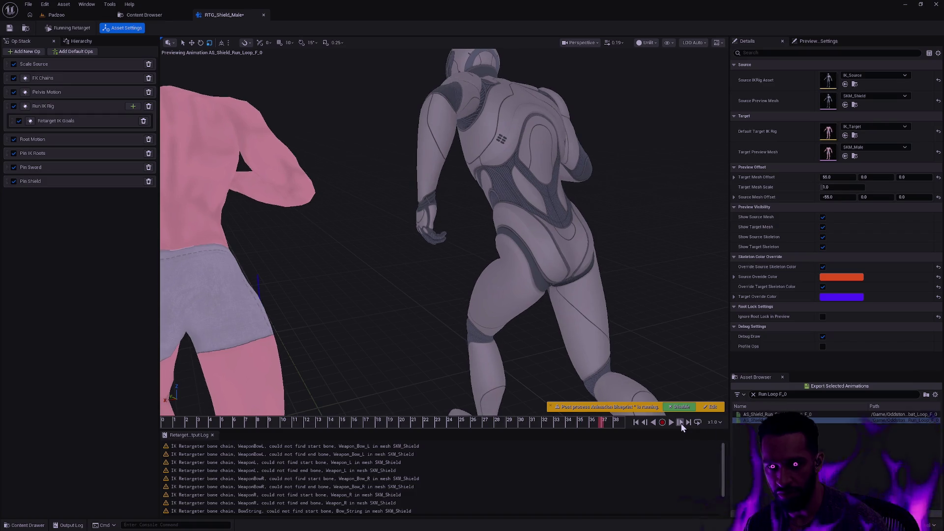
{"action": "left_click", "coordinate": [680, 423]}
{"action": "left_click", "coordinate": [681, 423]}
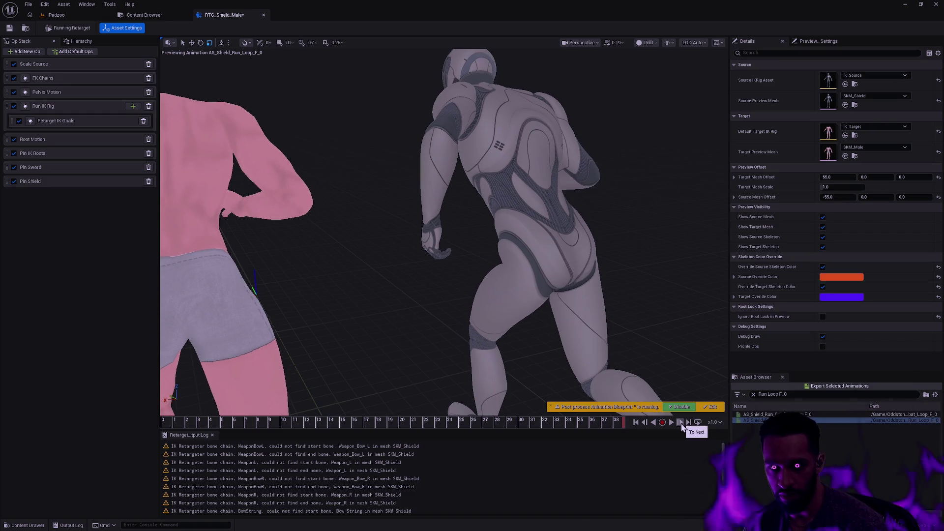
{"action": "left_click", "coordinate": [636, 424]}
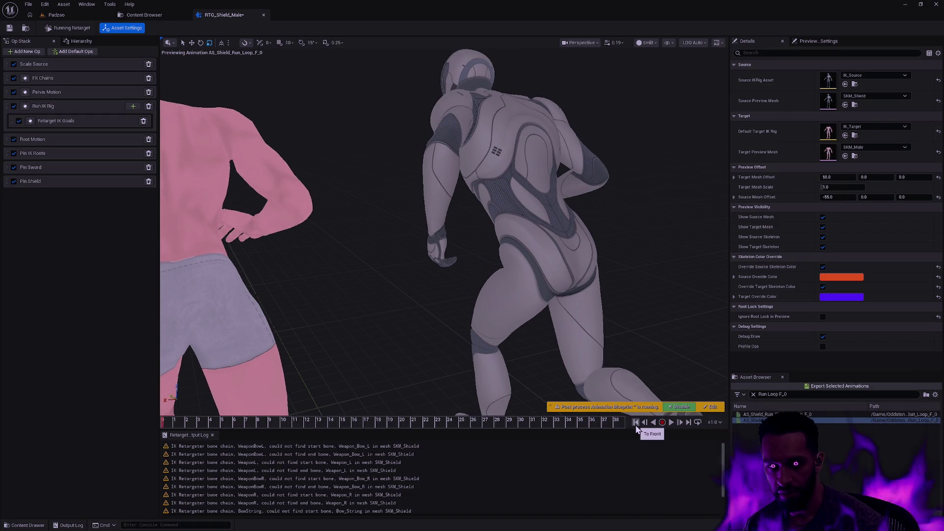
{"action": "left_click", "coordinate": [681, 423]}
{"action": "left_click", "coordinate": [684, 424]}
{"action": "left_click", "coordinate": [684, 424]}
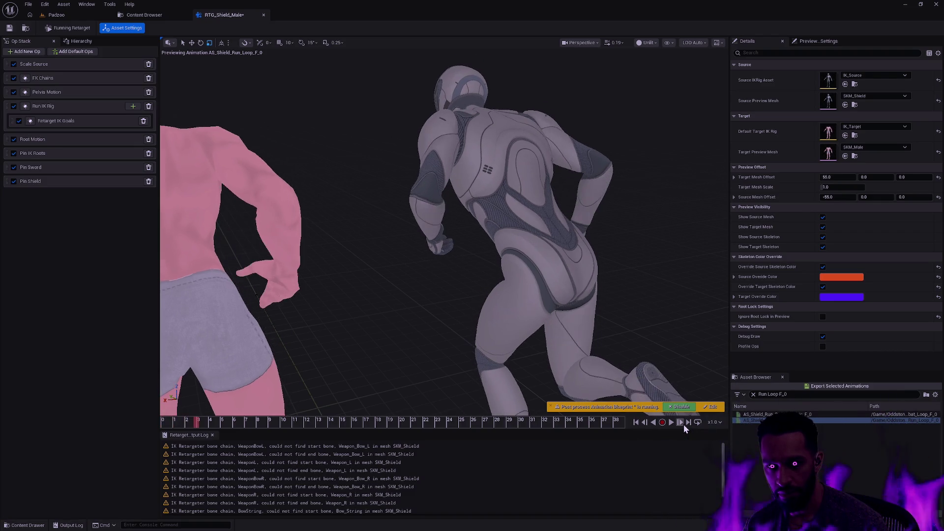
{"action": "left_click", "coordinate": [683, 424]}
{"action": "left_click", "coordinate": [684, 424]}
{"action": "left_click", "coordinate": [651, 424]}
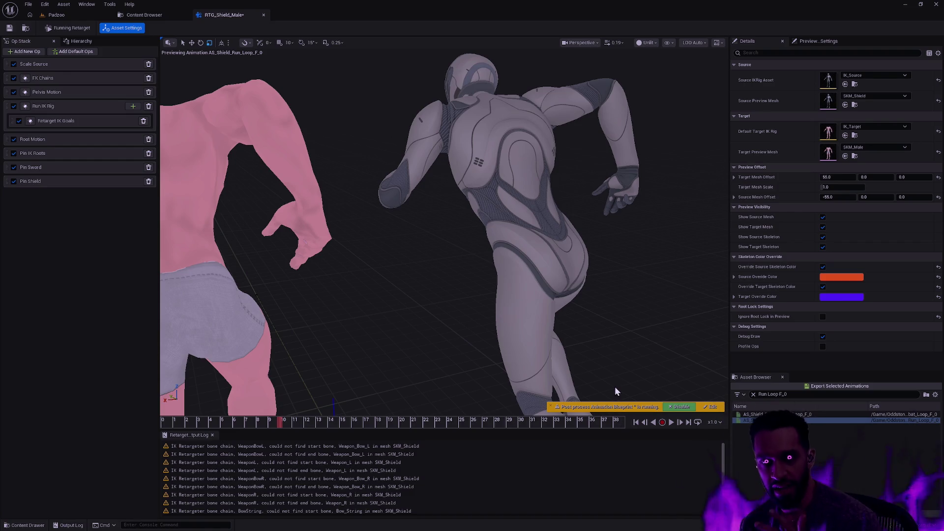
{"action": "mouse_move", "coordinate": [454, 188]}
{"action": "left_mouse_down"}
{"action": "mouse_move", "coordinate": [732, 294]}
{"action": "mouse_move", "coordinate": [925, 388]}
{"action": "left_mouse_up"}
{"action": "left_click_drag", "start_coordinate": [480, 244], "coordinate": [480, 243]}
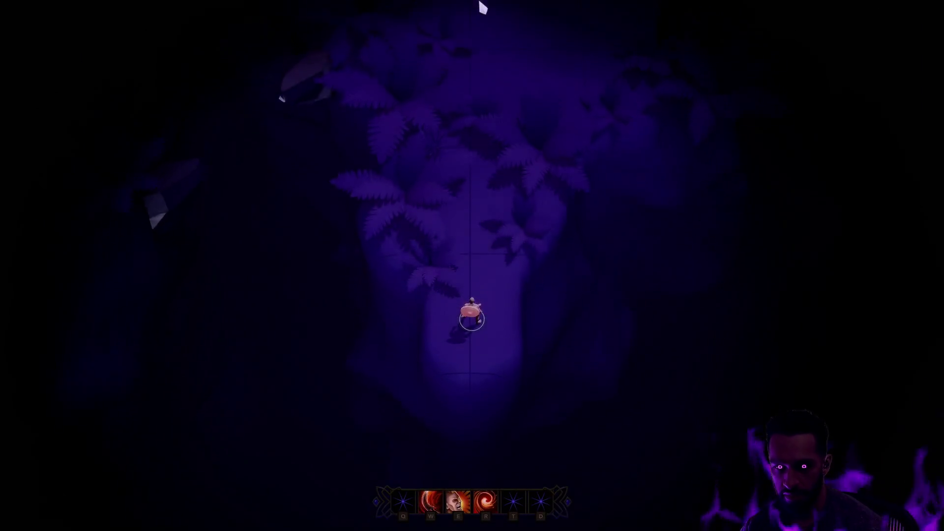
Move the hero, cast the E ring ability, and fire the W cone slash attack
{"action": "right_click", "coordinate": [502, 241]}
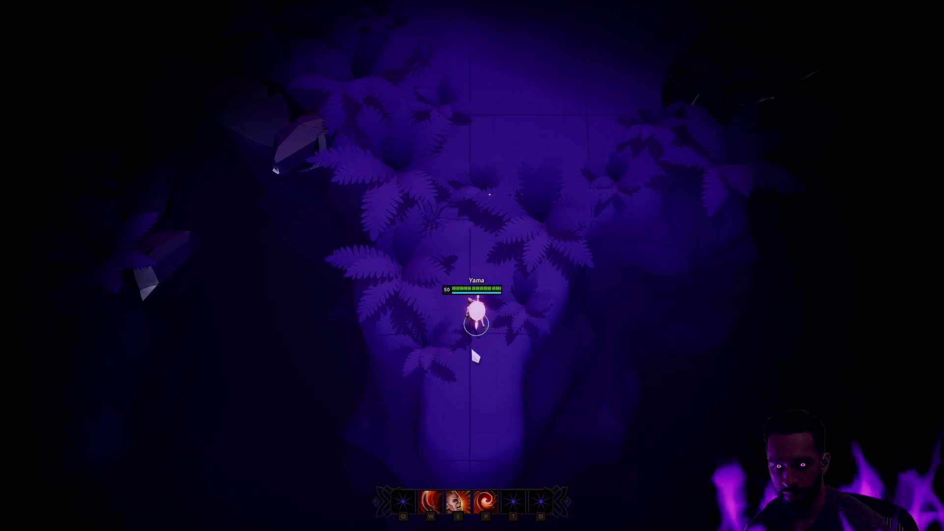
{"action": "key", "text": "e"}
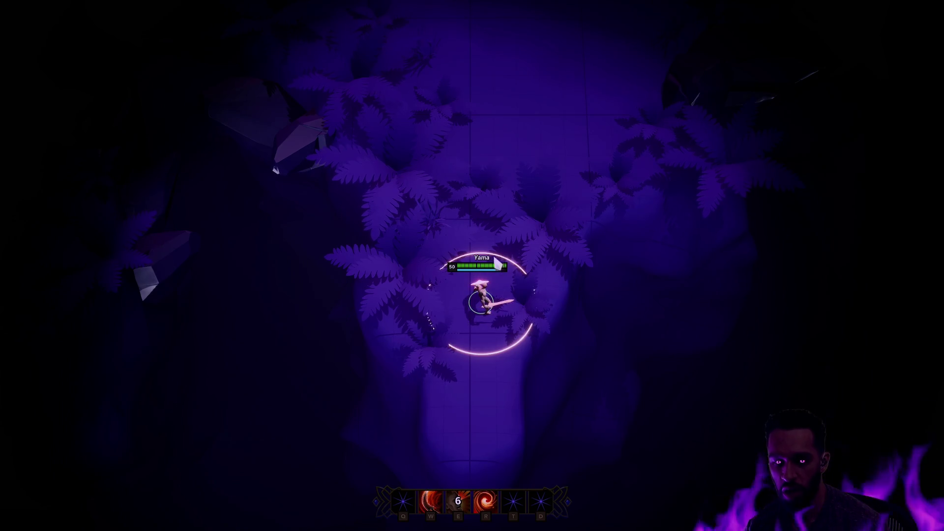
{"action": "right_click", "coordinate": [480, 344]}
{"action": "key", "text": "w"}
{"action": "left_click", "coordinate": [479, 401]}
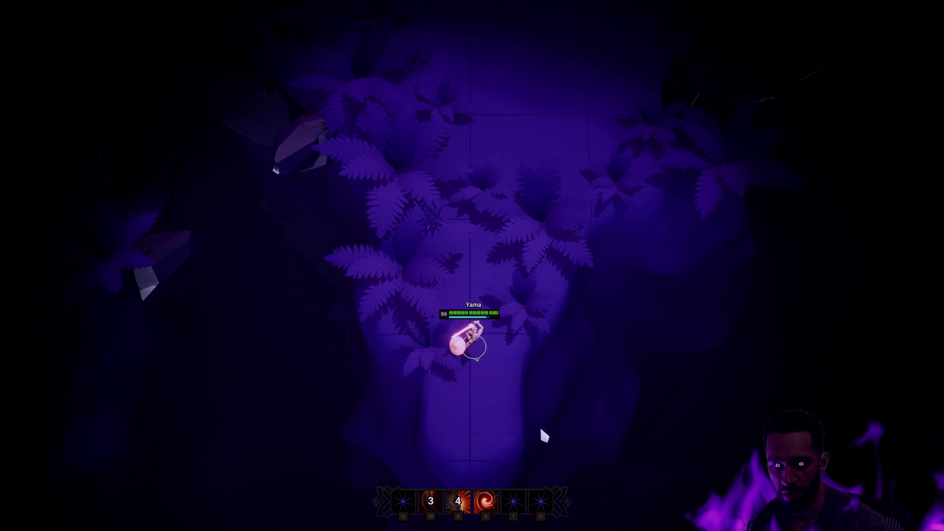
Walk the hero back and forth around the level
{"action": "right_click", "coordinate": [554, 263]}
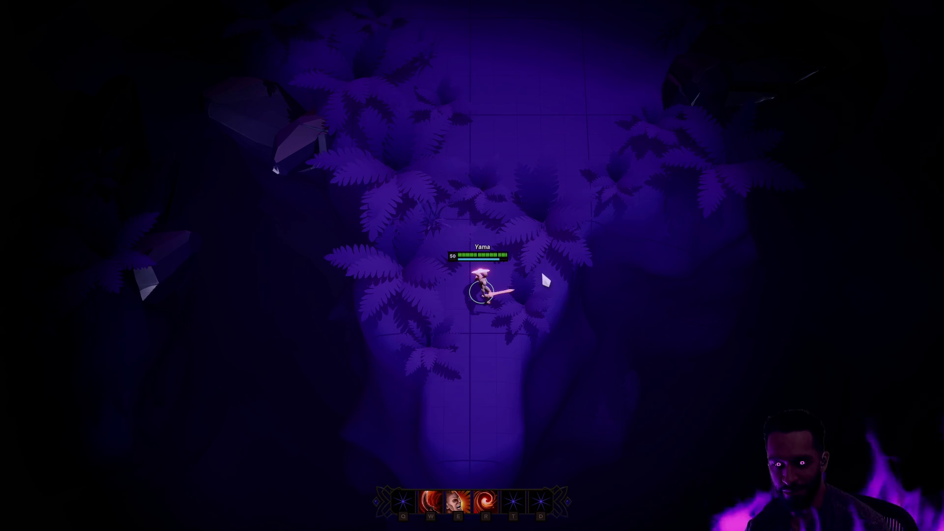
{"action": "right_click", "coordinate": [463, 354]}
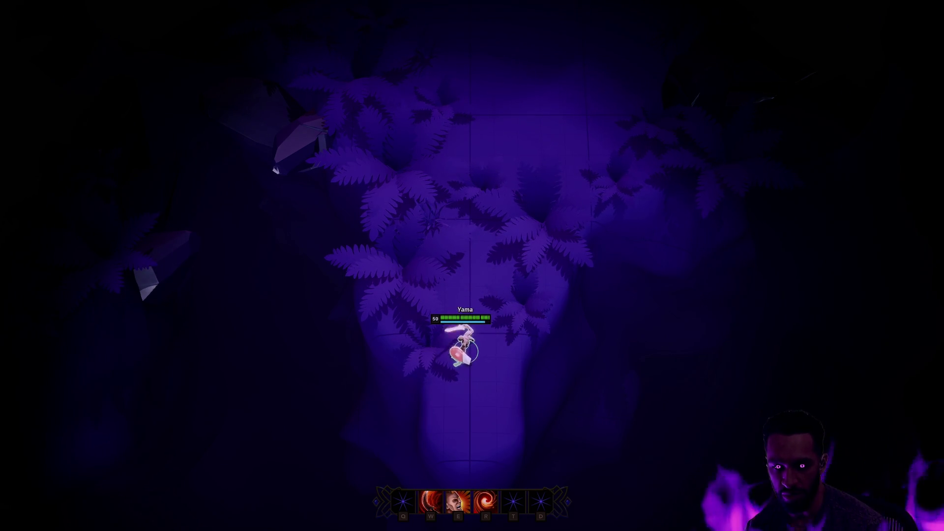
{"action": "right_click", "coordinate": [479, 366]}
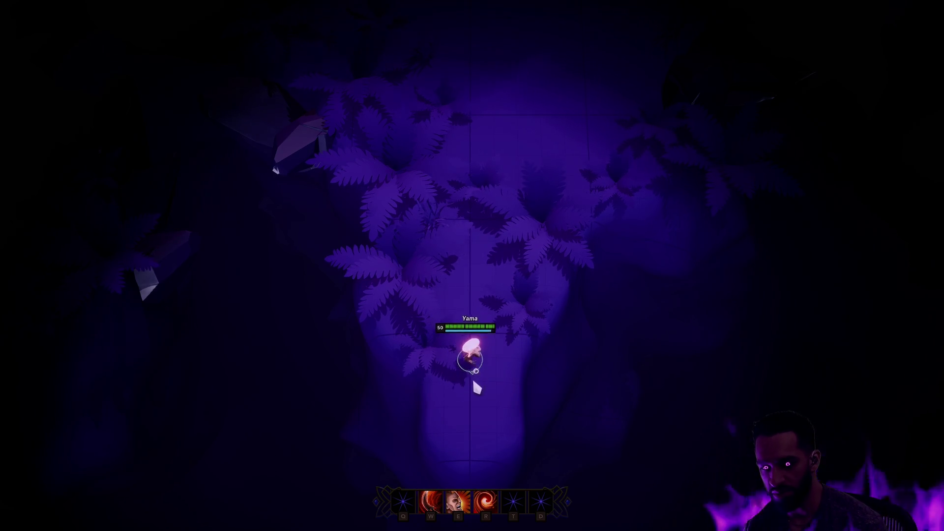
{"action": "right_click", "coordinate": [512, 317]}
{"action": "right_click", "coordinate": [455, 333]}
{"action": "right_click", "coordinate": [508, 250]}
{"action": "right_click", "coordinate": [478, 390]}
{"action": "right_click", "coordinate": [484, 357]}
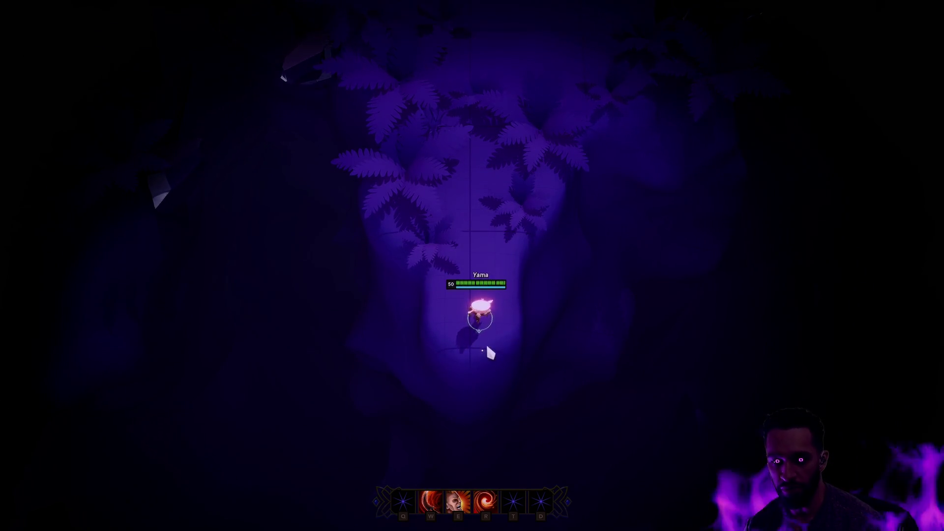
Re-center the camera on the hero, walk upward, and stop the play session
{"action": "mouse_move", "coordinate": [588, 8]}
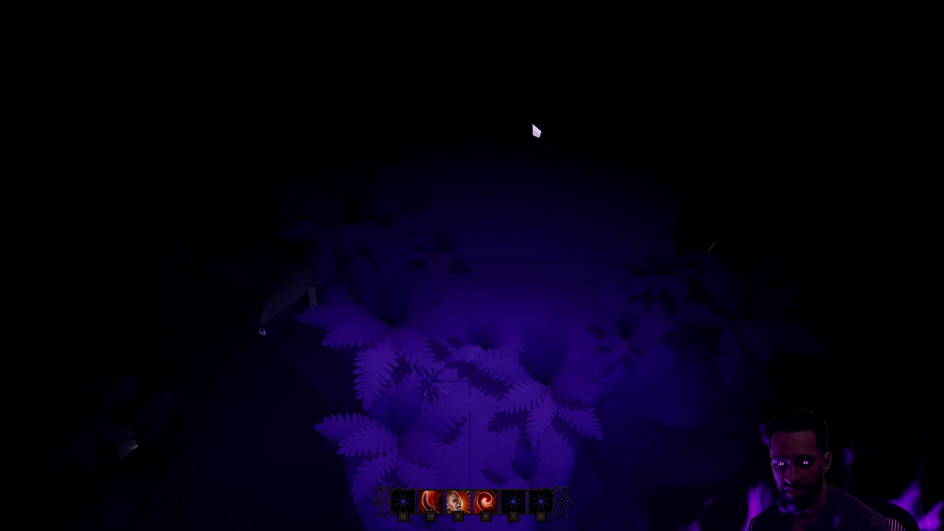
{"action": "key", "text": "space"}
{"action": "right_click", "coordinate": [532, 265]}
{"action": "right_click", "coordinate": [533, 187]}
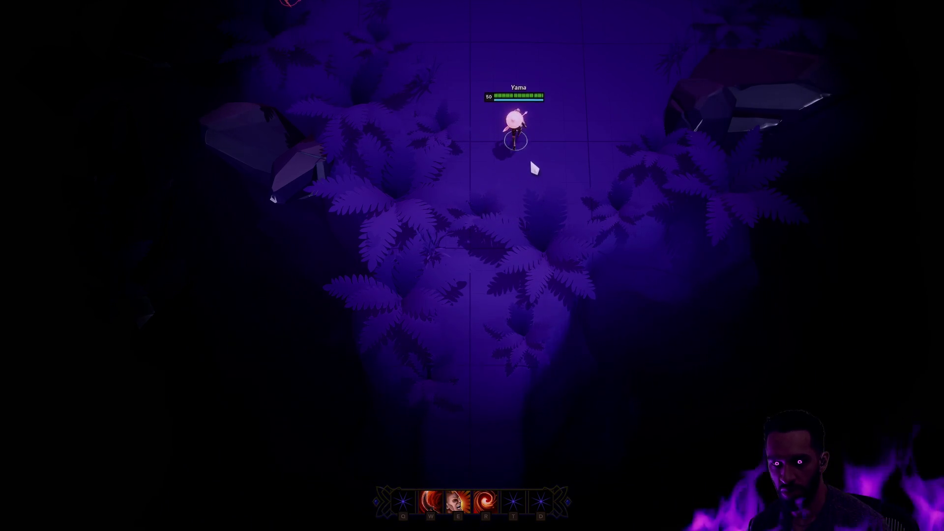
{"action": "key", "text": "Escape"}
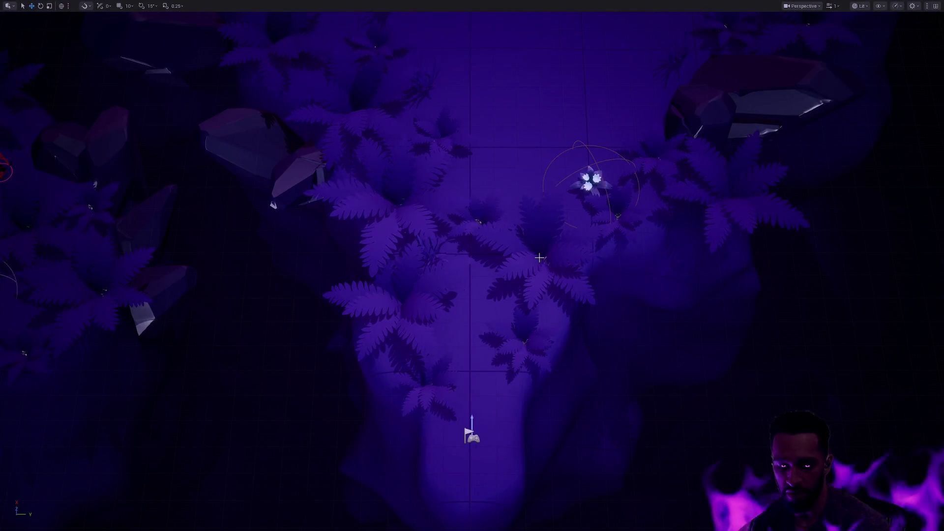
Restore the full editor layout and fly the camera through the clearing into the ferns and rocks
{"action": "key", "text": "F11"}
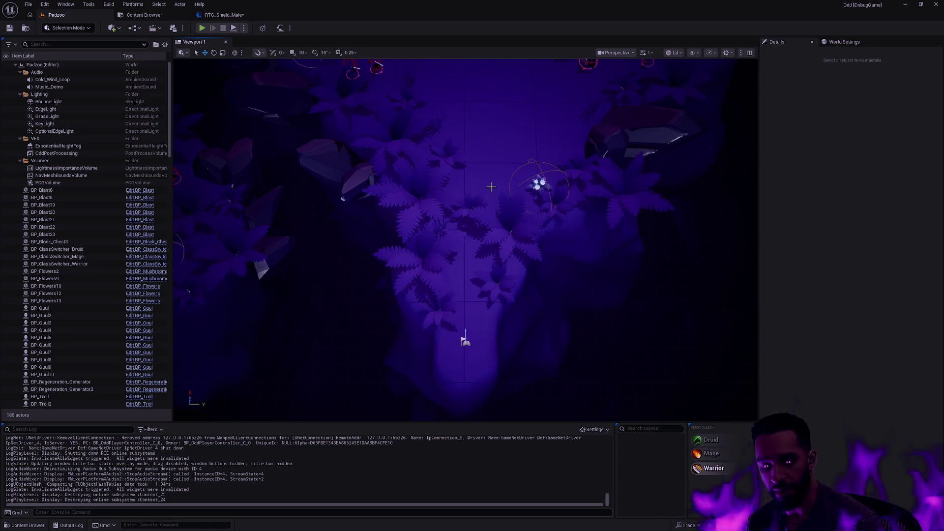
{"action": "left_click_drag", "start_coordinate": [497, 187], "coordinate": [552, 296]}
{"action": "left_click_drag", "start_coordinate": [537, 231], "coordinate": [540, 231]}
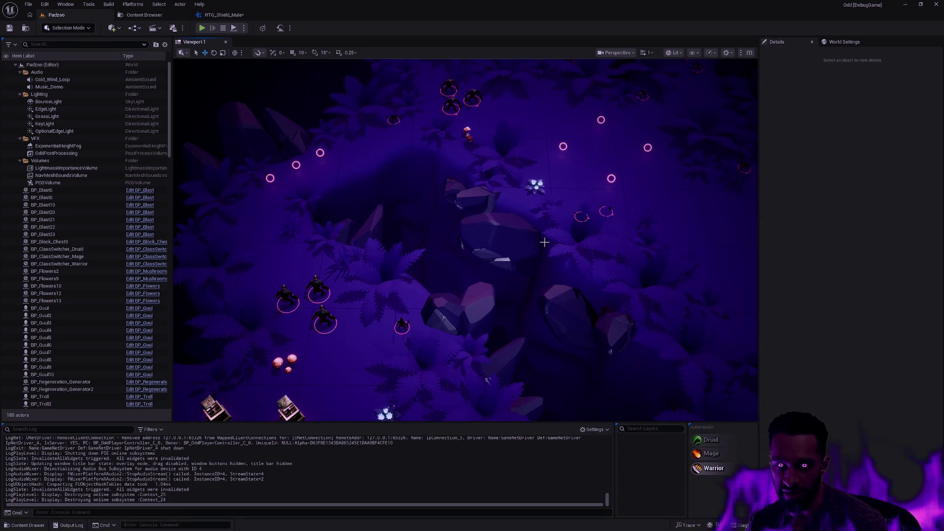
{"action": "left_click_drag", "start_coordinate": [570, 258], "coordinate": [582, 289]}
{"action": "left_click_drag", "start_coordinate": [419, 207], "coordinate": [419, 184]}
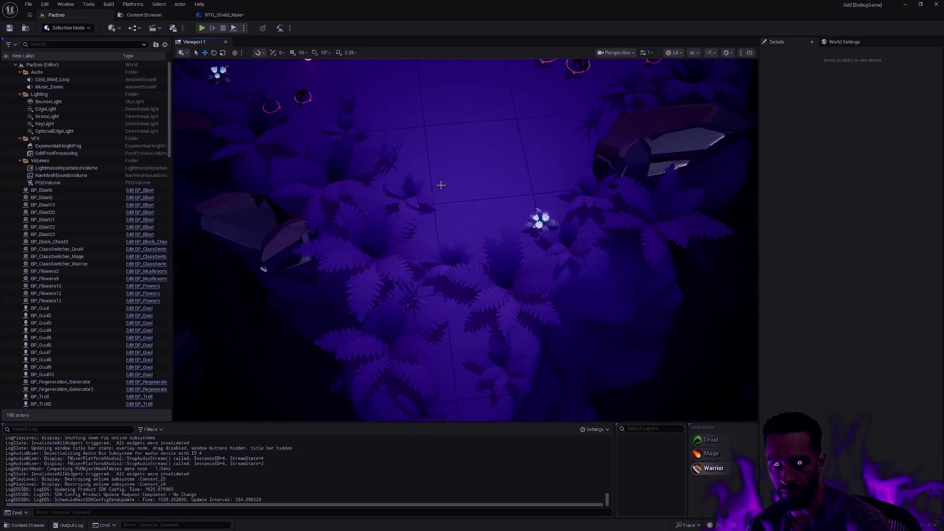
{"action": "mouse_move", "coordinate": [553, 236]}
{"action": "left_mouse_down"}
{"action": "mouse_move", "coordinate": [552, 197]}
{"action": "mouse_move", "coordinate": [553, 237]}
{"action": "left_mouse_up"}
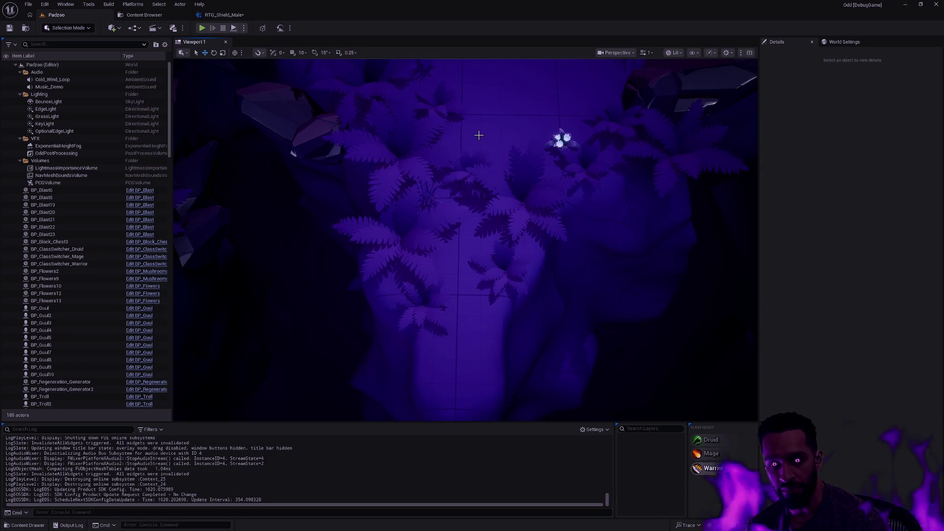
Return to RTG_Shield_Male, pull the preview camera back, and scrub the run to frame 12
{"action": "left_click", "coordinate": [268, 12]}
{"action": "left_click_drag", "start_coordinate": [591, 284], "coordinate": [520, 371]}
{"action": "mouse_move", "coordinate": [177, 422]}
{"action": "left_mouse_down"}
{"action": "mouse_move", "coordinate": [536, 430]}
{"action": "mouse_move", "coordinate": [624, 421]}
{"action": "left_mouse_up"}
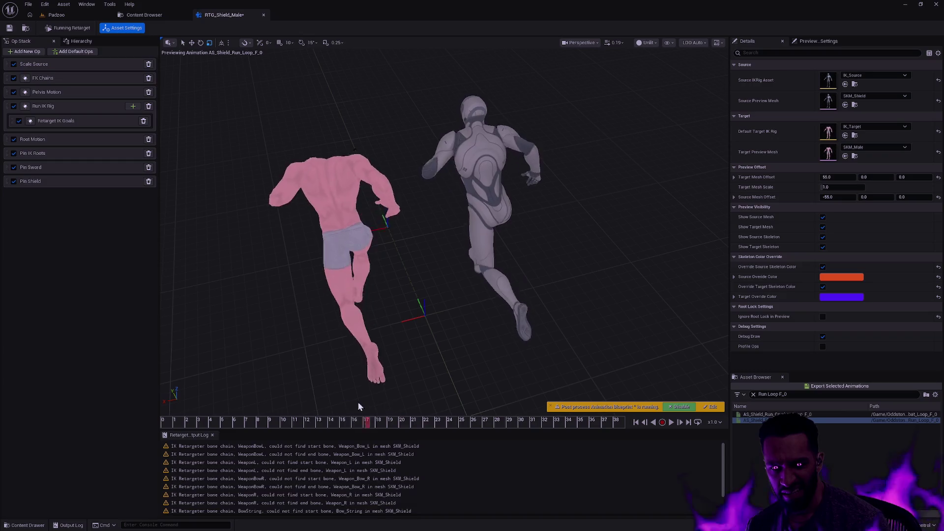
{"action": "mouse_move", "coordinate": [619, 423]}
{"action": "left_mouse_down"}
{"action": "mouse_move", "coordinate": [364, 405]}
{"action": "mouse_move", "coordinate": [615, 424]}
{"action": "mouse_move", "coordinate": [404, 411]}
{"action": "mouse_move", "coordinate": [477, 422]}
{"action": "left_mouse_up"}
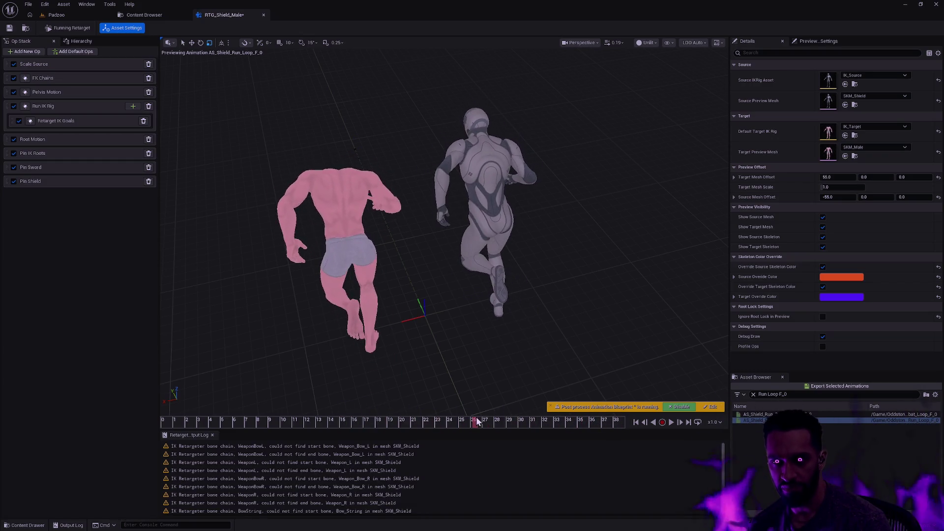
{"action": "left_click_drag", "start_coordinate": [471, 323], "coordinate": [492, 313]}
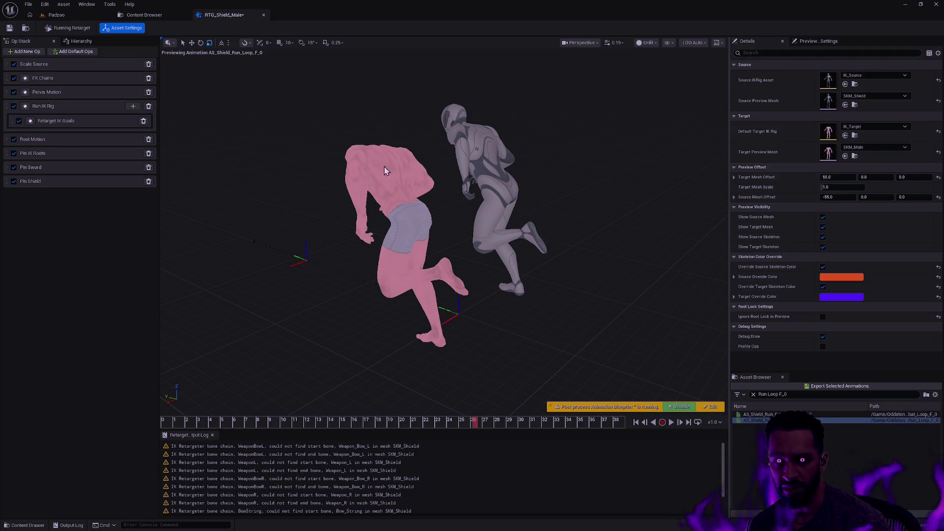
{"action": "mouse_move", "coordinate": [560, 210]}
{"action": "left_mouse_down"}
{"action": "mouse_move", "coordinate": [511, 211]}
{"action": "mouse_move", "coordinate": [517, 231]}
{"action": "mouse_move", "coordinate": [514, 212]}
{"action": "left_mouse_up"}
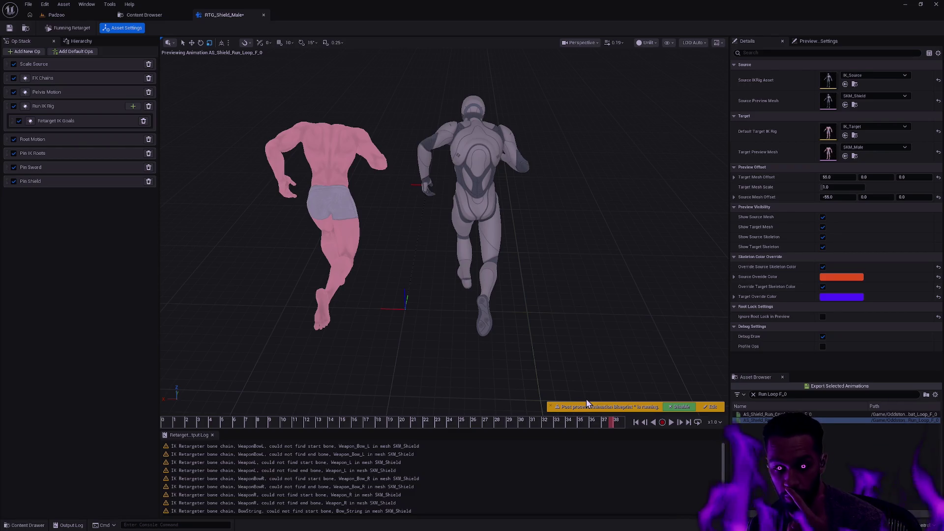
{"action": "mouse_move", "coordinate": [606, 424]}
{"action": "left_mouse_down"}
{"action": "mouse_move", "coordinate": [448, 420]}
{"action": "mouse_move", "coordinate": [610, 421]}
{"action": "mouse_move", "coordinate": [515, 403]}
{"action": "mouse_move", "coordinate": [426, 407]}
{"action": "left_mouse_up"}
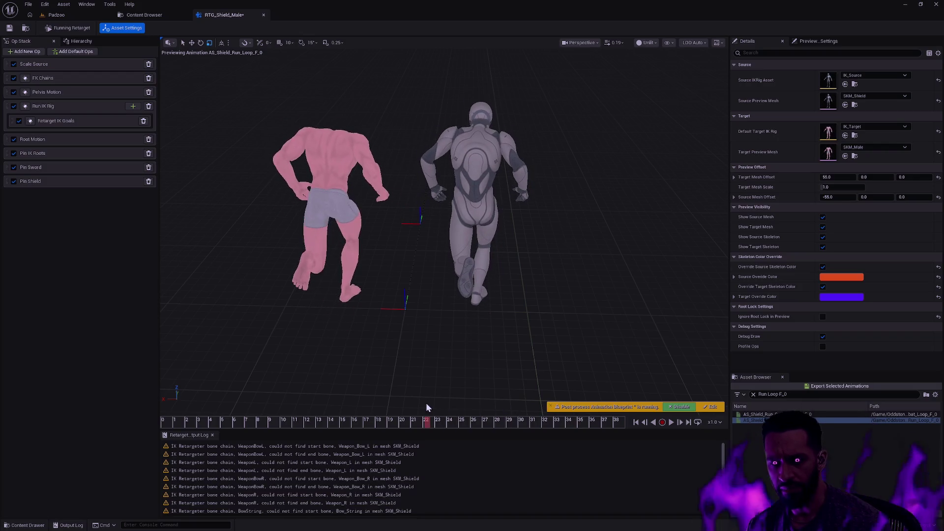
{"action": "left_click_drag", "start_coordinate": [495, 306], "coordinate": [487, 281]}
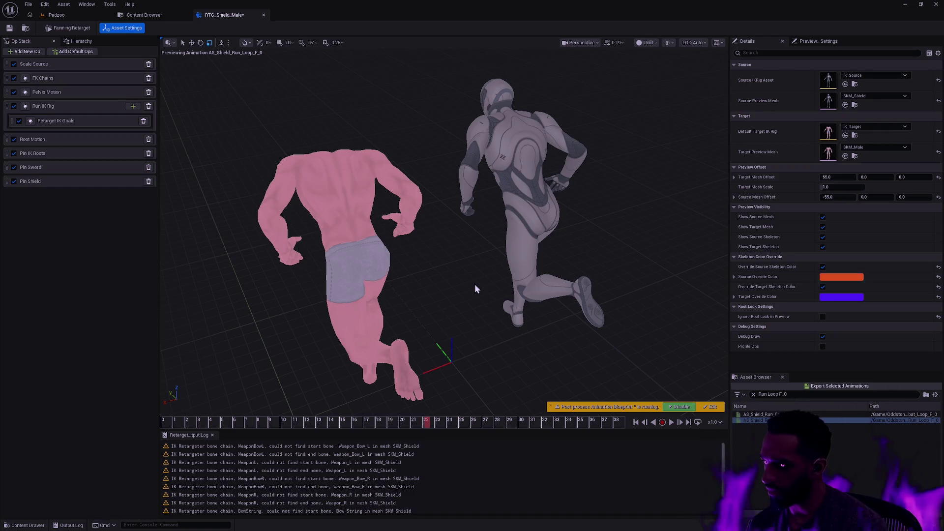
{"action": "mouse_move", "coordinate": [492, 293]}
{"action": "left_mouse_down"}
{"action": "mouse_move", "coordinate": [492, 283]}
{"action": "mouse_move", "coordinate": [502, 305]}
{"action": "left_mouse_up"}
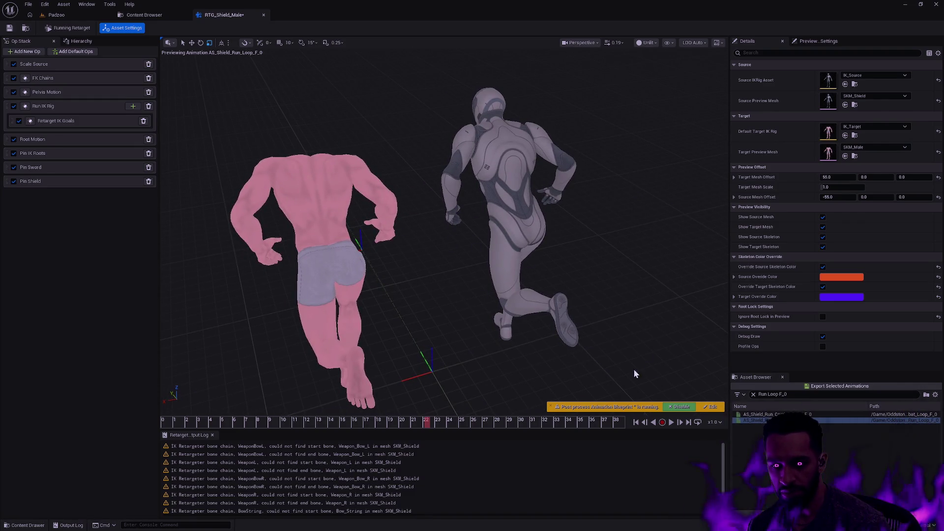
{"action": "mouse_move", "coordinate": [597, 423]}
{"action": "left_mouse_down"}
{"action": "mouse_move", "coordinate": [579, 423]}
{"action": "mouse_move", "coordinate": [616, 424]}
{"action": "mouse_move", "coordinate": [458, 413]}
{"action": "mouse_move", "coordinate": [623, 422]}
{"action": "left_mouse_up"}
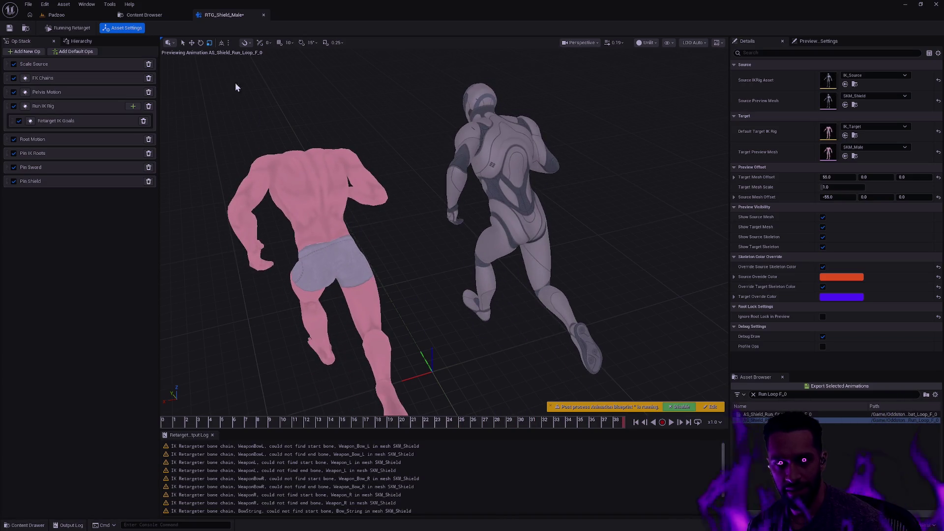
{"action": "left_click", "coordinate": [83, 19]}
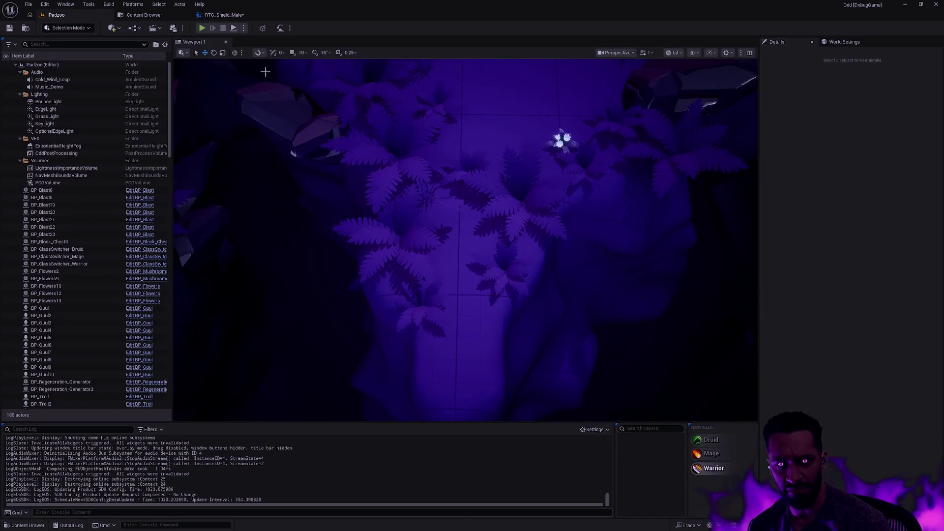
{"action": "left_click", "coordinate": [224, 15]}
{"action": "left_click_drag", "start_coordinate": [516, 163], "coordinate": [497, 155]}
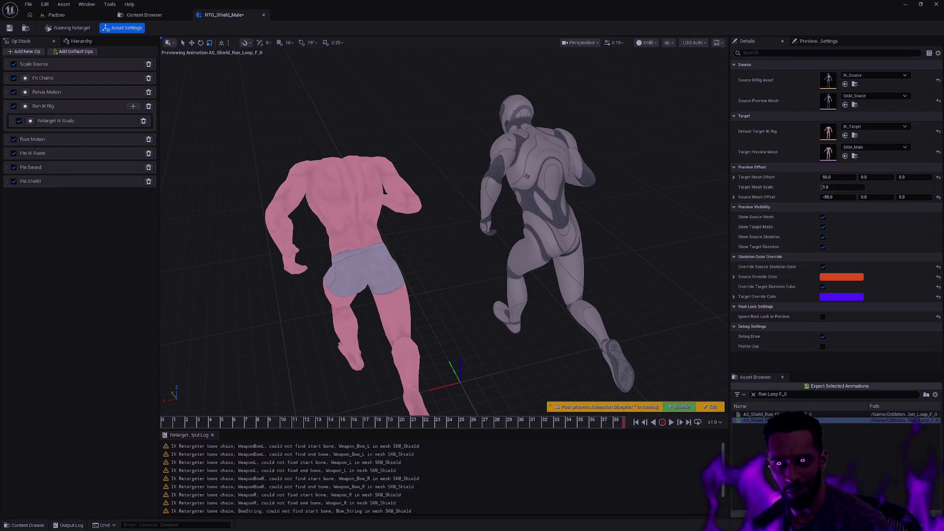
{"action": "left_click", "coordinate": [264, 14]}
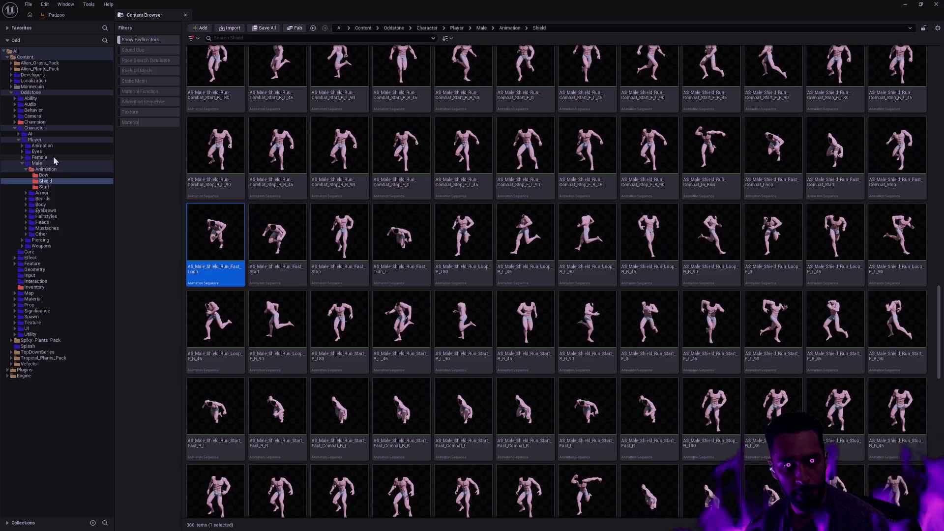
Browse from Bow to Champion > Druid and open the ABP_Druid animation blueprint
{"action": "left_click", "coordinate": [72, 175]}
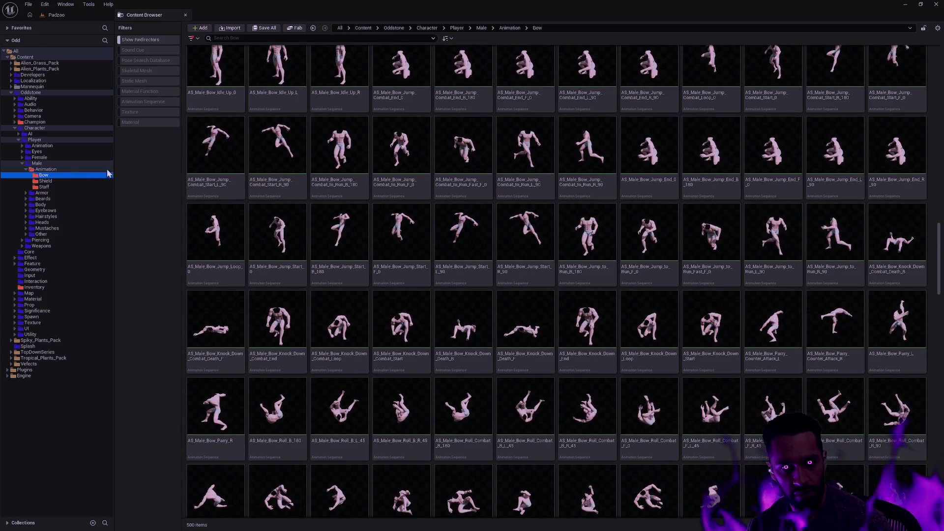
{"action": "left_click", "coordinate": [39, 122]}
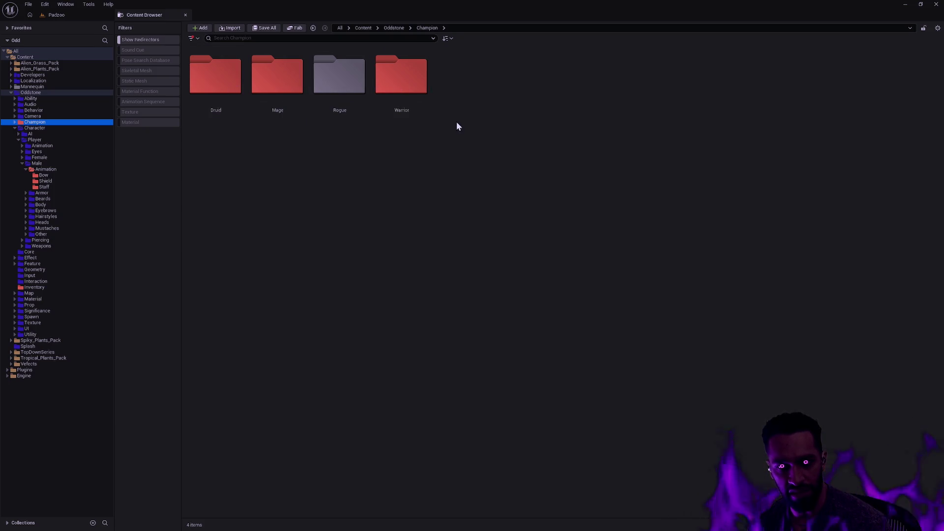
{"action": "double_click", "coordinate": [215, 76]}
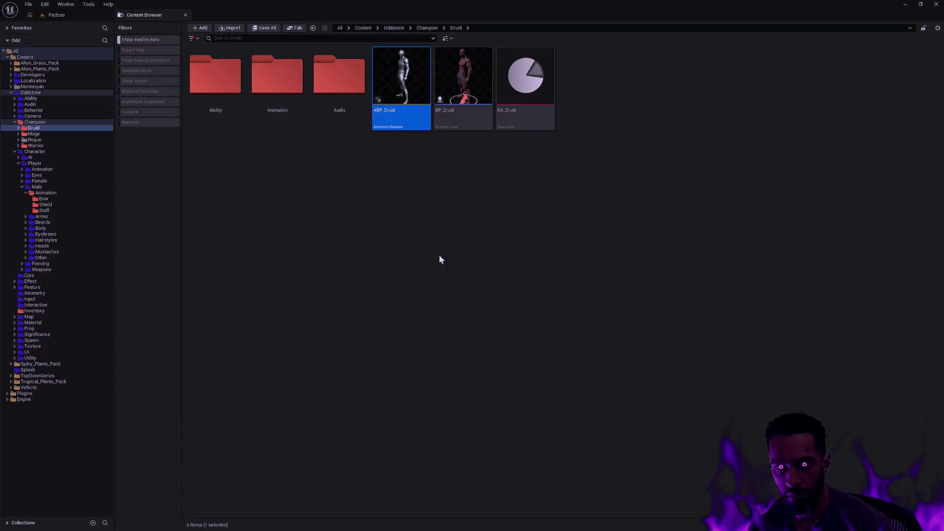
{"action": "double_click", "coordinate": [402, 103]}
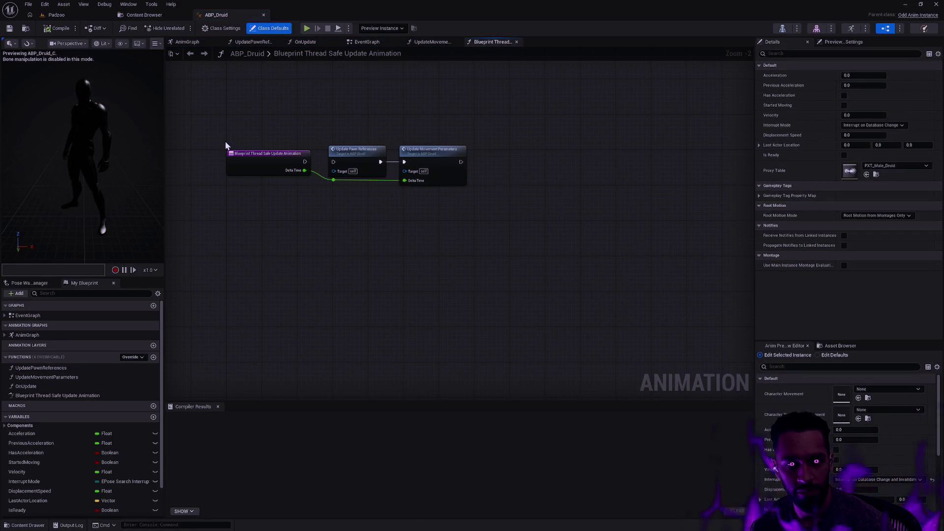
Confirm the blueprint's target skeleton is SK_Male and view the UpdateMovementParameters graph
{"action": "left_click", "coordinate": [222, 28]}
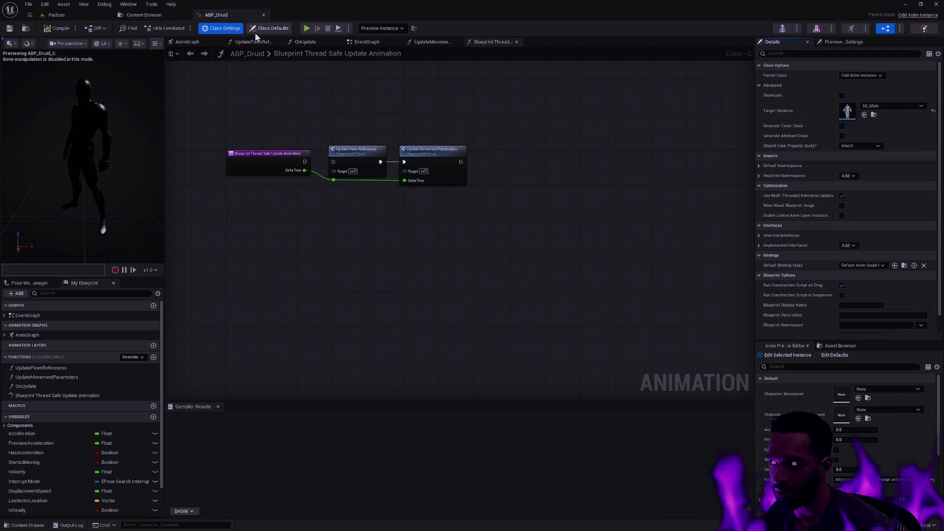
{"action": "left_click", "coordinate": [900, 108]}
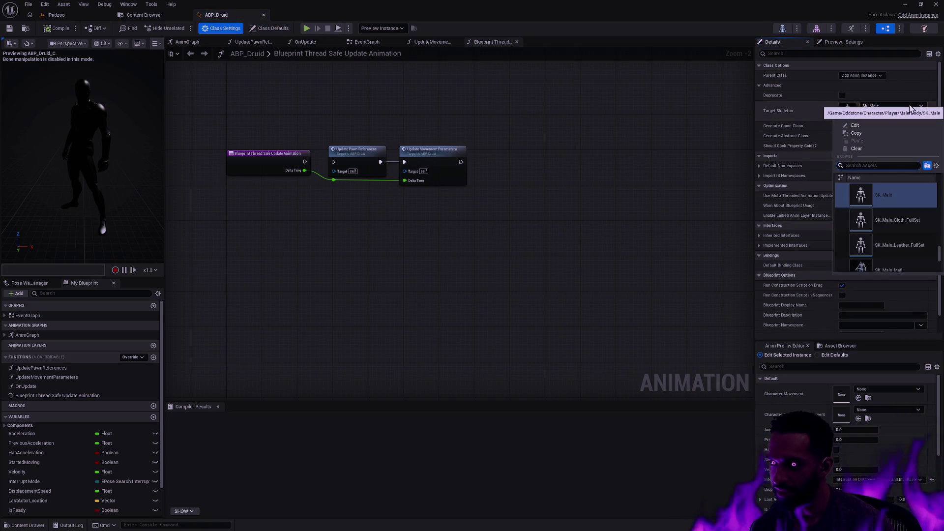
{"action": "left_click", "coordinate": [684, 133]}
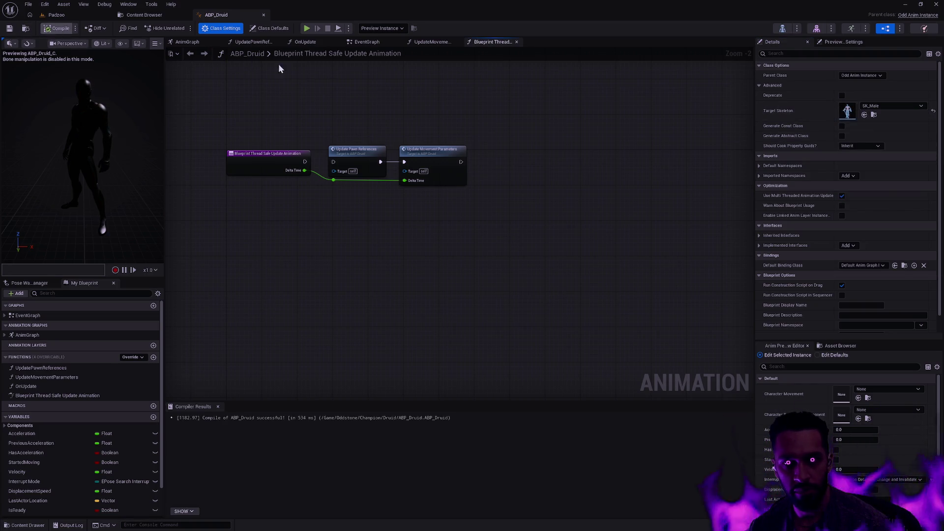
{"action": "left_click", "coordinate": [432, 41]}
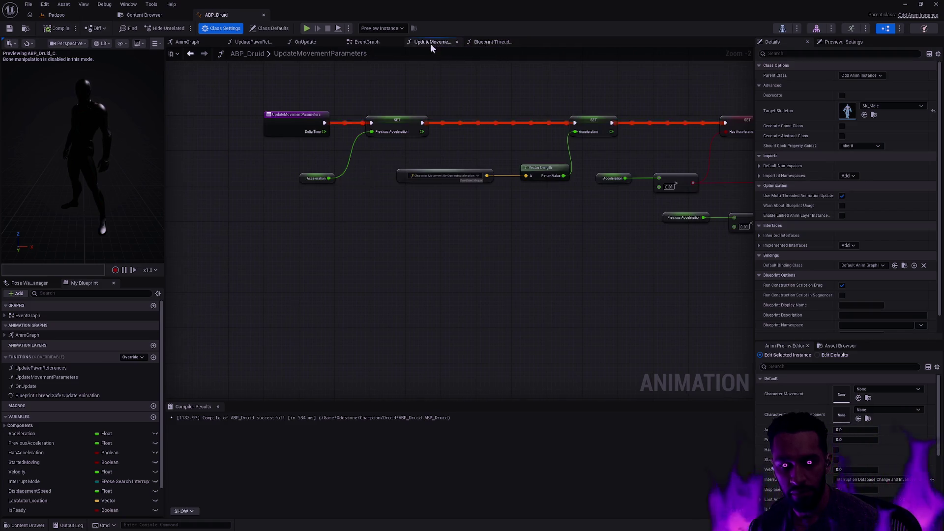
Set Layered Blend Per Bone's Blend Masks[0] to UpperBodyMask and compile
{"action": "left_click", "coordinate": [205, 43]}
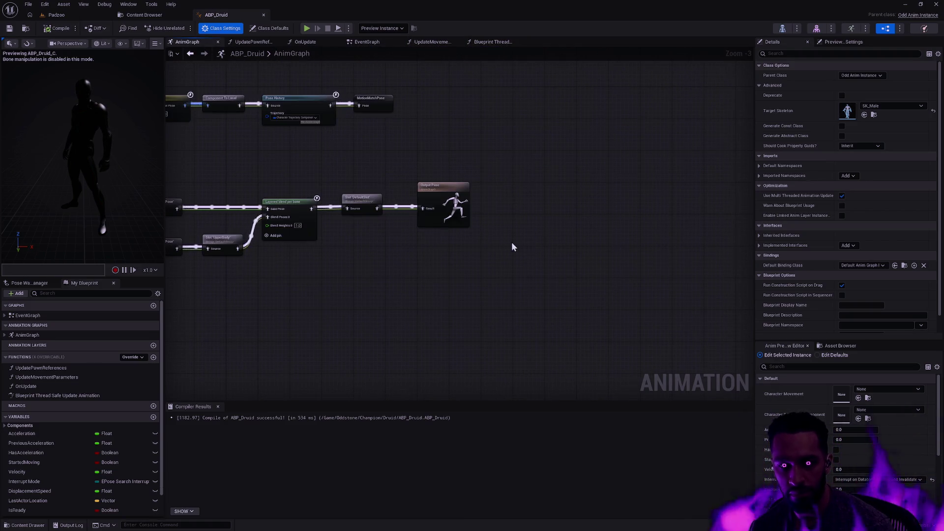
{"action": "scroll", "coordinate": [462, 235], "scroll_direction": "up", "scroll_amount": 4}
{"action": "left_click", "coordinate": [492, 256]}
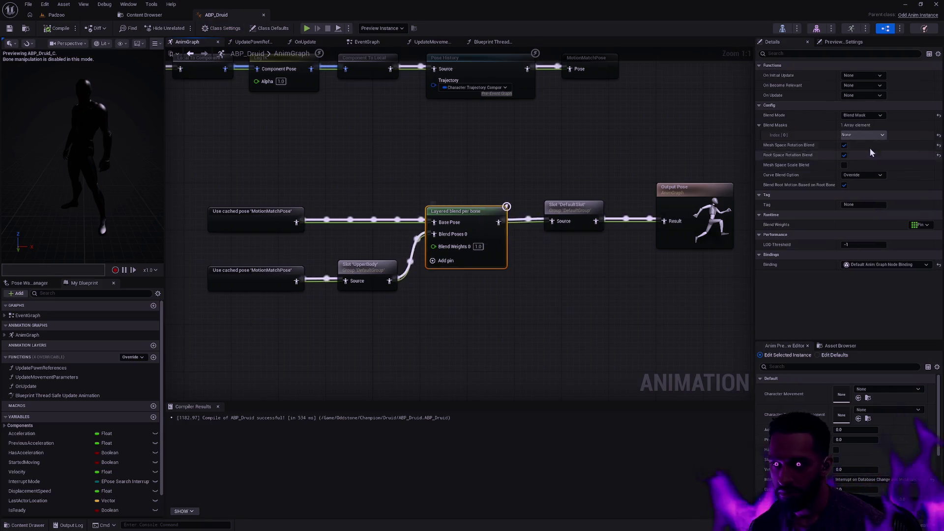
{"action": "left_click", "coordinate": [865, 135]}
{"action": "left_click", "coordinate": [864, 176]}
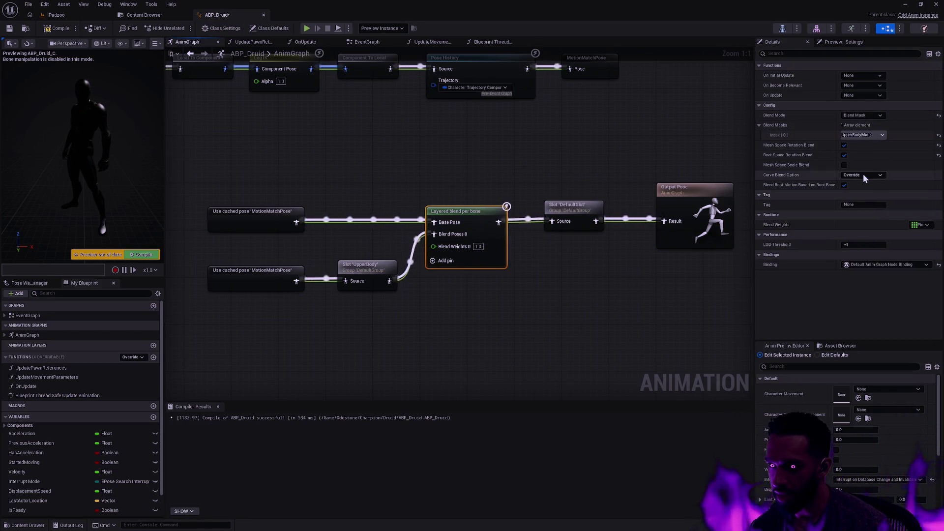
{"action": "left_click", "coordinate": [57, 28]}
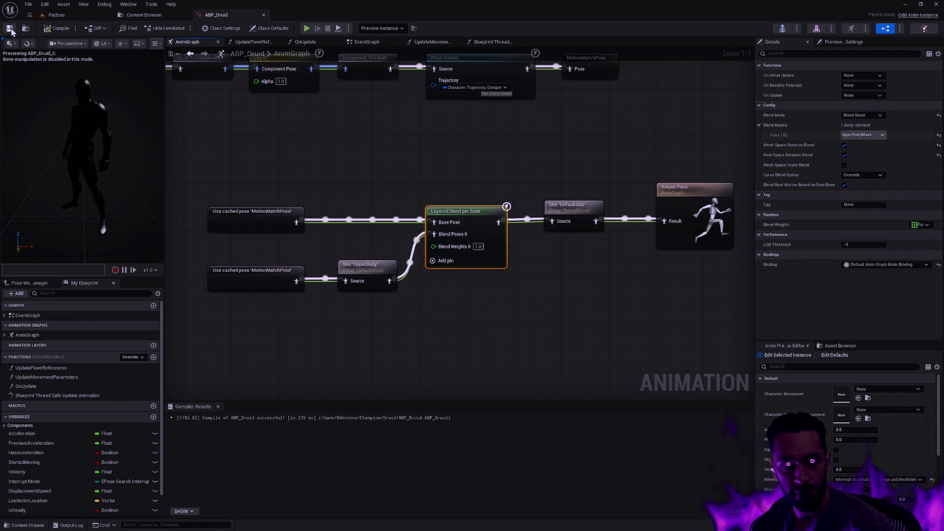
Switch the slot to DefaultGroup.UpperBody and back to DefaultSlot, then recompile
{"action": "left_click", "coordinate": [576, 220]}
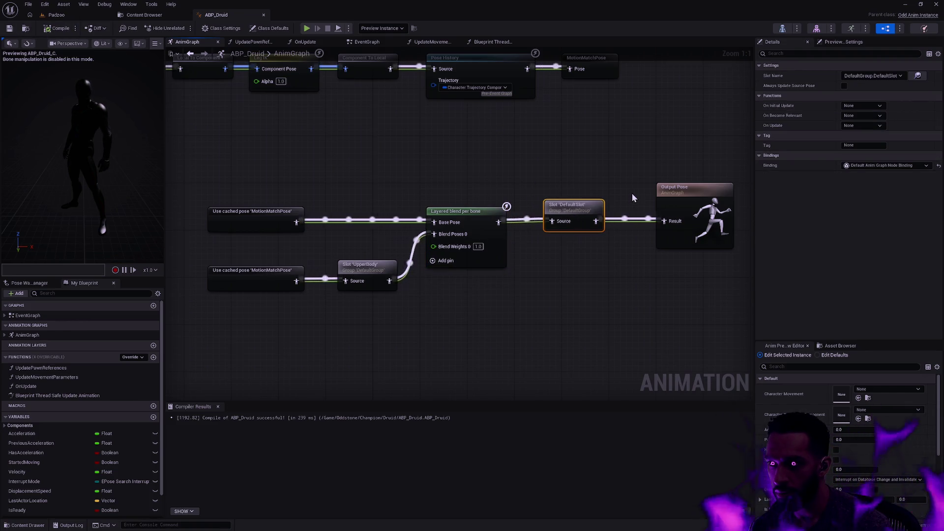
{"action": "left_click", "coordinate": [880, 75]}
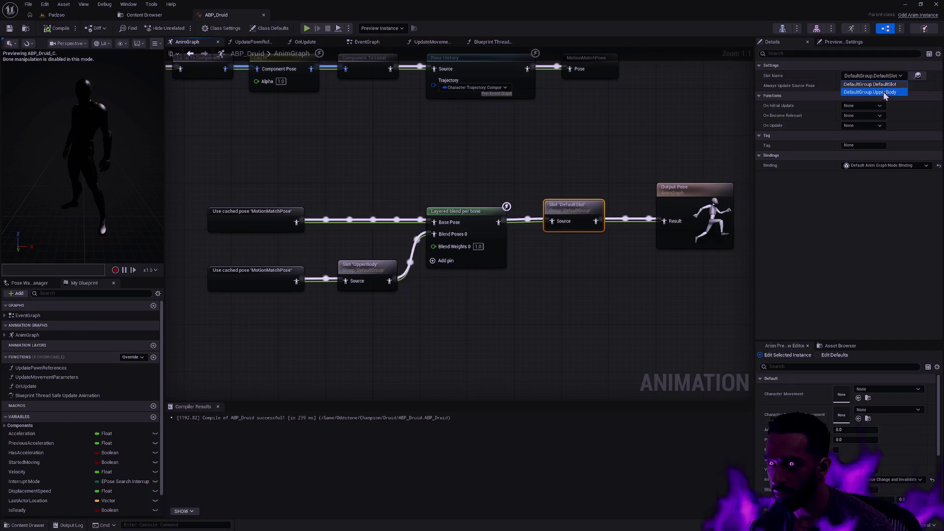
{"action": "left_click", "coordinate": [878, 91]}
{"action": "left_click", "coordinate": [884, 78]}
{"action": "left_click", "coordinate": [873, 84]}
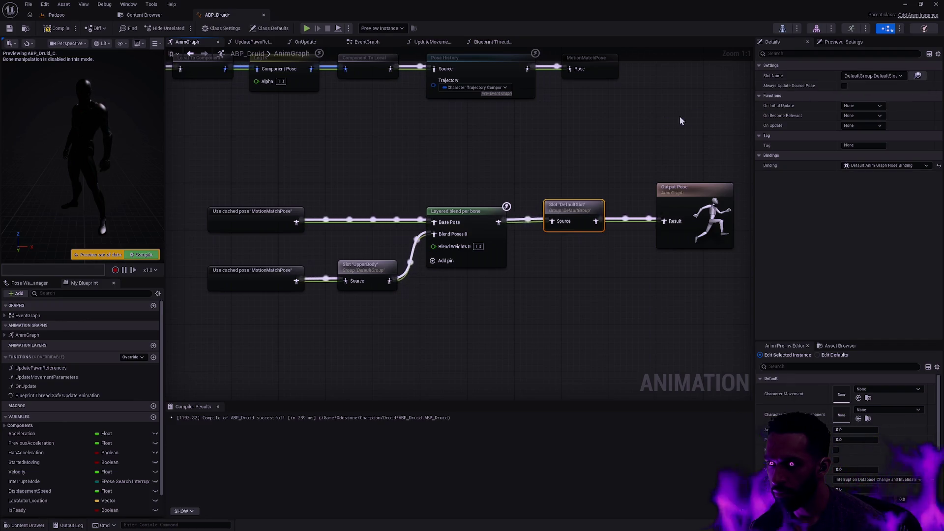
{"action": "key", "text": "F7"}
{"action": "left_click", "coordinate": [641, 181]}
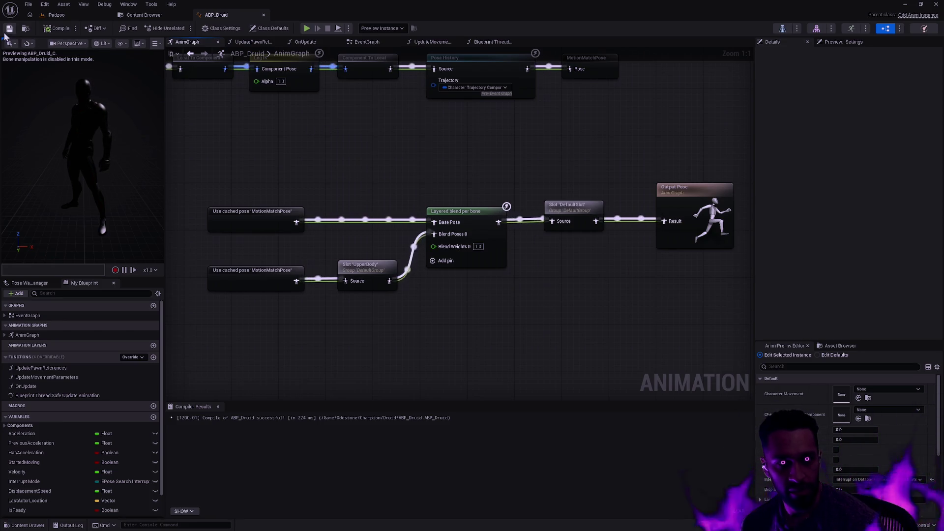
Close ABP_Druid and open AM_Male_Druid_Attack_Light from Druid/Animation/Montage/Male
{"action": "left_click", "coordinate": [264, 15]}
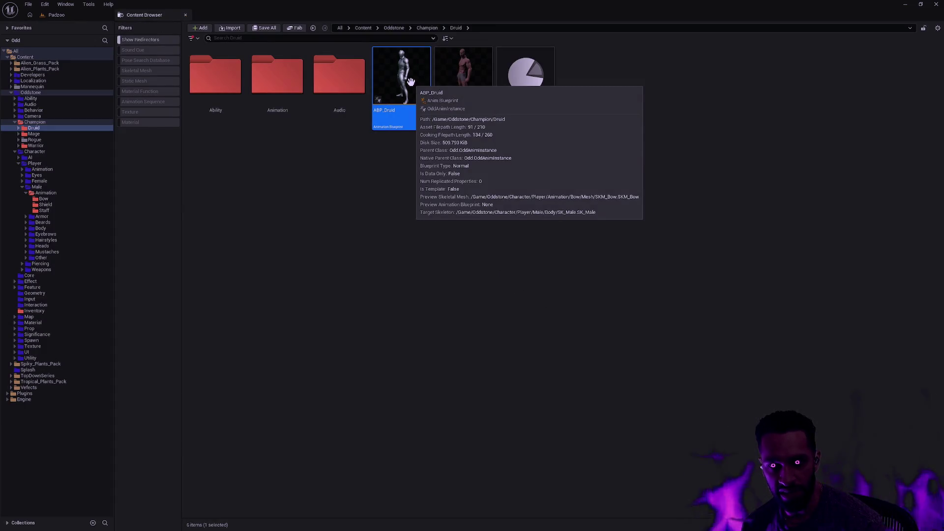
{"action": "double_click", "coordinate": [274, 92]}
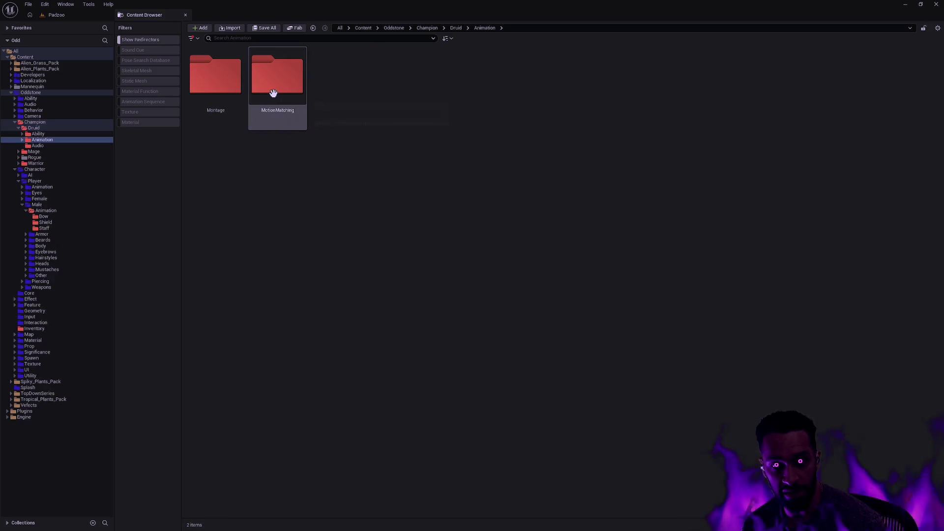
{"action": "double_click", "coordinate": [219, 98]}
{"action": "double_click", "coordinate": [278, 99]}
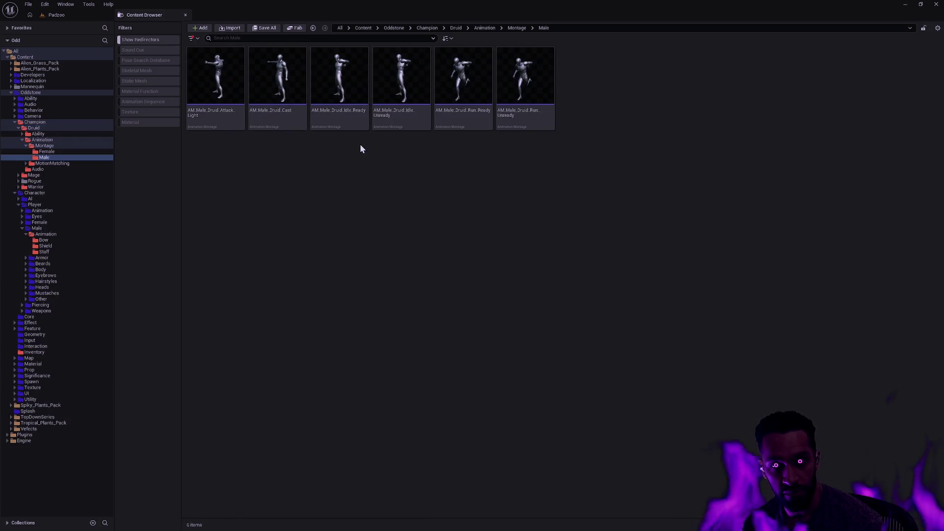
{"action": "left_click", "coordinate": [220, 117]}
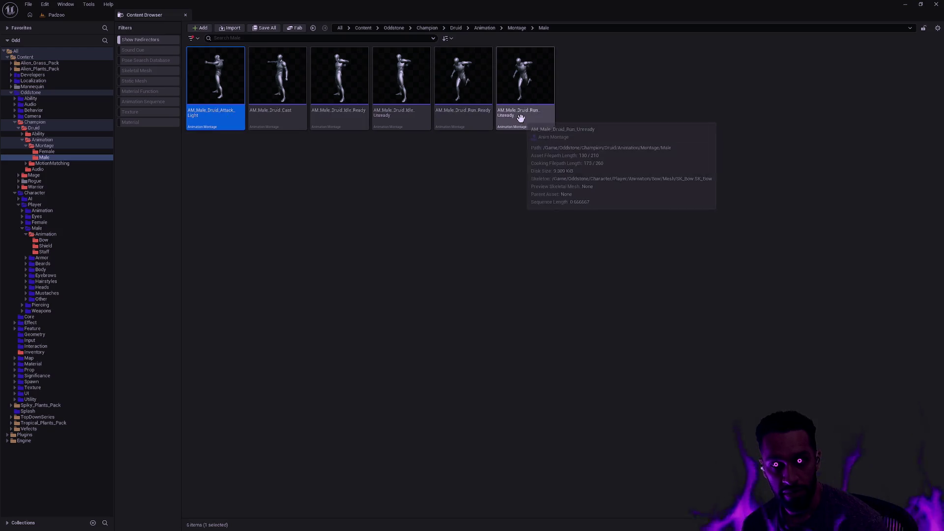
{"action": "double_click", "coordinate": [234, 114]}
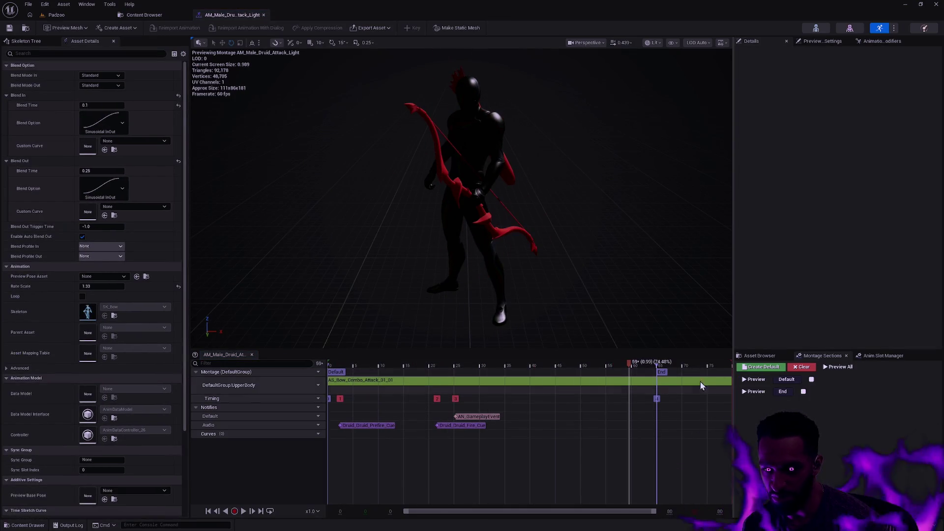
Search the montage's Asset Browser for AS_Male_Bow animations, then close the montage editor
{"action": "left_click", "coordinate": [758, 357]}
{"action": "type", "text": "AS_Bo"}
{"action": "key", "text": "BackSpace"}
{"action": "key", "text": "BackSpace"}
{"action": "type", "text": "Male_Bow_Combo_Attack"}
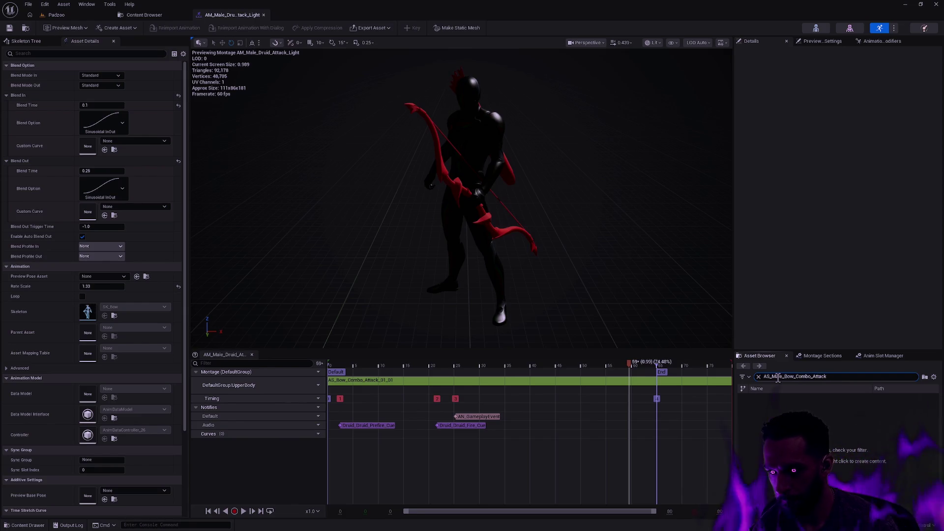
{"action": "double_click", "coordinate": [778, 377]}
{"action": "type", "text": "AS_"}
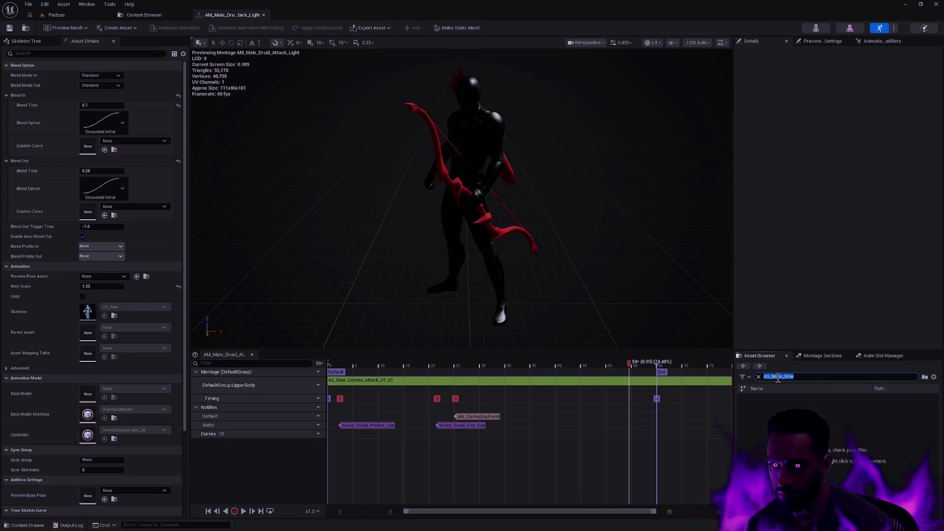
{"action": "left_click", "coordinate": [264, 16]}
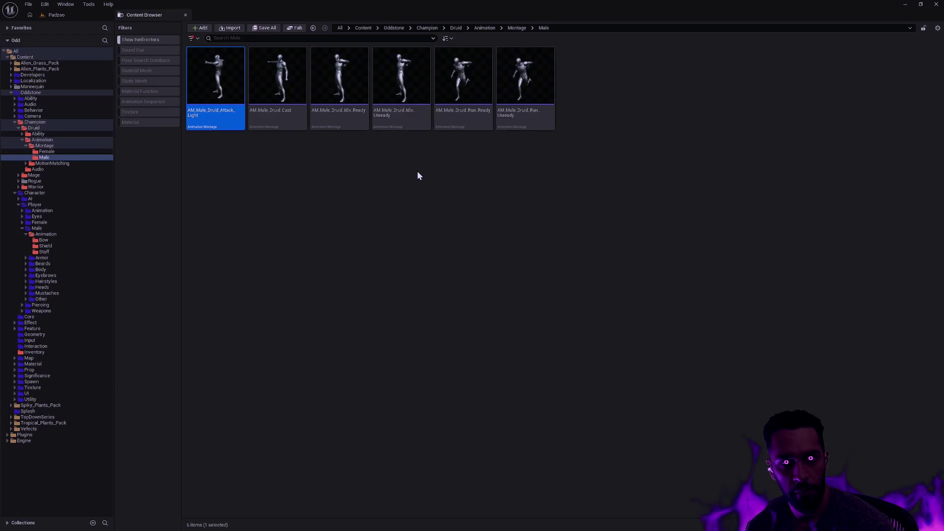
Replace the skeleton of all six male Druid montages with SK_Male, then reopen AM_Male_Druid_Attack_Light
{"action": "left_click", "coordinate": [525, 88]}
{"action": "left_click", "coordinate": [215, 99], "text": "shift"}
{"action": "right_click", "coordinate": [216, 100]}
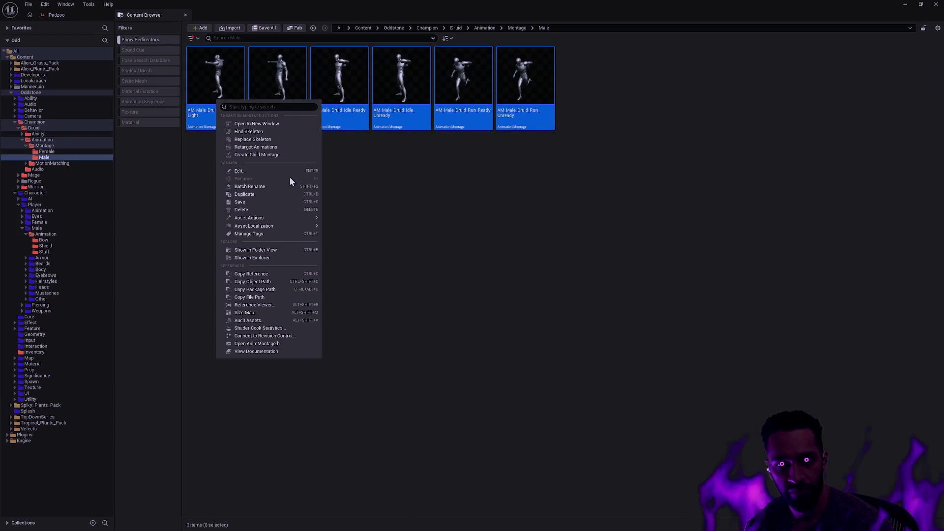
{"action": "left_click", "coordinate": [277, 140]}
{"action": "type", "text": "S"}
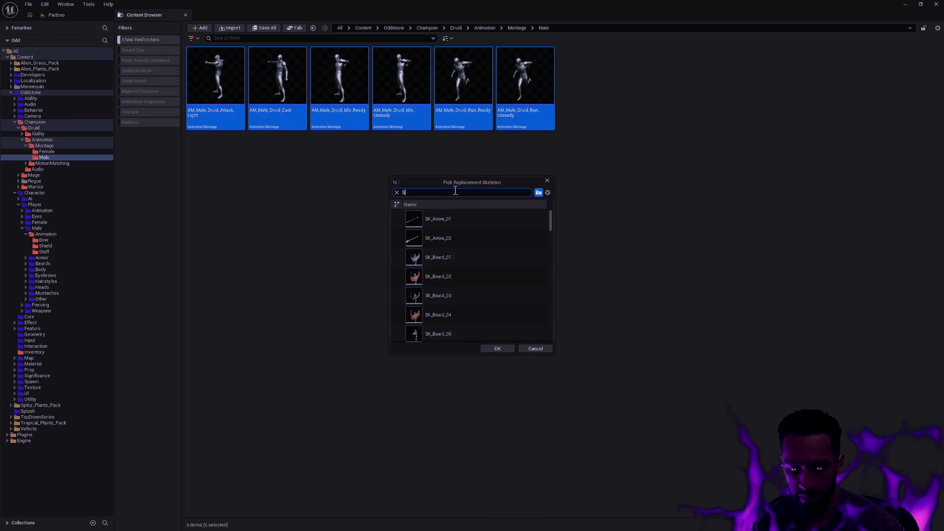
{"action": "left_click", "coordinate": [459, 217]}
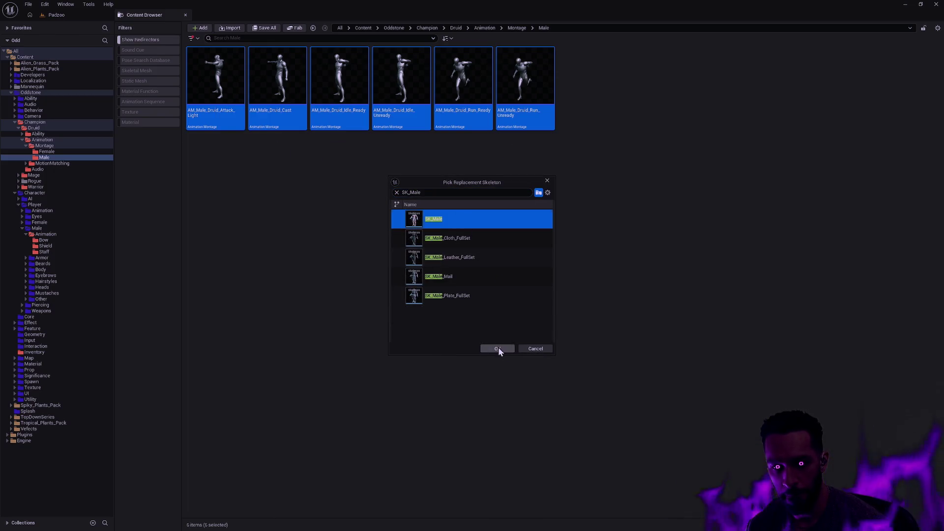
{"action": "left_click", "coordinate": [497, 349]}
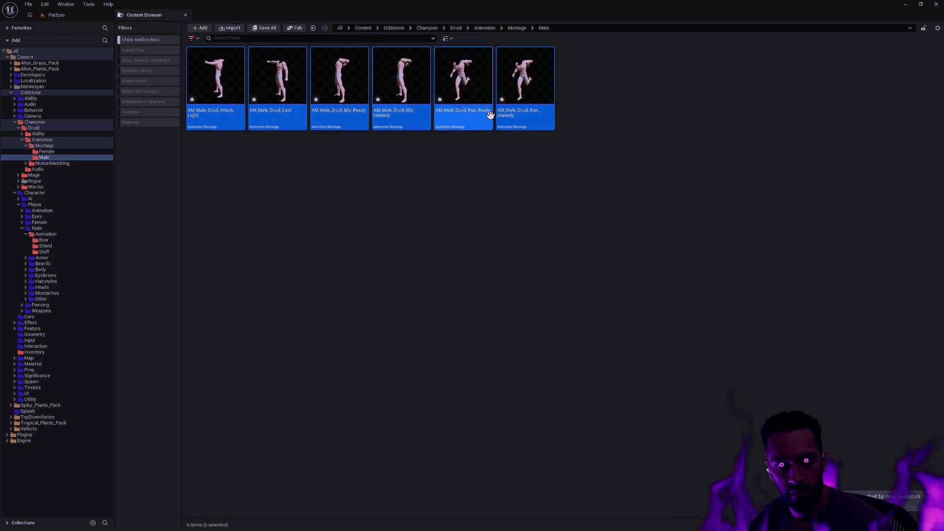
{"action": "double_click", "coordinate": [217, 91]}
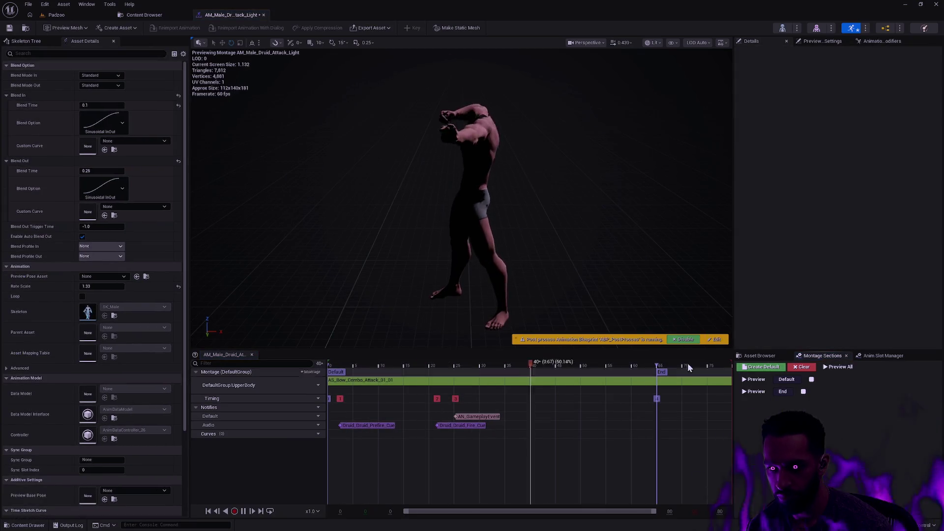
Replace the montage's old first segment with AS_Male_Bow_Combo_Attack_01_01 on the slot track
{"action": "left_click", "coordinate": [761, 361]}
{"action": "left_click", "coordinate": [798, 374]}
{"action": "type", "text": "AS_Male_Bow_"}
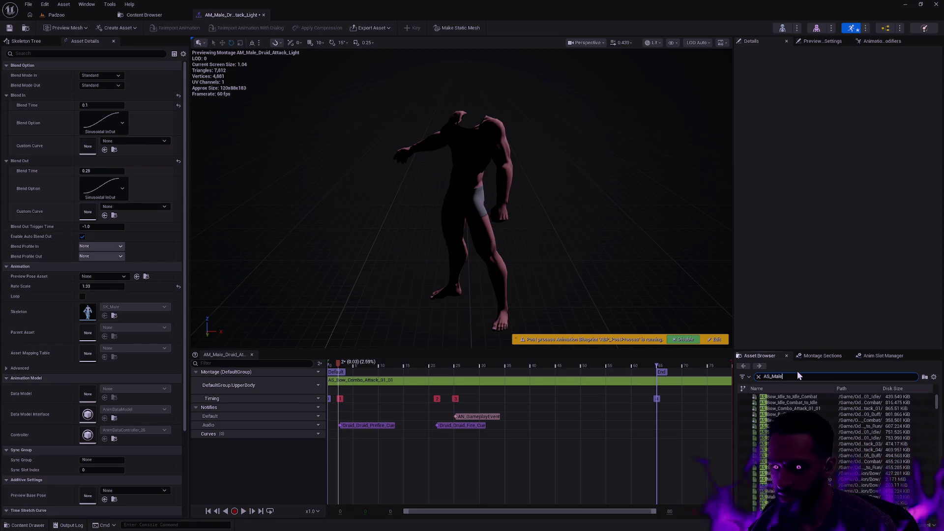
{"action": "type", "text": "Combo_Attach_01_0"}
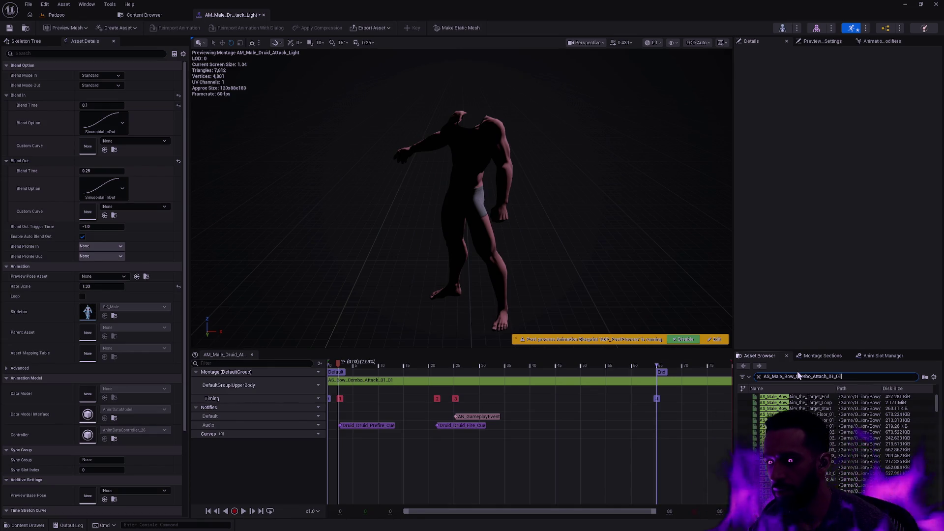
{"action": "key", "text": "BackSpace"}
{"action": "type", "text": "k_01_01"}
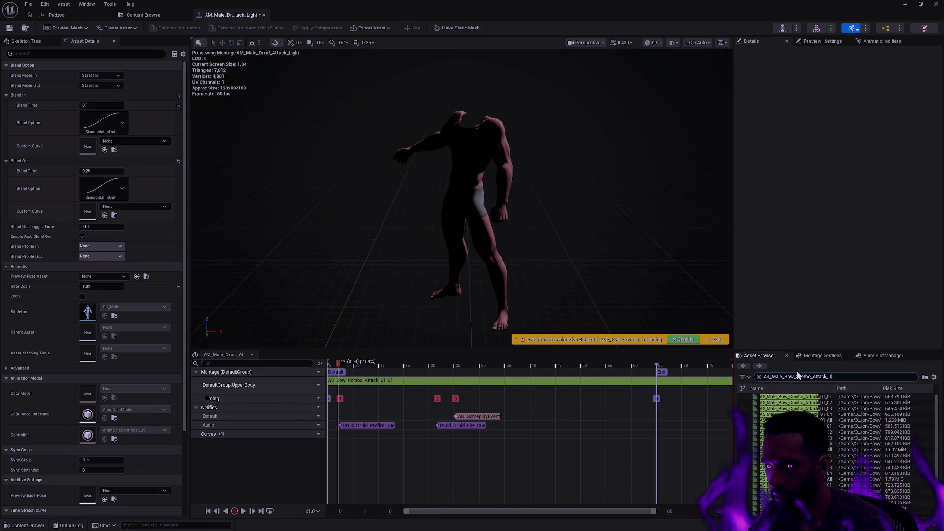
{"action": "mouse_move", "coordinate": [792, 396]}
{"action": "left_mouse_down"}
{"action": "mouse_move", "coordinate": [708, 408]}
{"action": "mouse_move", "coordinate": [438, 399]}
{"action": "mouse_move", "coordinate": [377, 385]}
{"action": "left_mouse_up"}
{"action": "left_click", "coordinate": [411, 386]}
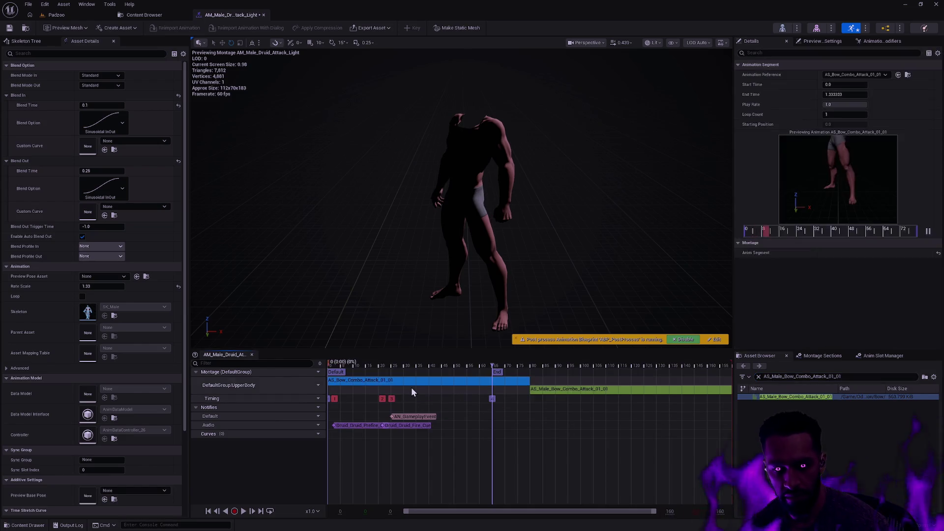
{"action": "key", "text": "Delete"}
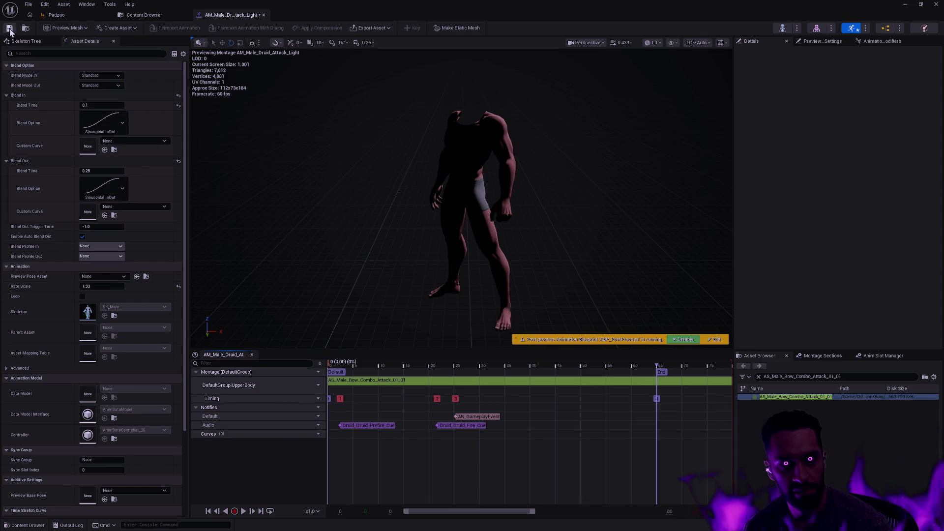
Swap AM_Male_Druid_Cast's AS_Bow_Staff clip for AS_Male_Bow_Buff and save the montage
{"action": "key", "text": "ctrl+space"}
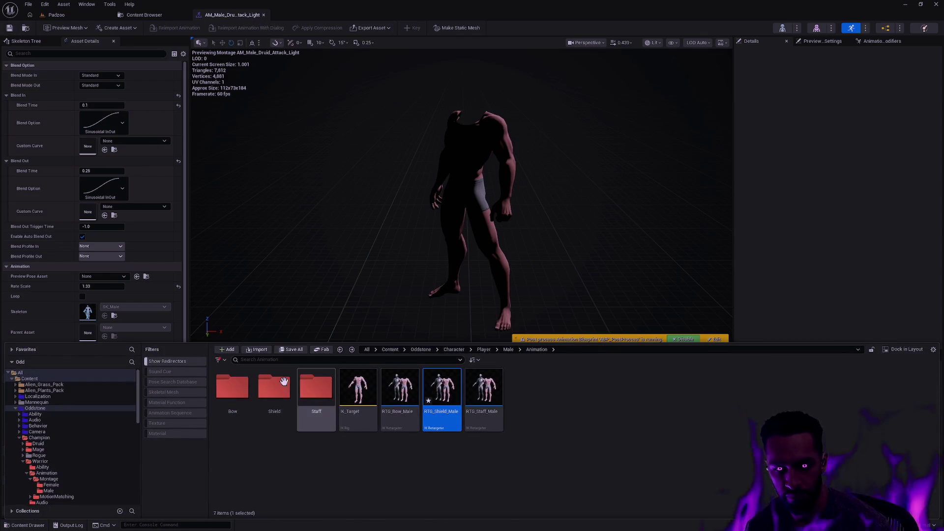
{"action": "left_click", "coordinate": [150, 15]}
{"action": "double_click", "coordinate": [277, 86]}
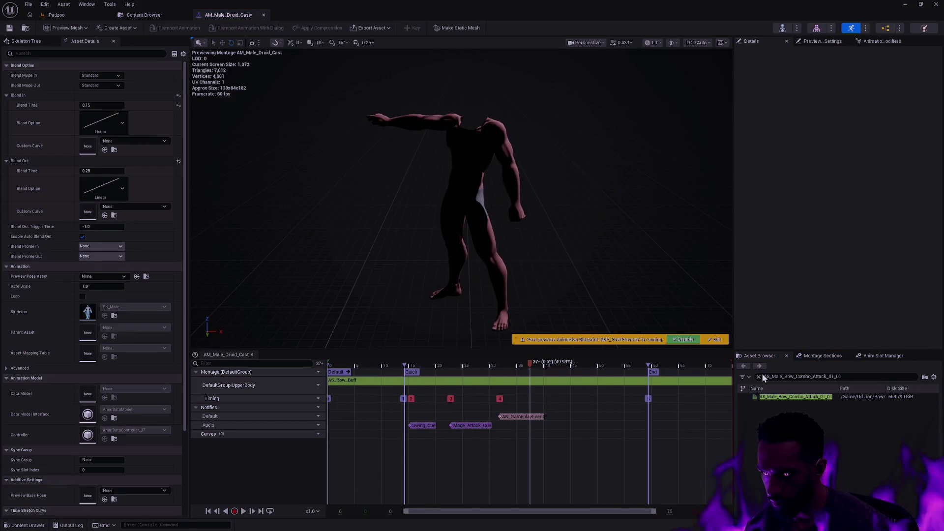
{"action": "left_click", "coordinate": [862, 377]}
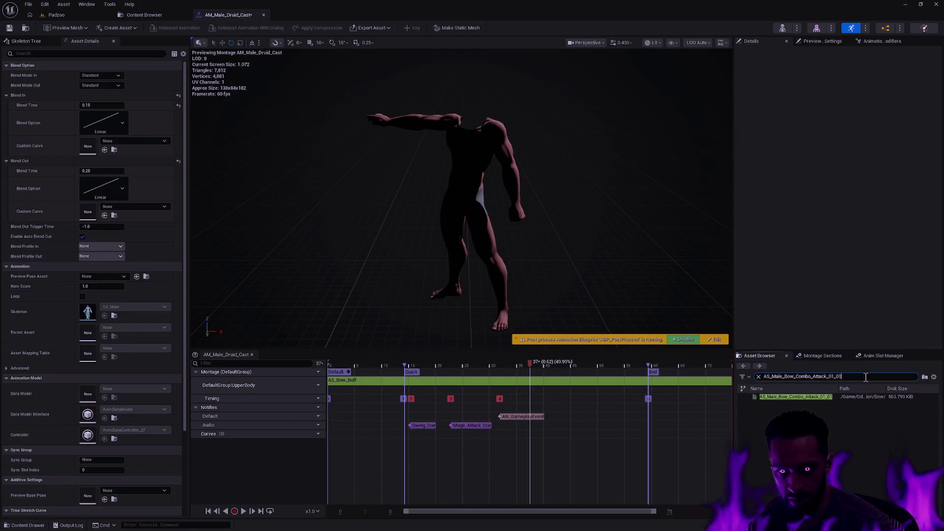
{"action": "key", "text": "ctrl+a"}
{"action": "type", "text": "AS_M"}
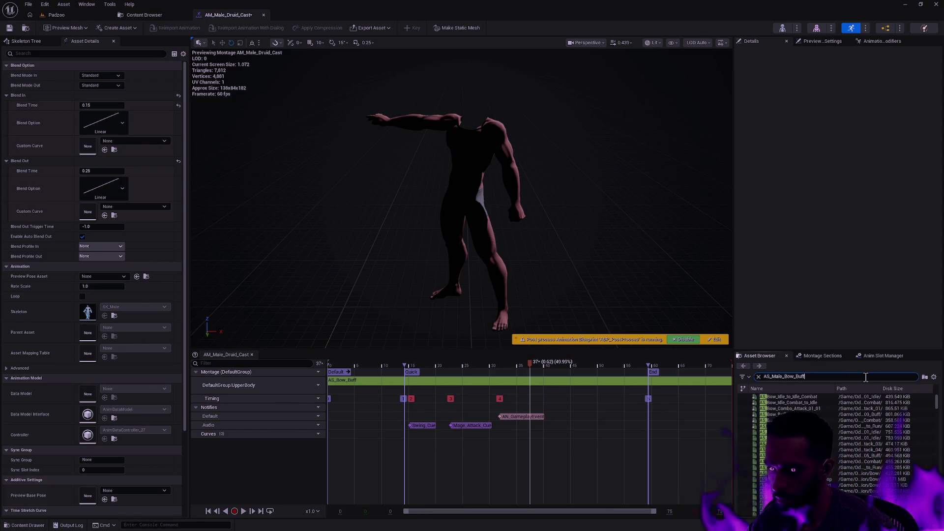
{"action": "left_click", "coordinate": [797, 396]}
{"action": "left_click_drag", "start_coordinate": [797, 397], "coordinate": [363, 381]}
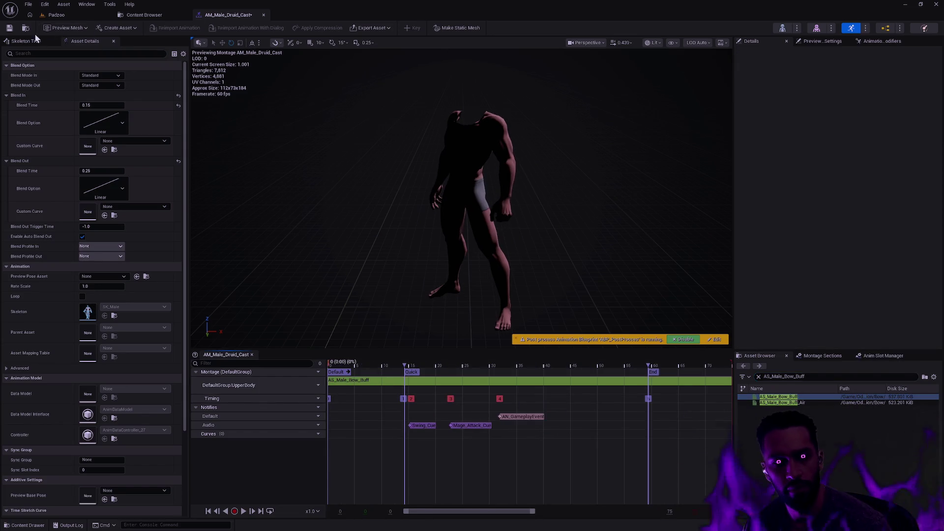
{"action": "key", "text": "ctrl+space"}
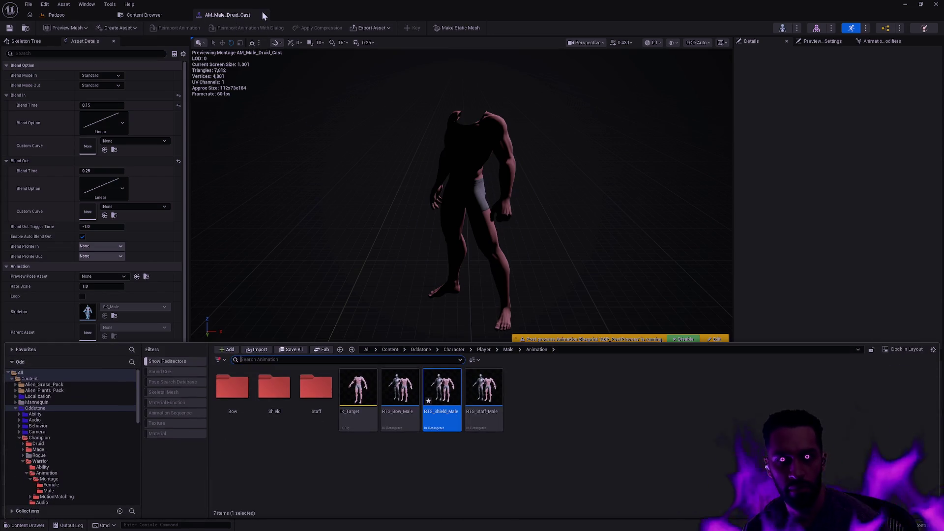
{"action": "left_click", "coordinate": [147, 16]}
Put AS_Male_Bow_Idle_to_Idle_Combat on AM_Male_Druid_Idle_Ready's slot track and save it
{"action": "double_click", "coordinate": [355, 120]}
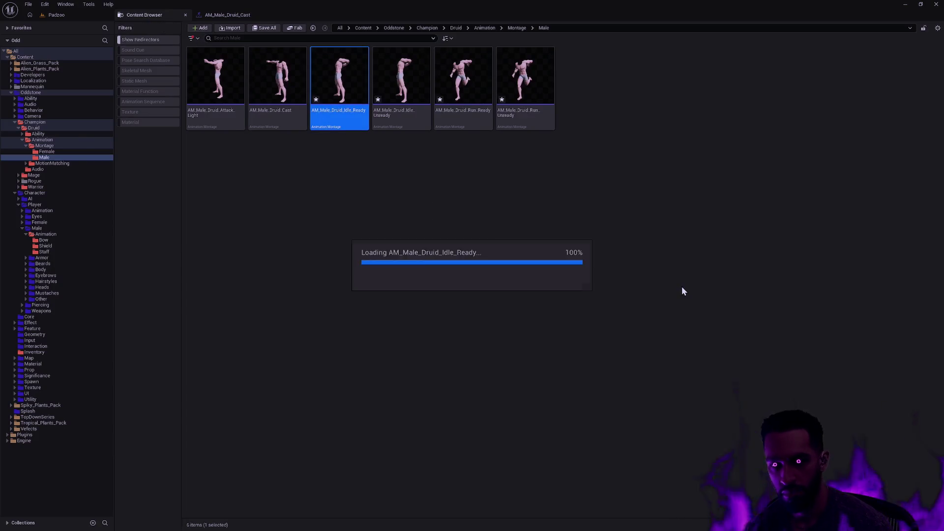
{"action": "left_click", "coordinate": [824, 377]}
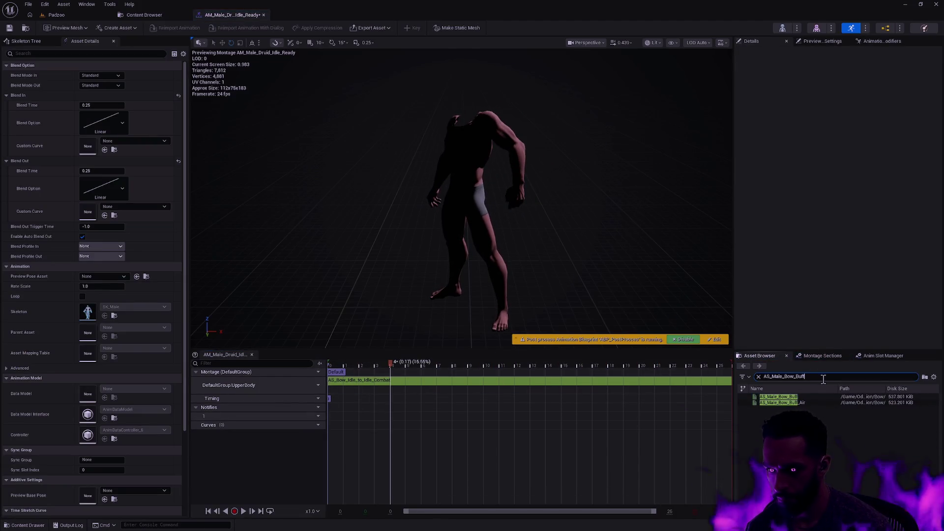
{"action": "type", "text": "AS"}
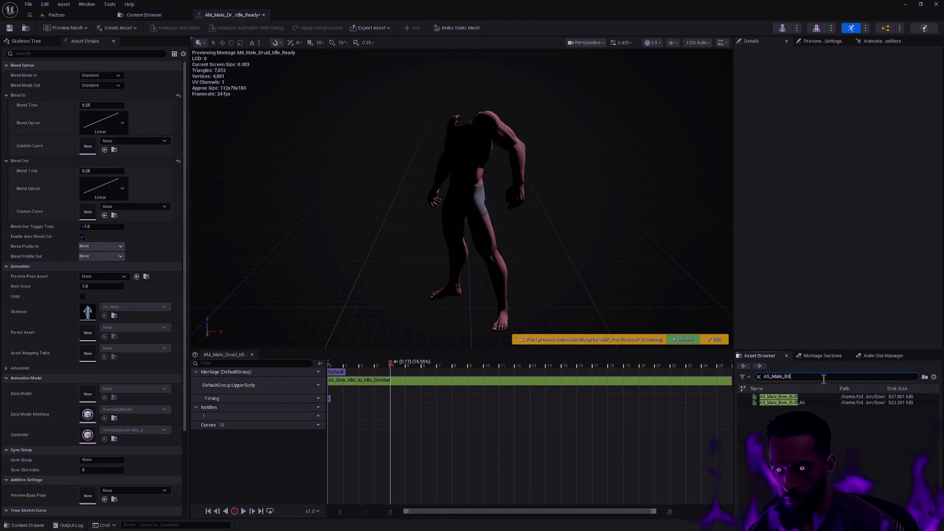
{"action": "type", "text": "w_Idle_to_Idle_"}
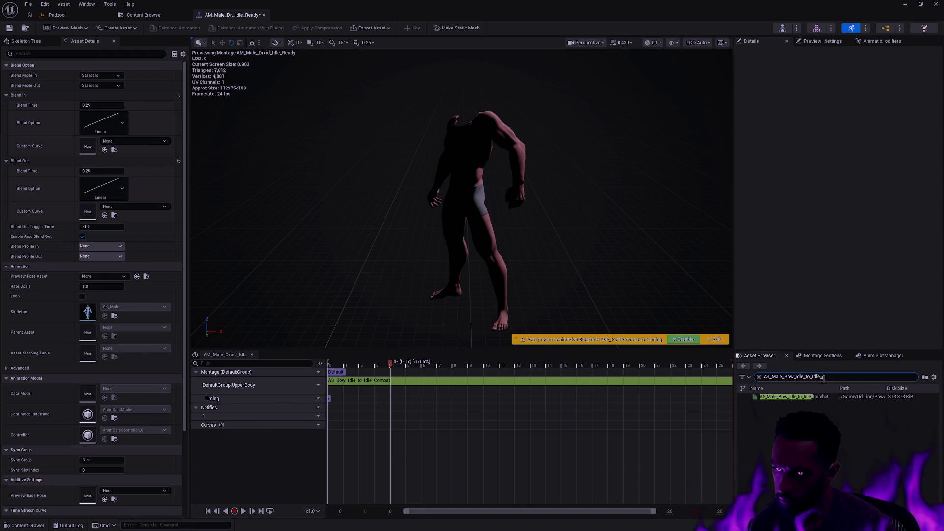
{"action": "mouse_move", "coordinate": [807, 397]}
{"action": "left_mouse_down"}
{"action": "mouse_move", "coordinate": [363, 382]}
{"action": "mouse_move", "coordinate": [392, 381]}
{"action": "left_mouse_up"}
{"action": "key", "text": "ctrl+space"}
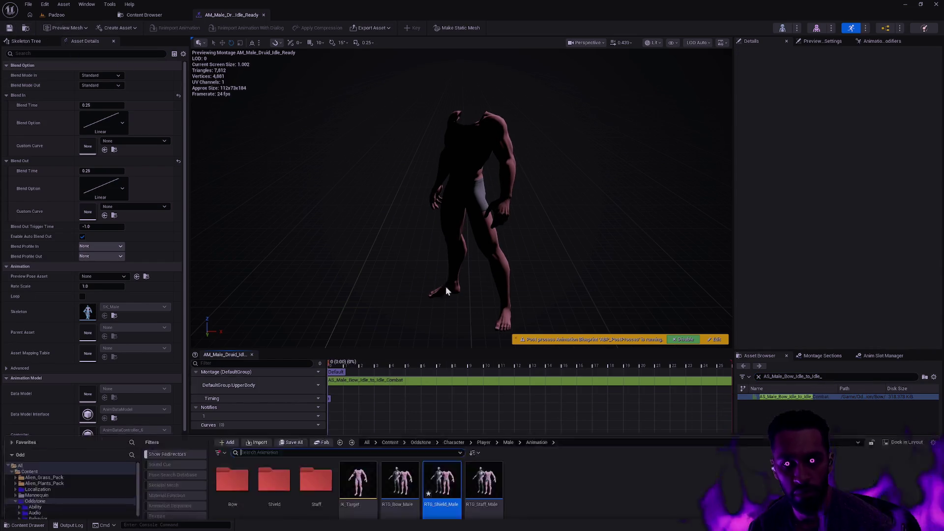
{"action": "left_click", "coordinate": [126, 15]}
Replace AS_Bow_Idle_Combat_to_Idle with AS_Male_Bow_Idle_Combat_to_Idle in AM_Male_Druid_Idle_Unready and save
{"action": "double_click", "coordinate": [403, 84]}
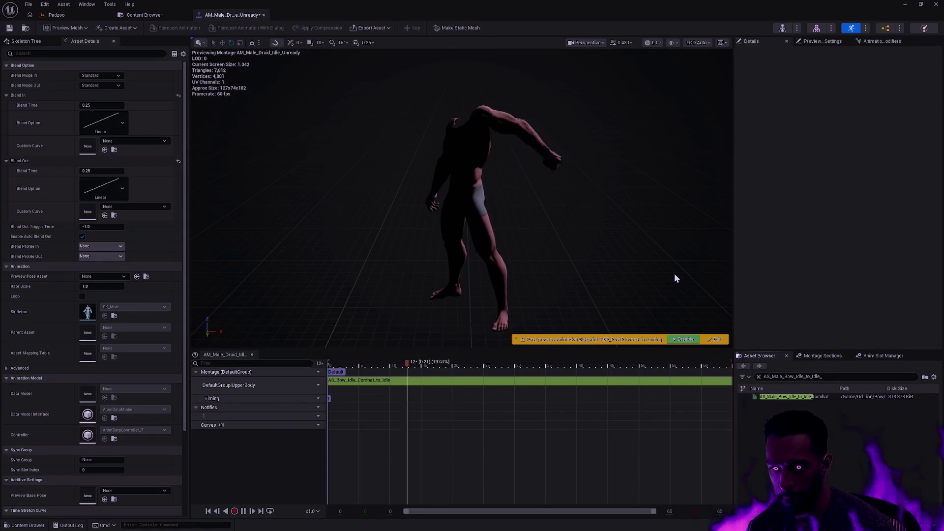
{"action": "key", "text": "space"}
{"action": "left_click", "coordinate": [805, 376]}
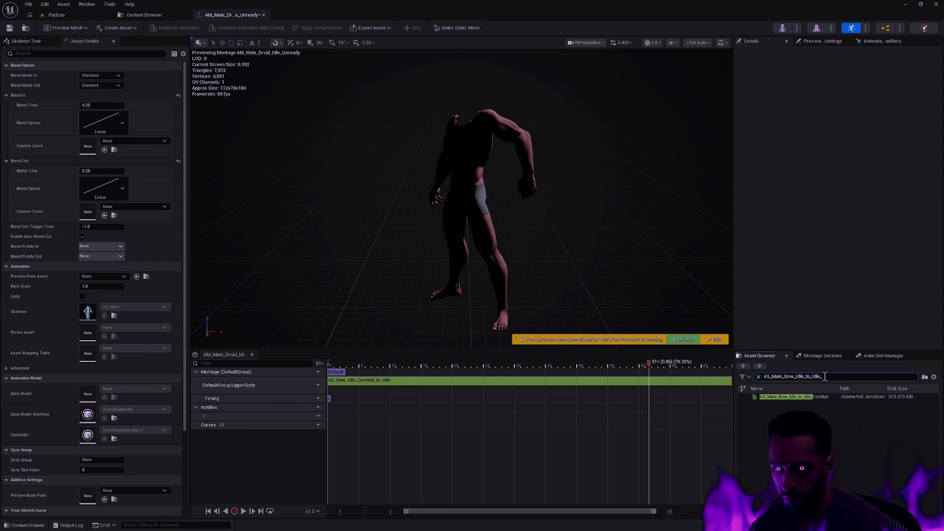
{"action": "type", "text": "_Combat"}
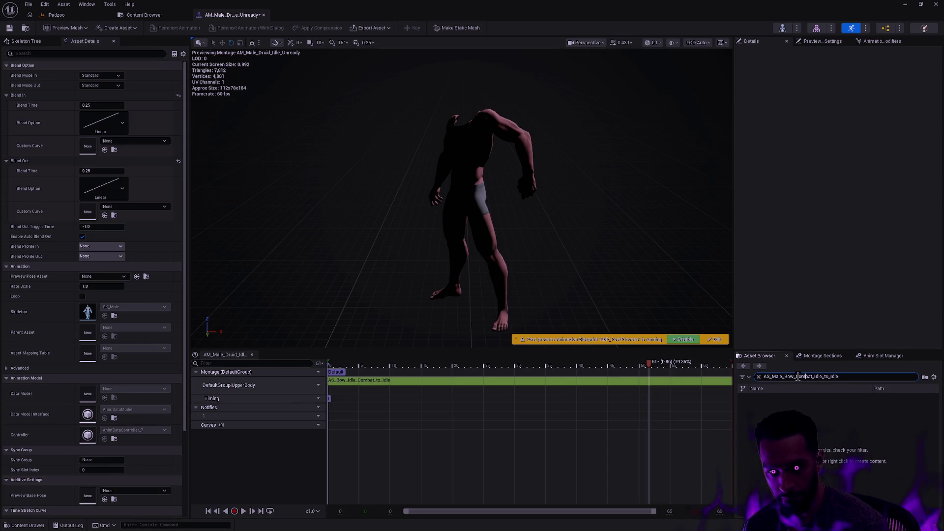
{"action": "left_click_drag", "start_coordinate": [820, 379], "coordinate": [825, 378]}
{"action": "key", "text": "BackSpace"}
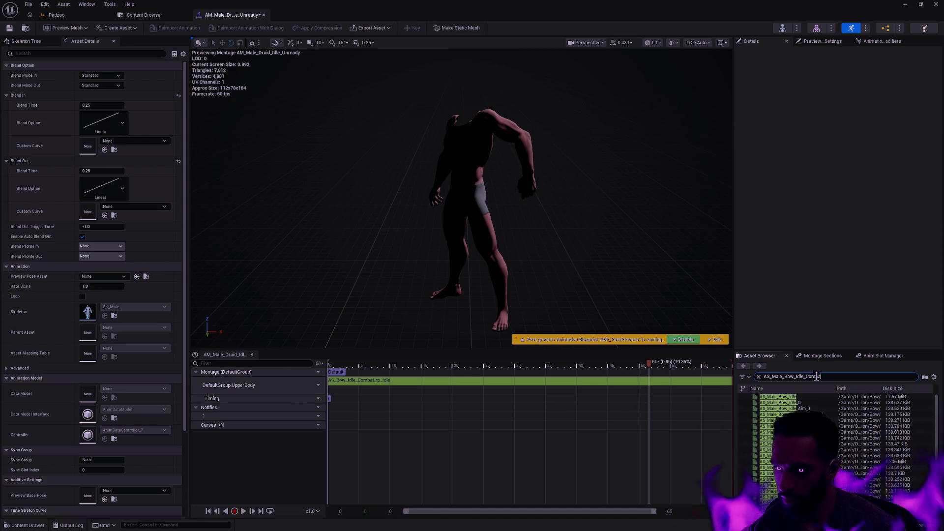
{"action": "type", "text": "bat"}
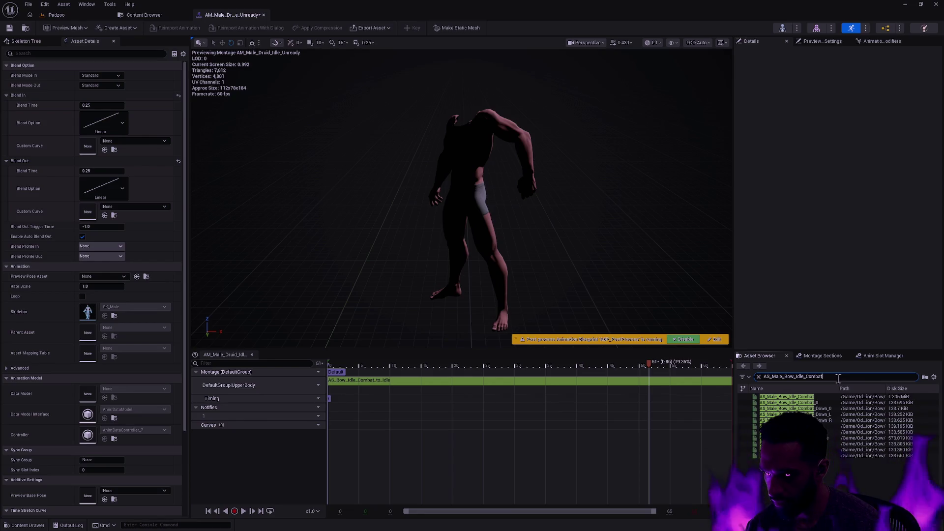
{"action": "left_click_drag", "start_coordinate": [787, 437], "coordinate": [400, 390]}
{"action": "left_click", "coordinate": [457, 382]}
{"action": "key", "text": "Delete"}
{"action": "key", "text": "ctrl+s"}
{"action": "key", "text": "ctrl+space"}
{"action": "left_click", "coordinate": [140, 15]}
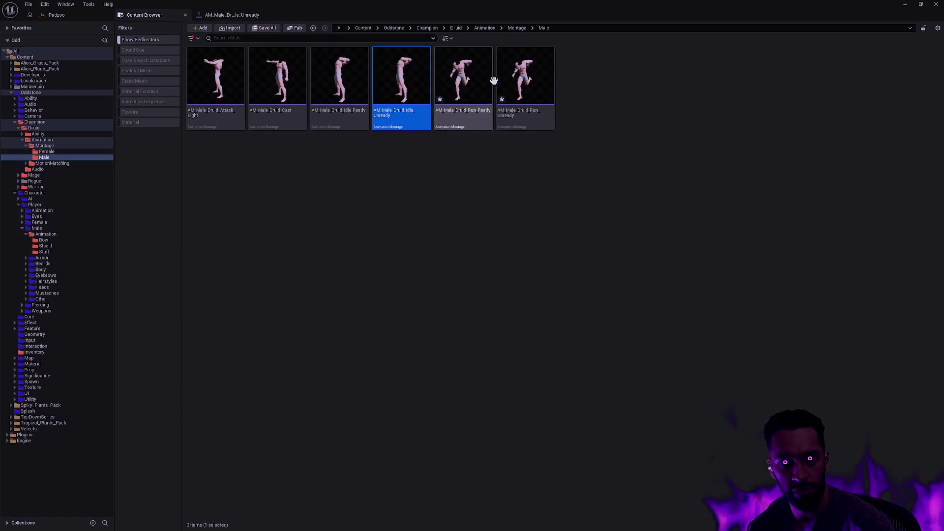
Put AS_Male_Bow_Run_to_Run_Combat on AM_Male_Druid_Run_Ready's track and save it
{"action": "double_click", "coordinate": [472, 83]}
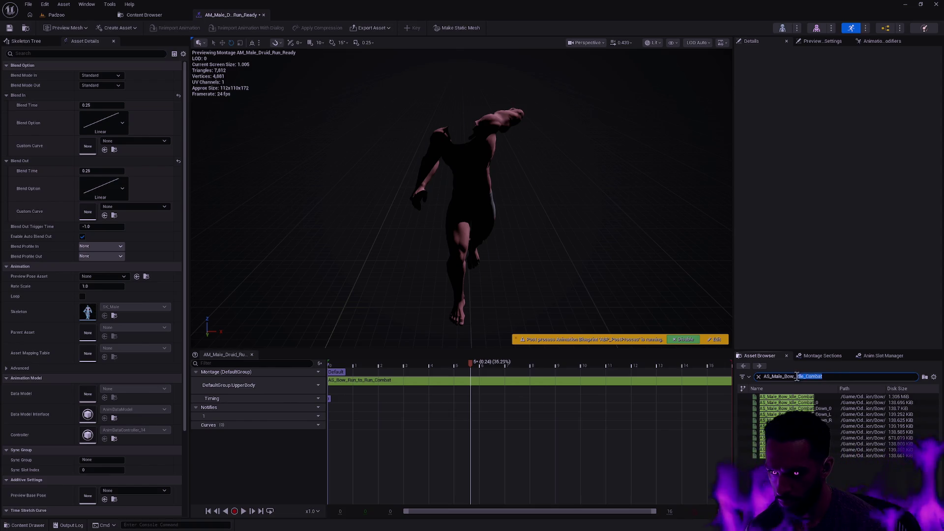
{"action": "type", "text": "Run_t"}
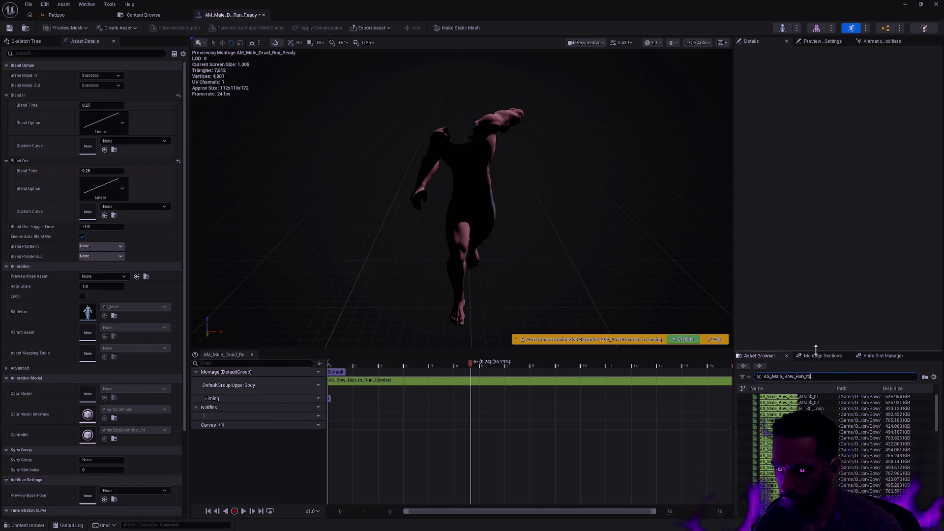
{"action": "type", "text": "o_Run_"}
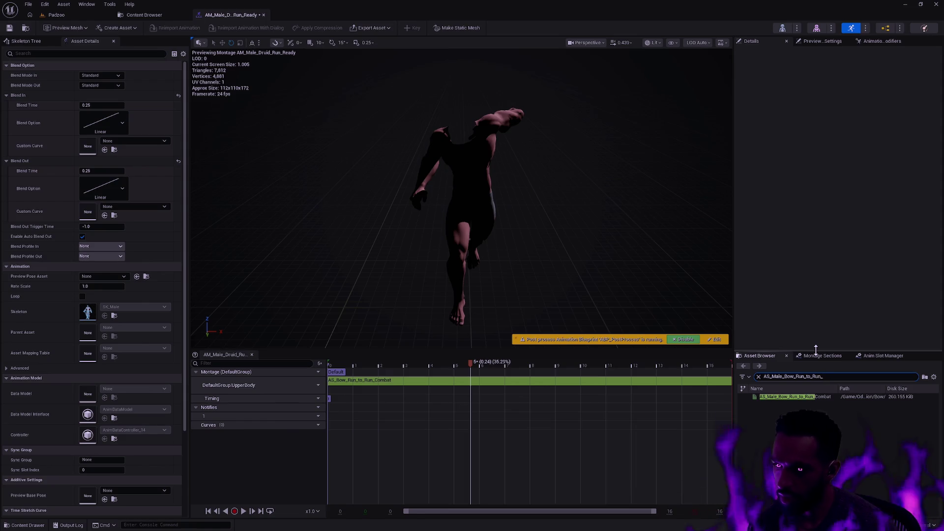
{"action": "left_click_drag", "start_coordinate": [792, 396], "coordinate": [379, 381]}
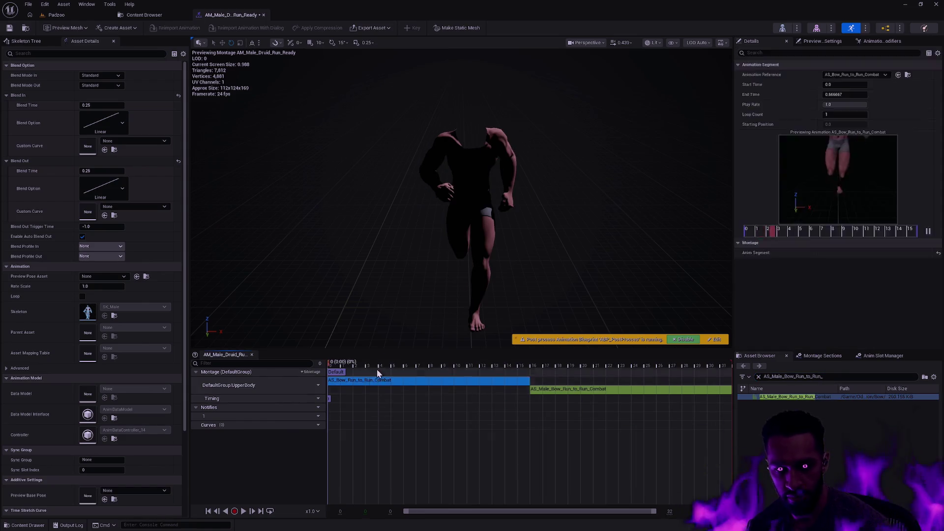
{"action": "left_click", "coordinate": [11, 28]}
{"action": "left_click", "coordinate": [143, 15]}
Replace AS_Bow_Run_Combat_to_Run with AS_Male_Bow_Run_Combat_to_Run in AM_Male_Druid_Run_Unready
{"action": "double_click", "coordinate": [502, 101]}
{"action": "left_click_drag", "start_coordinate": [822, 377], "coordinate": [796, 377]}
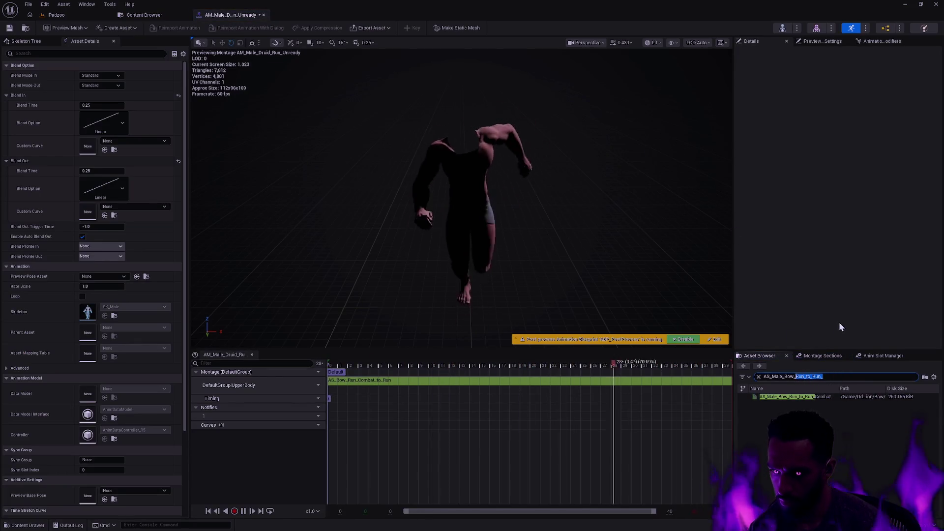
{"action": "type", "text": "R"}
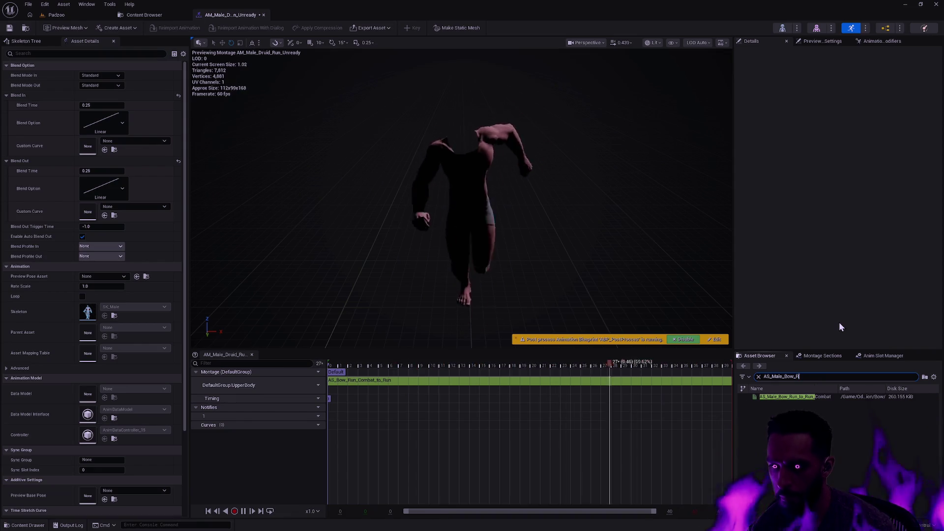
{"action": "type", "text": "un_Combat"}
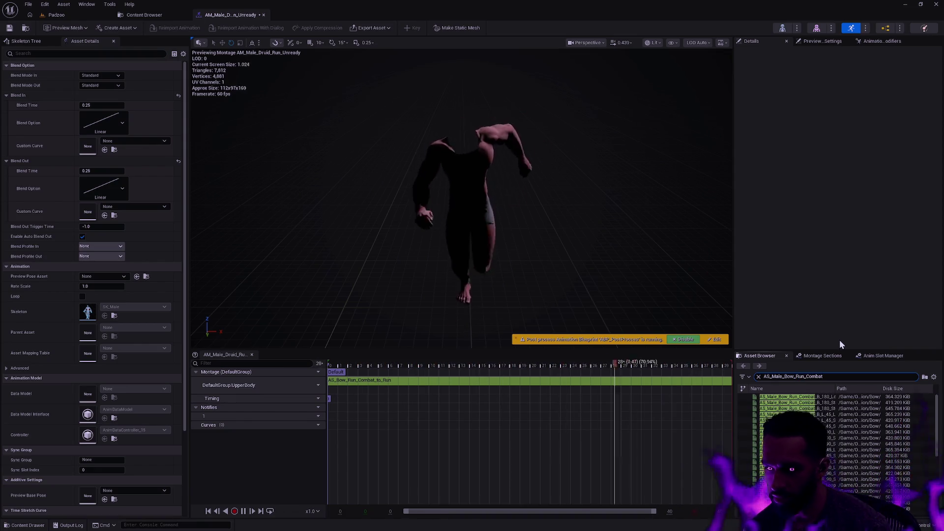
{"action": "type", "text": "_to_Run"}
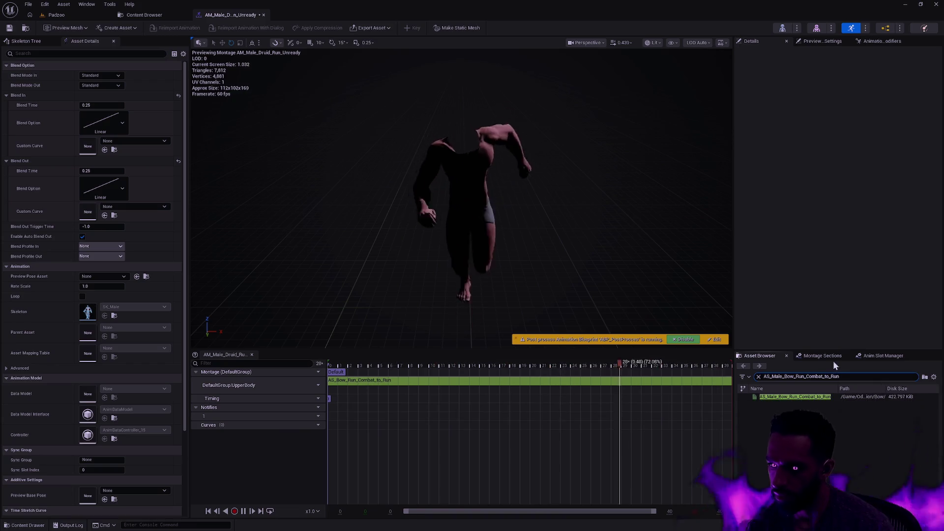
{"action": "left_click_drag", "start_coordinate": [782, 396], "coordinate": [408, 393]}
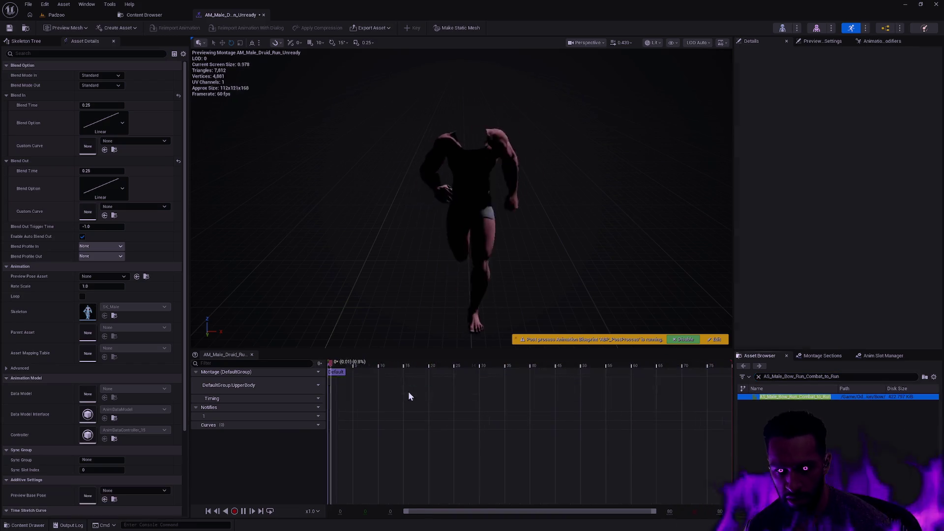
{"action": "left_click", "coordinate": [402, 381]}
{"action": "key", "text": "Delete"}
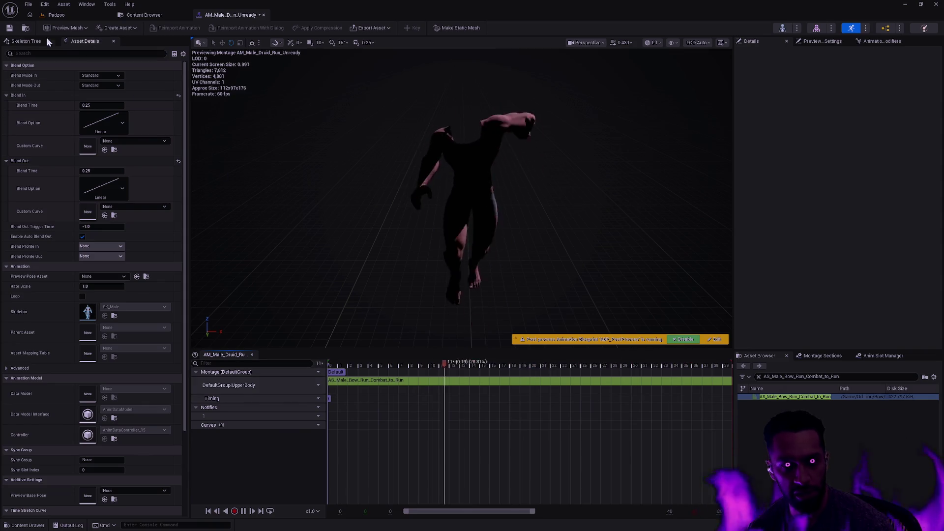
{"action": "left_click", "coordinate": [264, 15]}
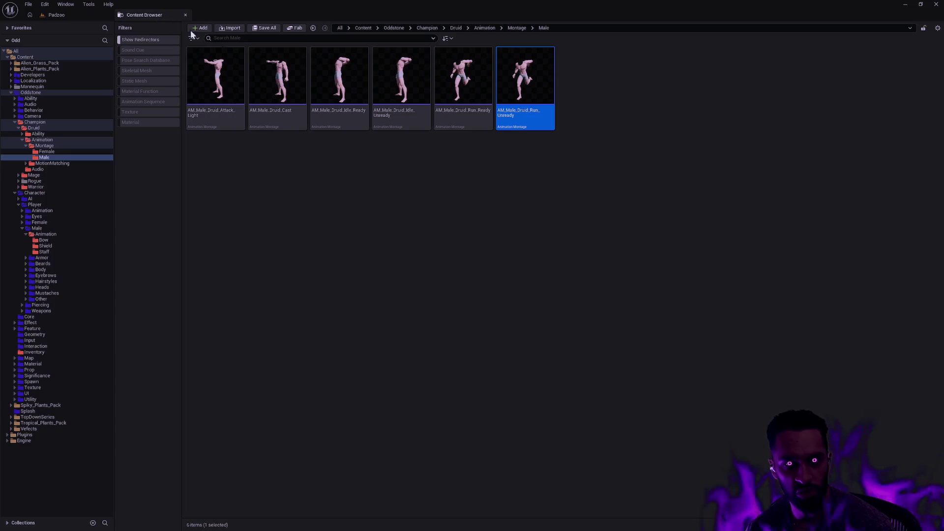
Open the PSS_Male_Druid pose search schema and set its skeleton to SK_Male
{"action": "key", "text": "alt+Left"}
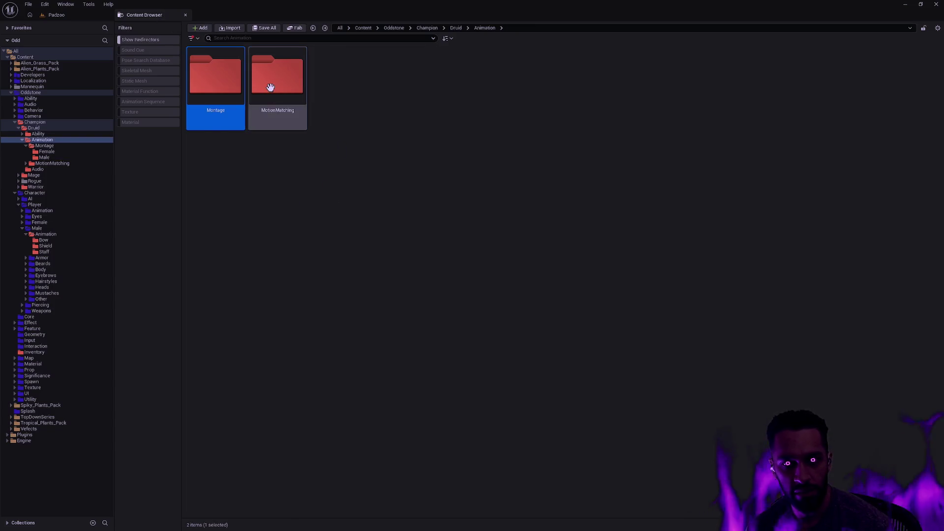
{"action": "double_click", "coordinate": [278, 81]}
{"action": "double_click", "coordinate": [283, 104]}
{"action": "double_click", "coordinate": [412, 119]}
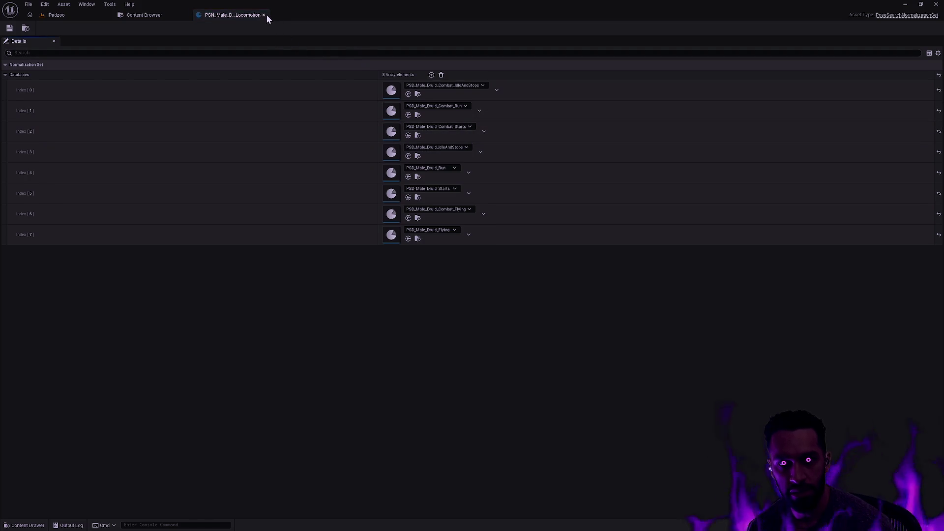
{"action": "left_click", "coordinate": [264, 15]}
{"action": "left_click", "coordinate": [460, 100]}
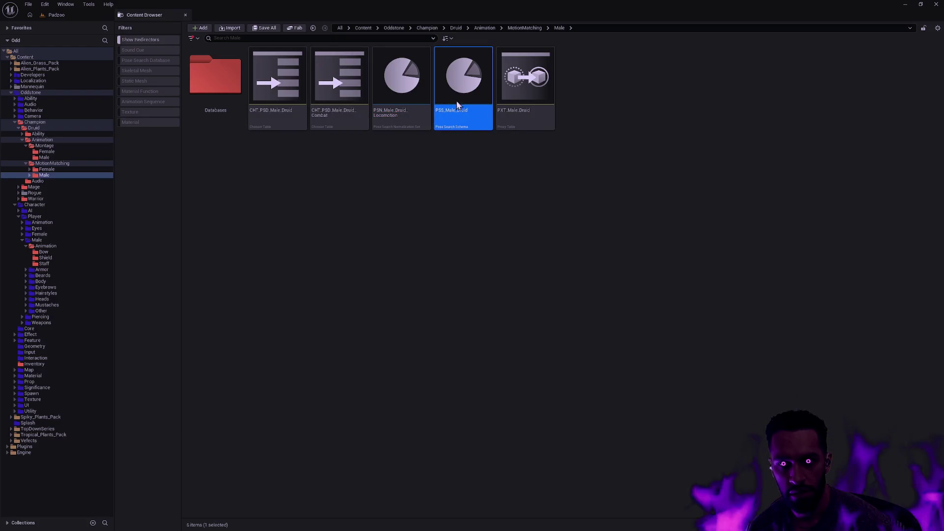
{"action": "double_click", "coordinate": [459, 99]}
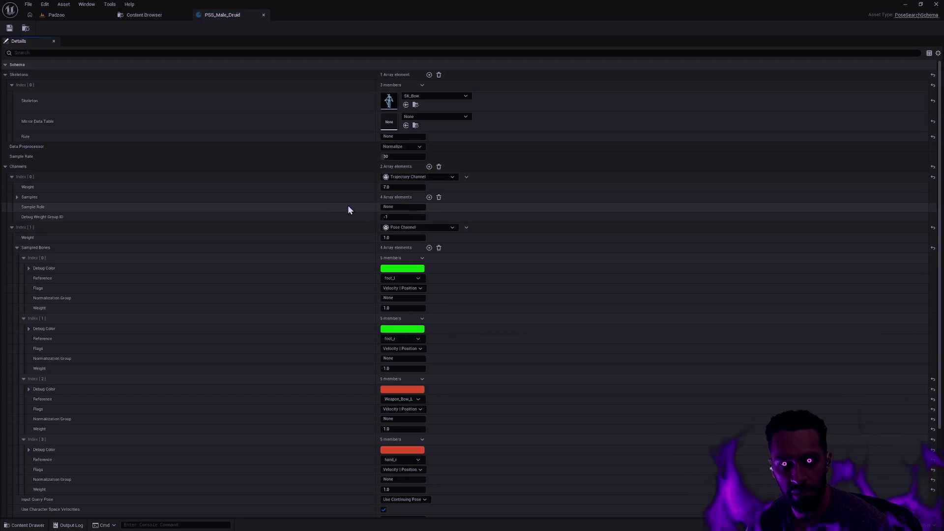
{"action": "left_click", "coordinate": [424, 96]}
{"action": "type", "text": "SK_Male"}
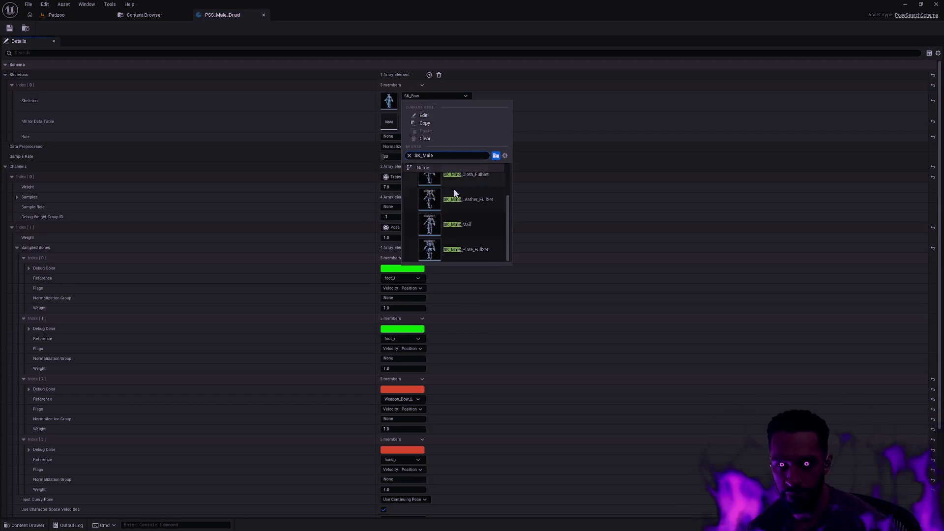
{"action": "left_click", "coordinate": [462, 185]}
Set sampled bones Index[2] to weapon_l_bow and Index[3] to weapon_r_bow, then save
{"action": "scroll", "coordinate": [521, 287], "scroll_direction": "down", "scroll_amount": 2}
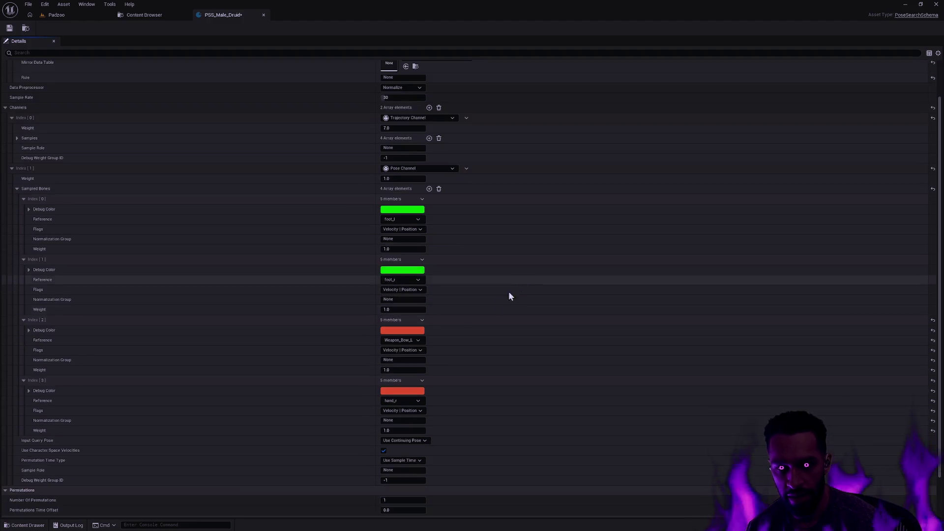
{"action": "left_click", "coordinate": [418, 340]}
{"action": "scroll", "coordinate": [469, 259], "scroll_direction": "down", "scroll_amount": 10}
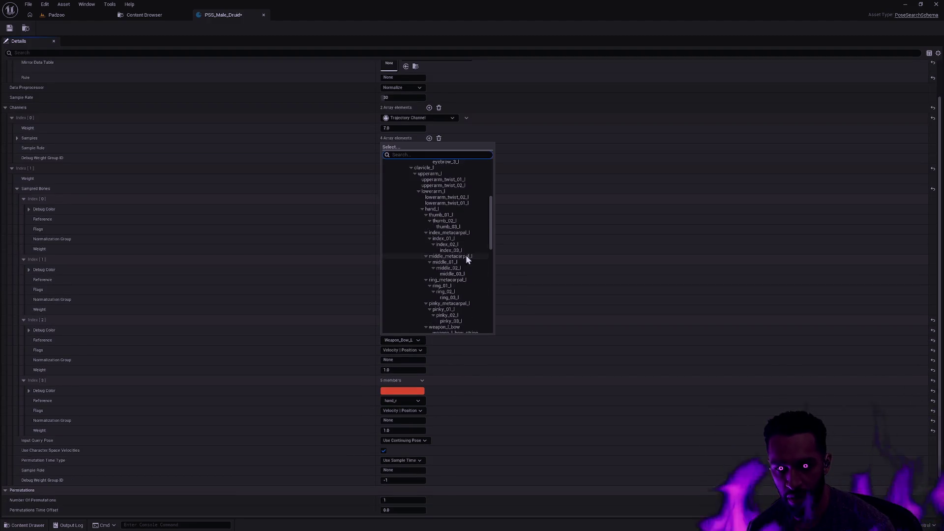
{"action": "left_click", "coordinate": [465, 268]}
{"action": "left_click", "coordinate": [465, 269]}
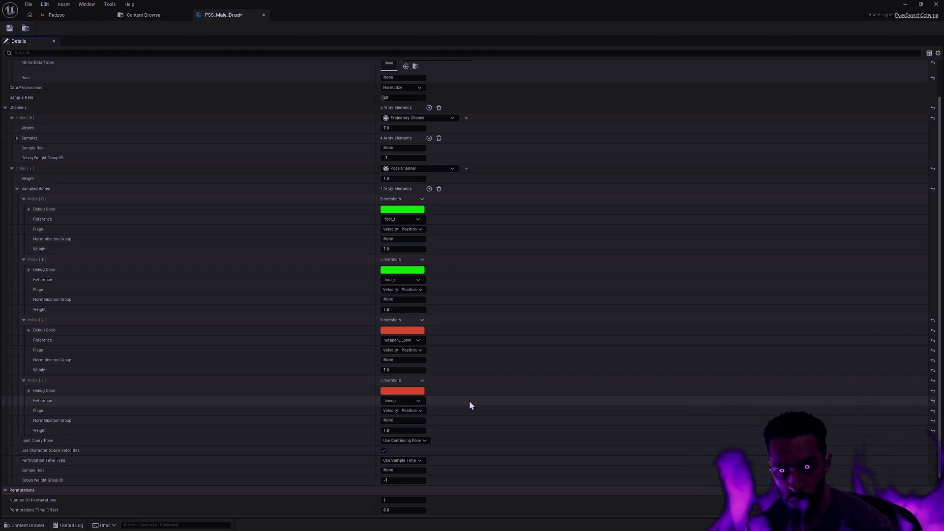
{"action": "scroll", "coordinate": [470, 402], "scroll_direction": "down", "scroll_amount": 1}
{"action": "left_click", "coordinate": [417, 377]}
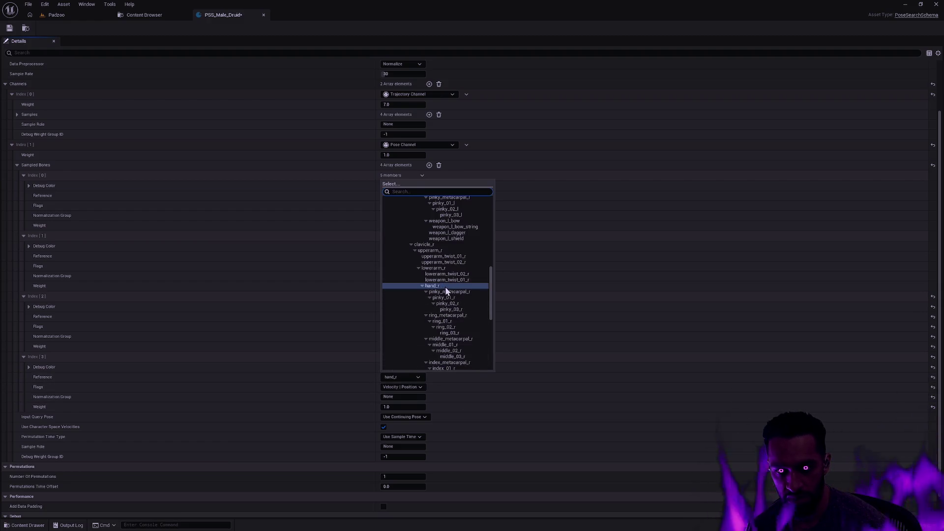
{"action": "scroll", "coordinate": [461, 286], "scroll_direction": "down", "scroll_amount": 2}
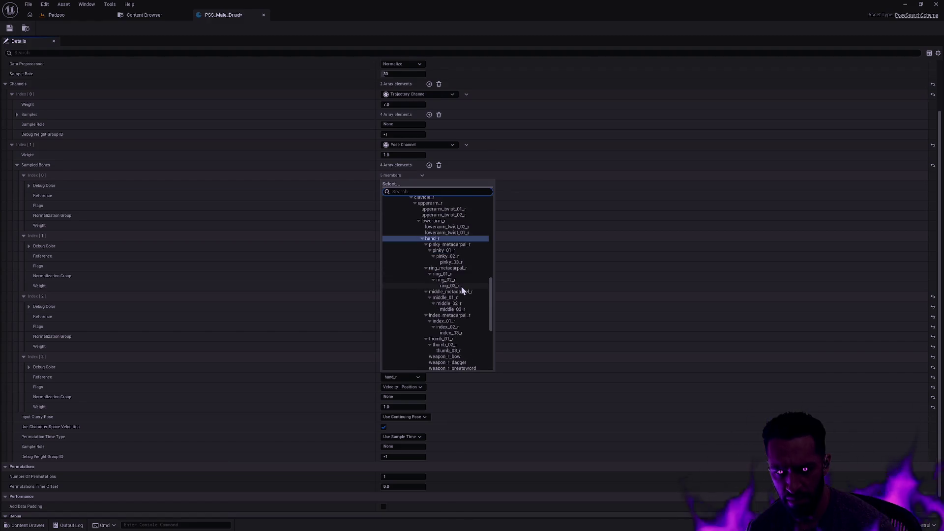
{"action": "scroll", "coordinate": [461, 290], "scroll_direction": "down", "scroll_amount": 1}
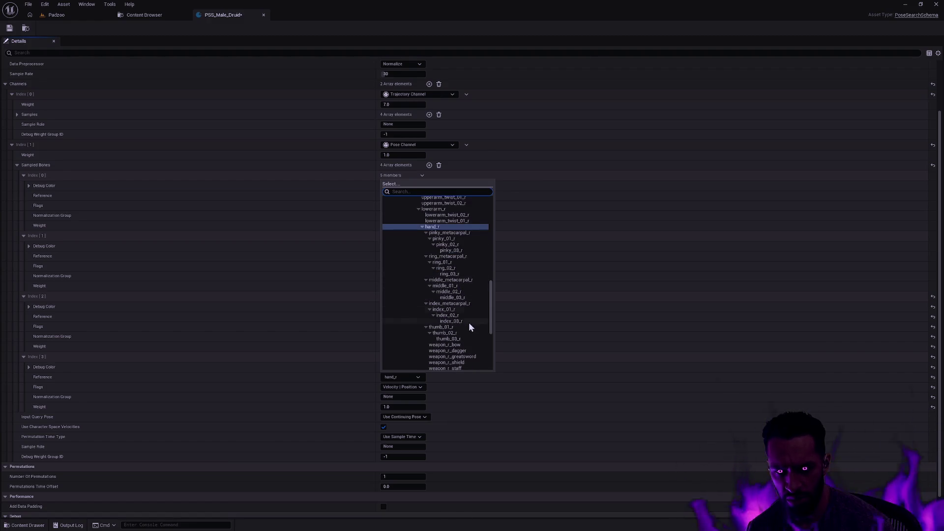
{"action": "scroll", "coordinate": [467, 332], "scroll_direction": "down", "scroll_amount": 1}
{"action": "left_click", "coordinate": [468, 334]}
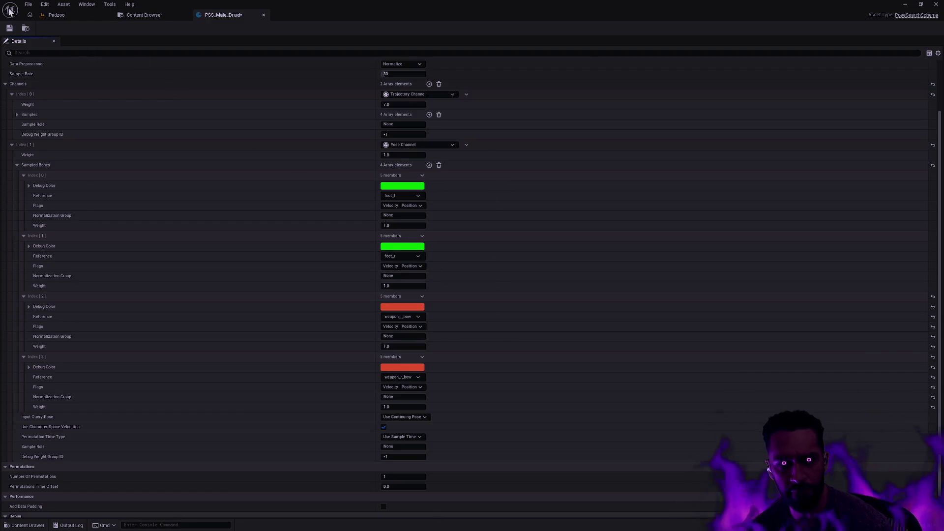
{"action": "left_click", "coordinate": [10, 28]}
{"action": "key", "text": "ctrl+space"}
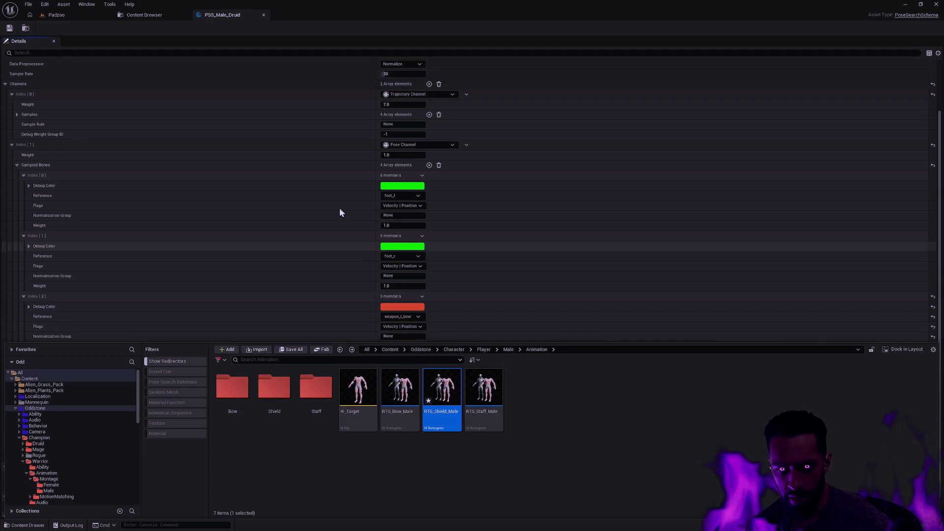
Run Replace Pose Search Animations on all eight male Druid pose search databases
{"action": "left_click", "coordinate": [141, 16]}
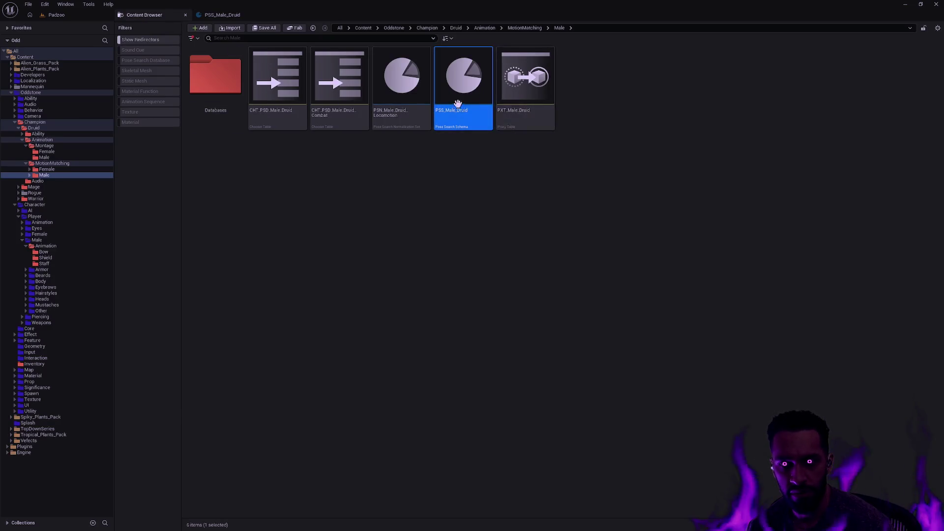
{"action": "double_click", "coordinate": [230, 92]}
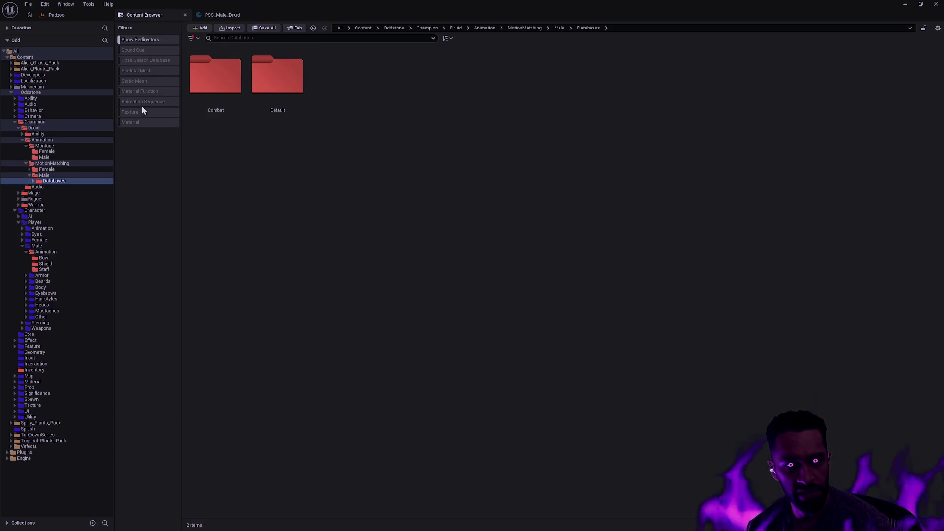
{"action": "left_click", "coordinate": [146, 60]}
{"action": "key", "text": "ctrl+a"}
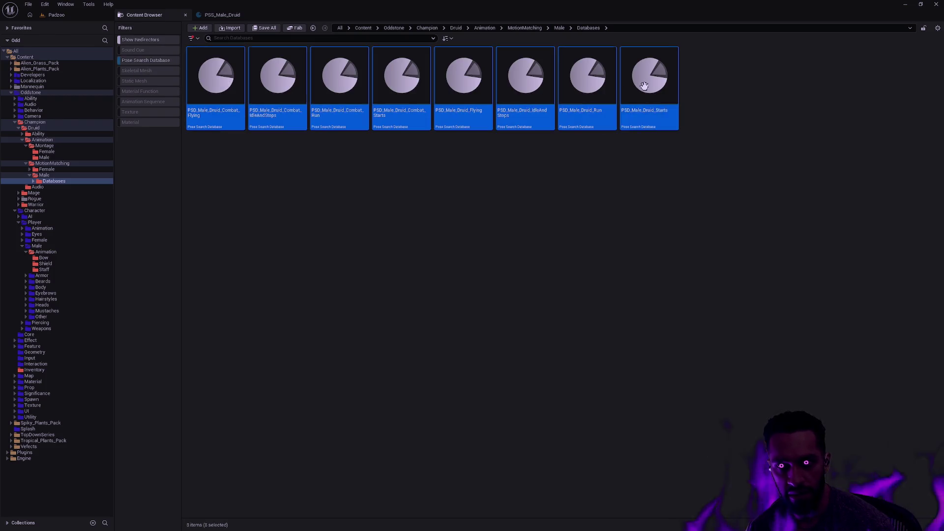
{"action": "right_click", "coordinate": [295, 91]}
{"action": "mouse_move", "coordinate": [364, 197]}
{"action": "mouse_move", "coordinate": [427, 200]}
{"action": "left_click", "coordinate": [487, 205]}
{"action": "left_click", "coordinate": [509, 249]}
{"action": "type", "text": "AS_Male_"}
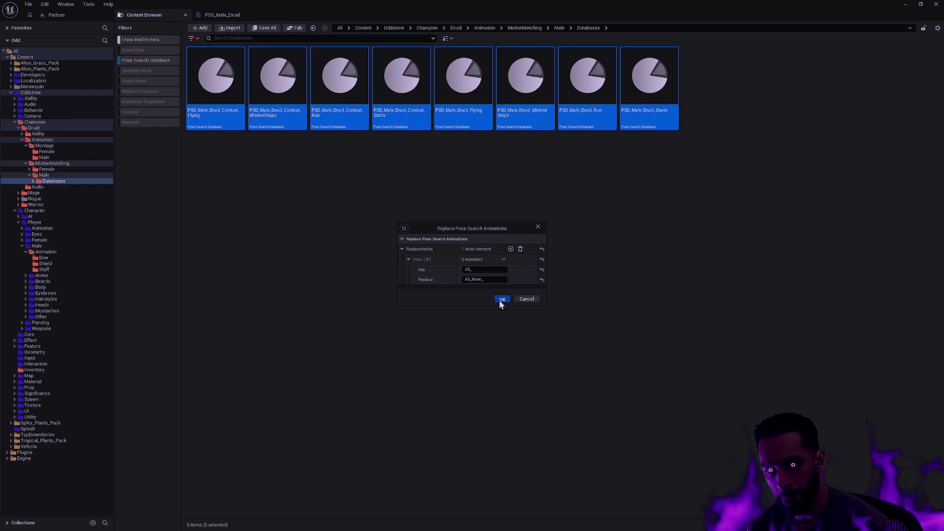
{"action": "left_click", "coordinate": [501, 299]}
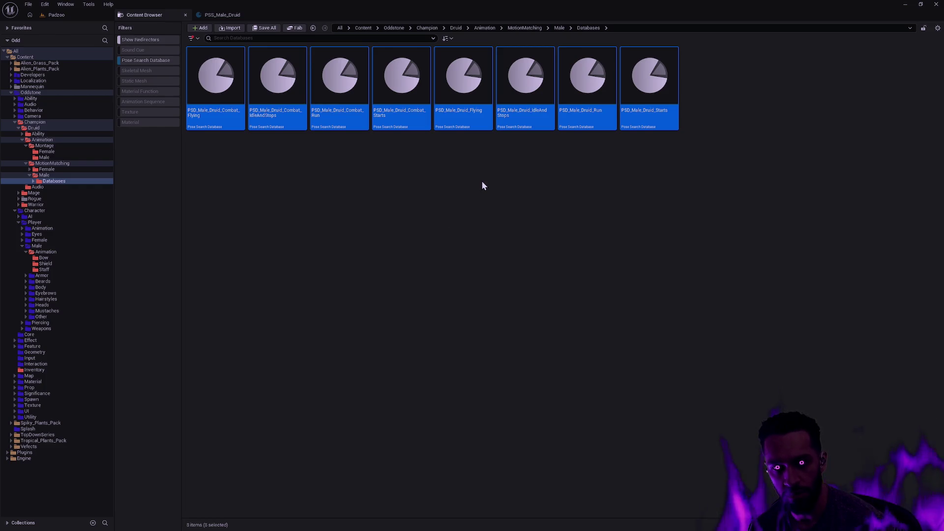
{"action": "left_click", "coordinate": [225, 157]}
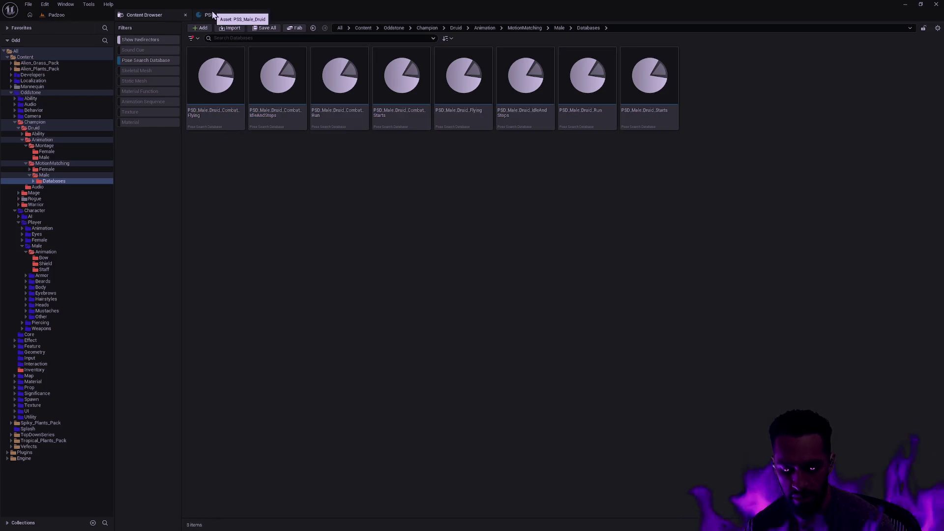
Open the BP_Druid character blueprint via the quick asset search
{"action": "key", "text": "ctrl+p"}
{"action": "type", "text": "BP_Dr"}
{"action": "key", "text": "Down"}
{"action": "key", "text": "Return"}
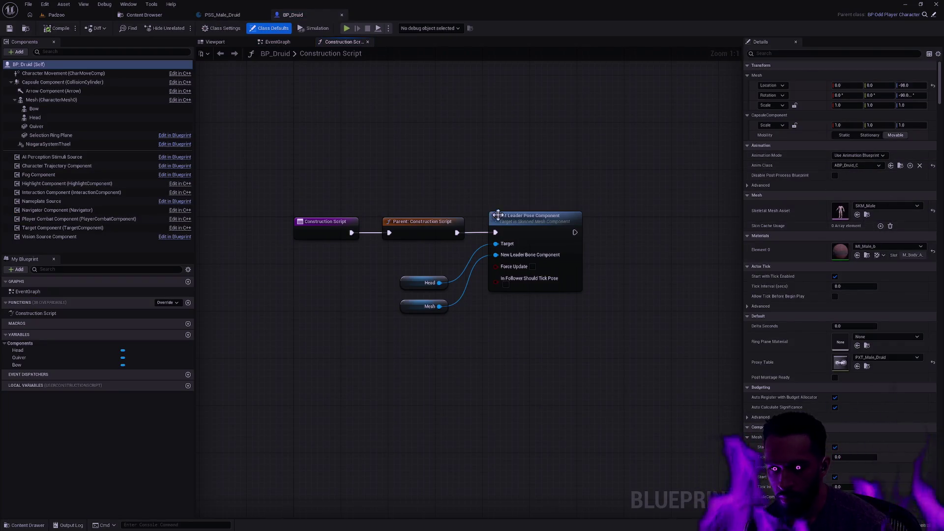
Attach BP_Druid's Quiver component to the Quiver socket on the back
{"action": "left_click", "coordinate": [216, 41]}
{"action": "scroll", "coordinate": [468, 290], "scroll_direction": "up", "scroll_amount": 10}
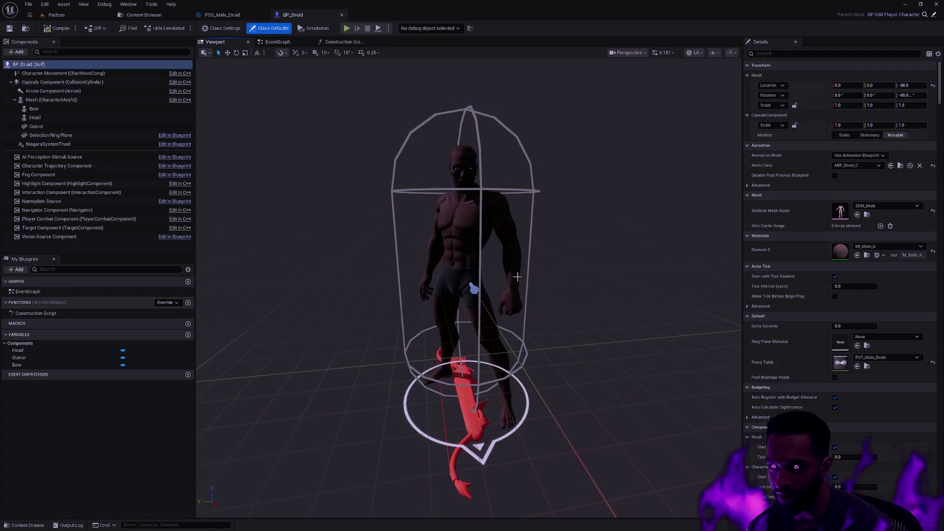
{"action": "left_click", "coordinate": [570, 266]}
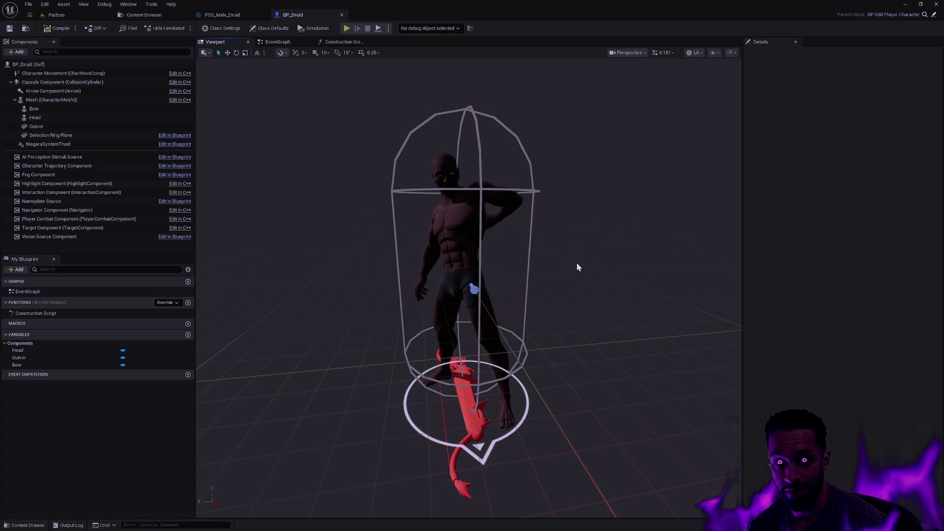
{"action": "left_click", "coordinate": [85, 127]}
{"action": "left_click", "coordinate": [884, 175]}
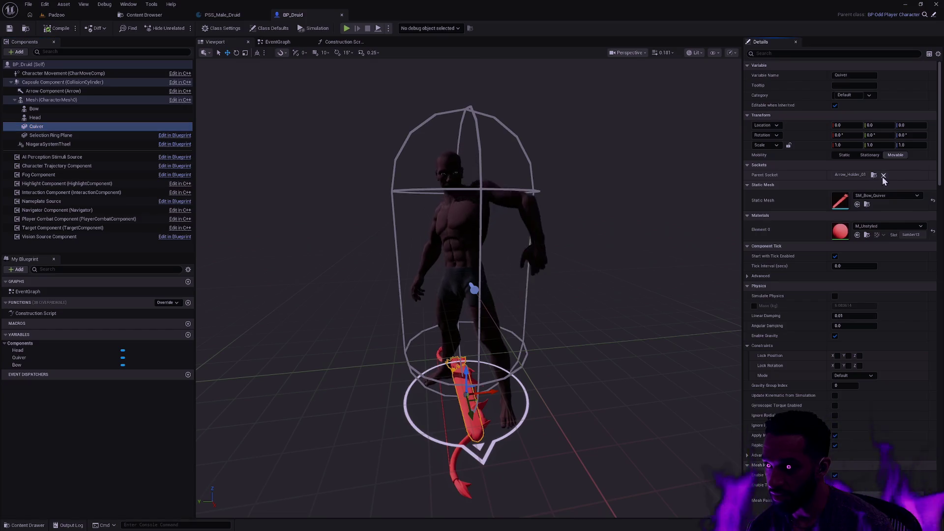
{"action": "left_click", "coordinate": [861, 175]}
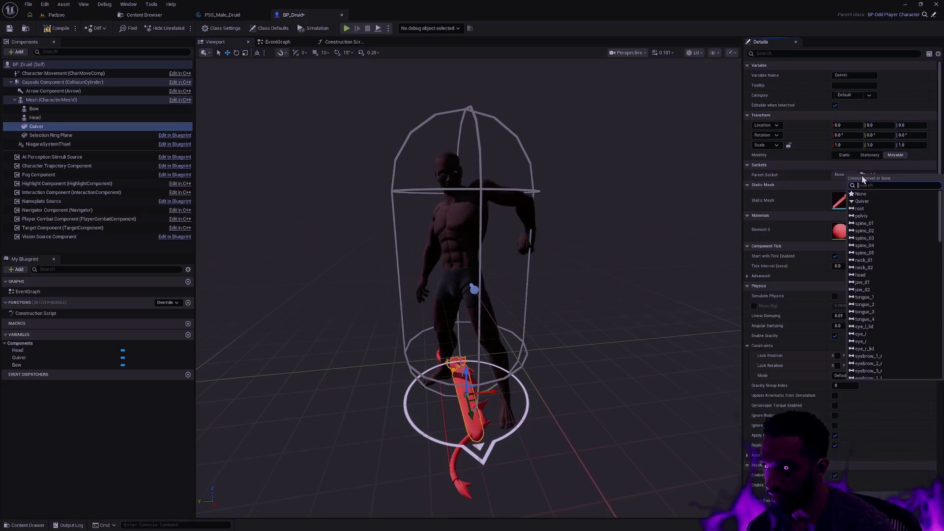
{"action": "left_click", "coordinate": [872, 202]}
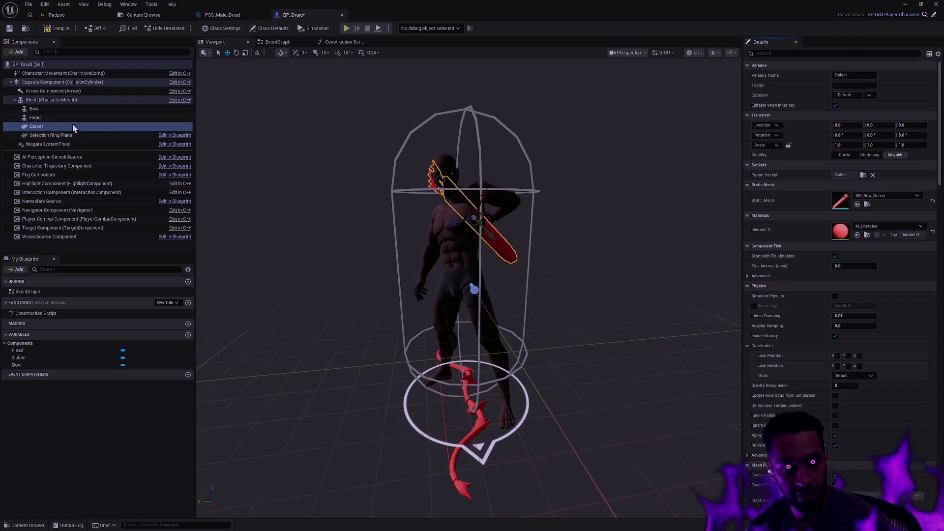
Attach the Bow component to the weapon_l_bow left-hand socket and save BP_Druid
{"action": "left_click", "coordinate": [58, 110]}
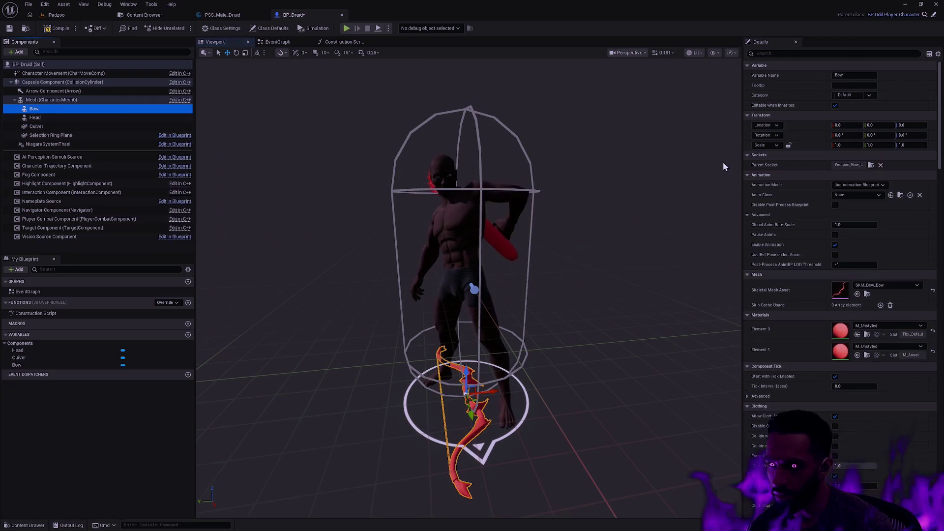
{"action": "left_click", "coordinate": [864, 165]}
{"action": "scroll", "coordinate": [896, 257], "scroll_direction": "down", "scroll_amount": 10}
{"action": "scroll", "coordinate": [902, 262], "scroll_direction": "down", "scroll_amount": 10}
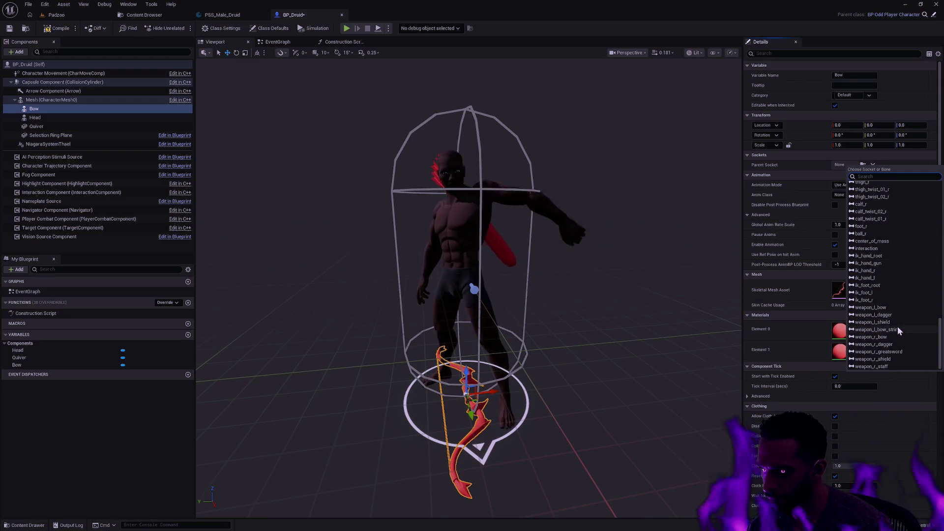
{"action": "left_click", "coordinate": [893, 308]}
{"action": "left_click", "coordinate": [601, 264]}
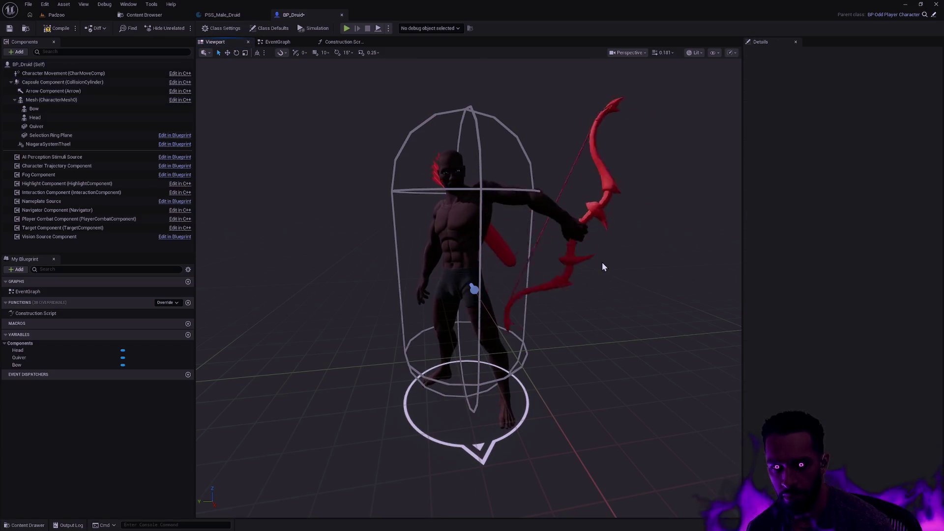
{"action": "key", "text": "ctrl+s"}
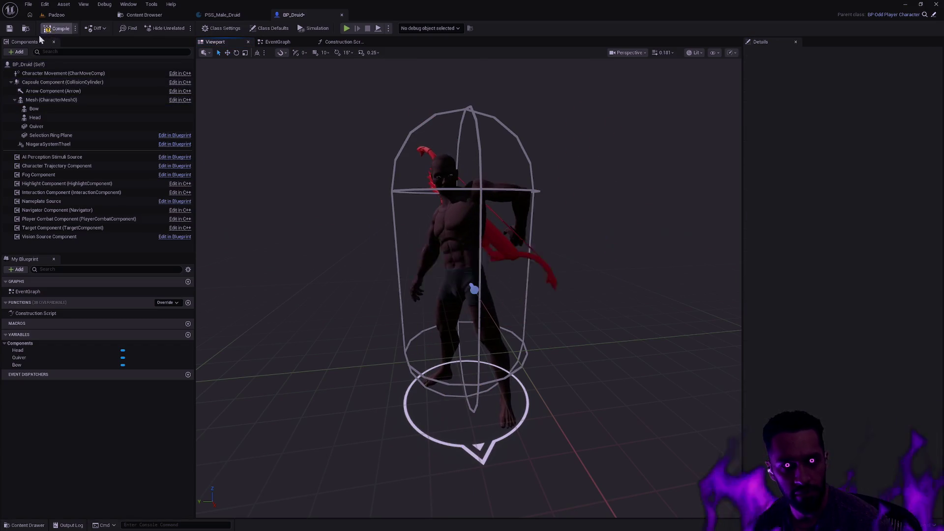
{"action": "left_click", "coordinate": [73, 100]}
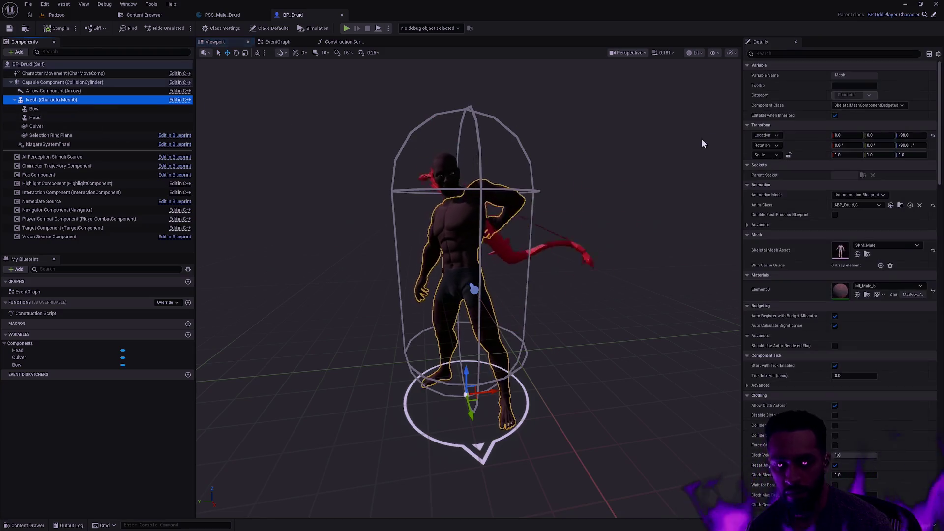
{"action": "left_click", "coordinate": [896, 206]}
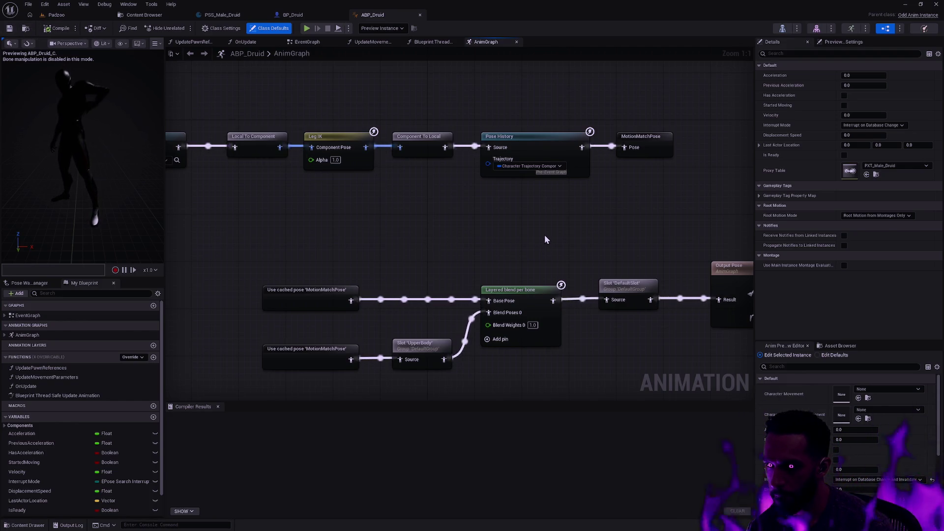
Inspect ABP_Druid's Layered blend per bone, UpperBody, DefaultSlot and Output Pose nodes, then compile
{"action": "left_click", "coordinate": [523, 292]}
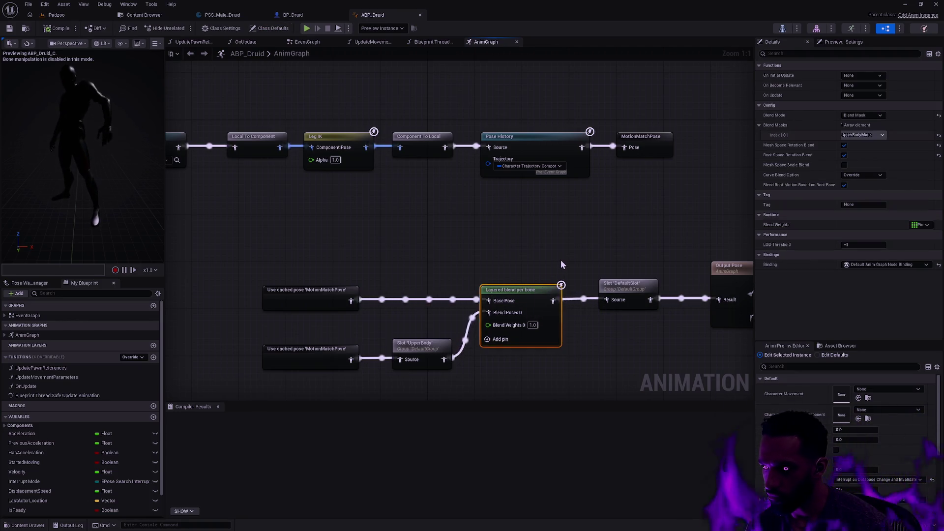
{"action": "left_click", "coordinate": [419, 345]}
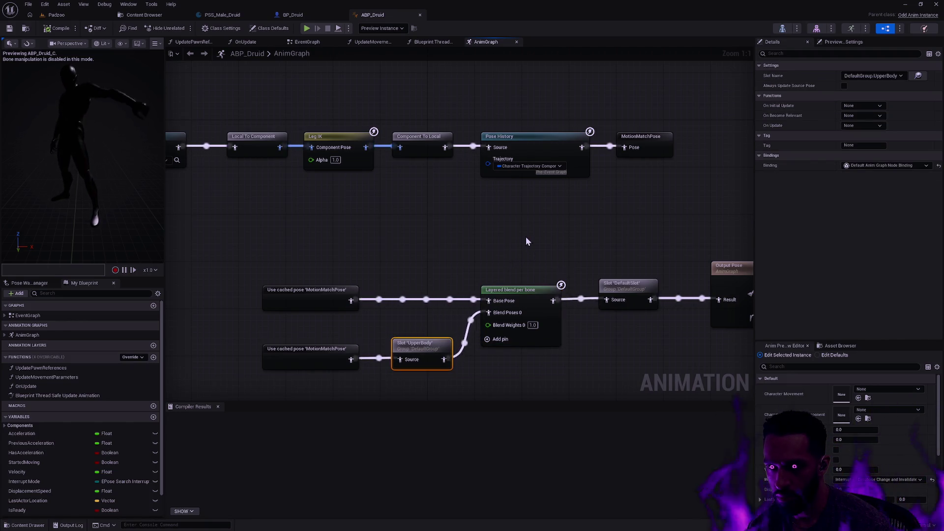
{"action": "left_click", "coordinate": [638, 283]}
{"action": "left_click_drag", "start_coordinate": [639, 282], "coordinate": [518, 259]}
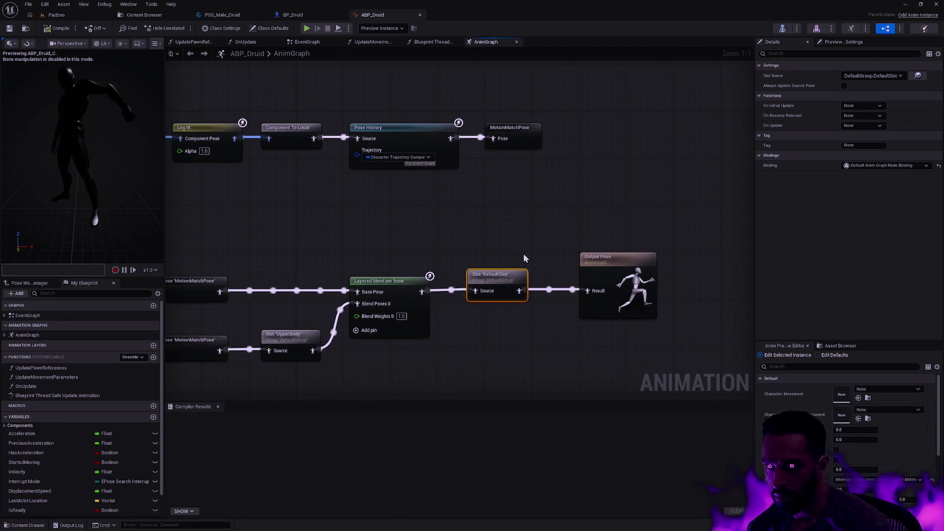
{"action": "left_click", "coordinate": [590, 260]}
{"action": "left_click", "coordinate": [57, 28]}
{"action": "left_click", "coordinate": [420, 15]}
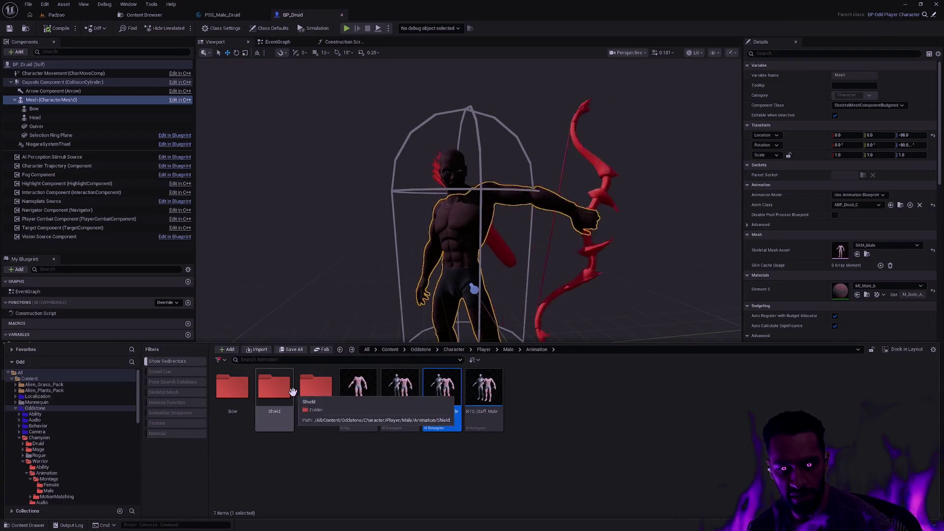
Open the PSD_Male_Druid_IdleAndStops database in the Male Default databases folder
{"action": "left_click", "coordinate": [162, 16]}
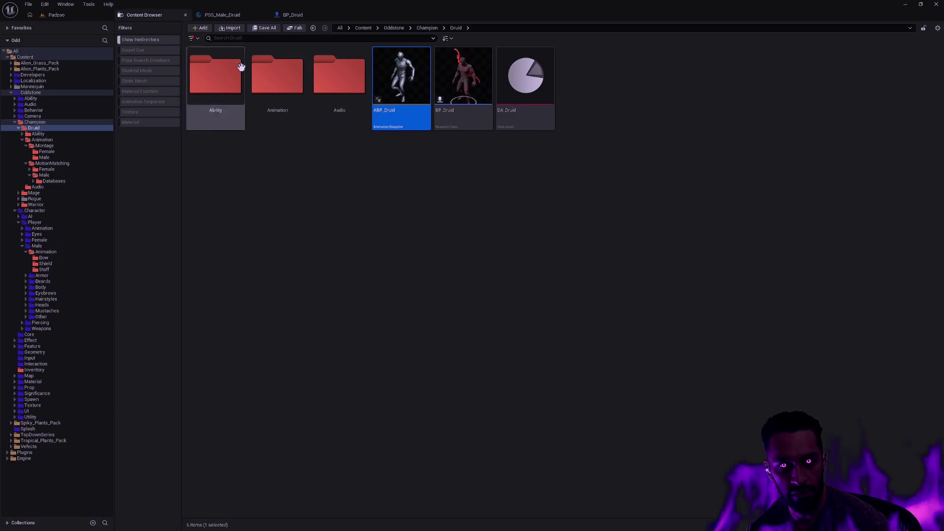
{"action": "double_click", "coordinate": [296, 97]}
{"action": "double_click", "coordinate": [303, 113]}
{"action": "double_click", "coordinate": [283, 112]}
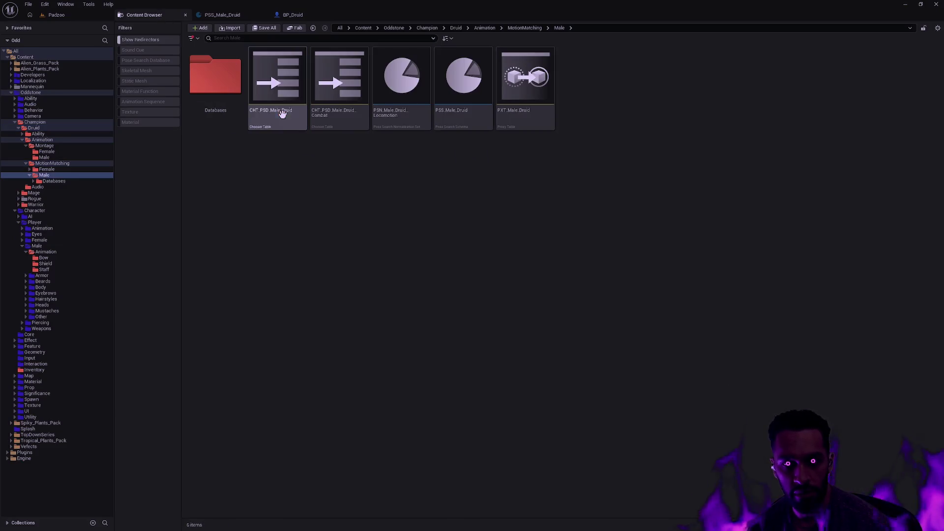
{"action": "double_click", "coordinate": [218, 104]}
{"action": "double_click", "coordinate": [279, 94]}
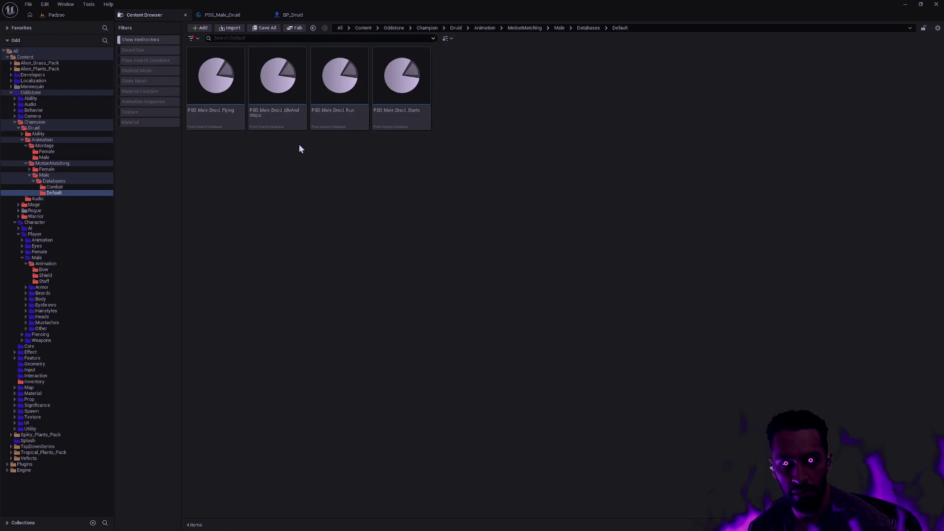
{"action": "left_click", "coordinate": [281, 121]}
{"action": "double_click", "coordinate": [280, 122]}
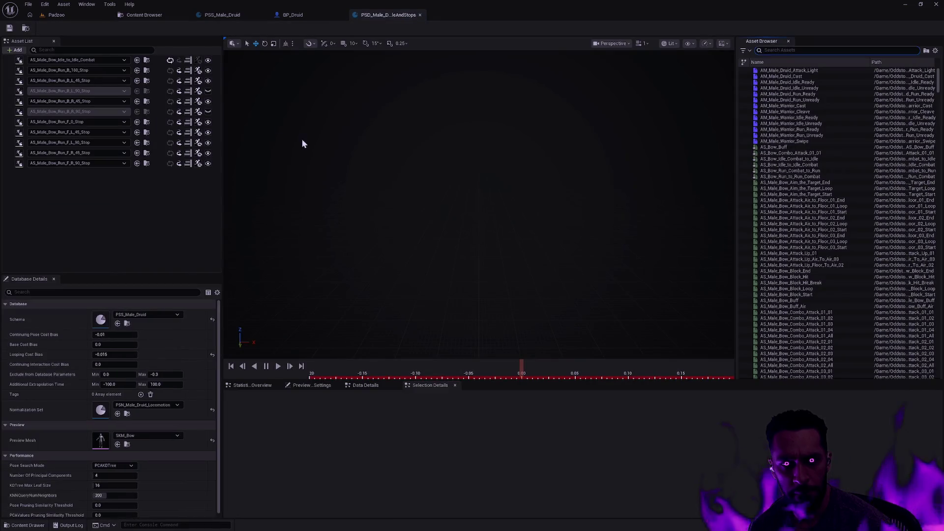
Preview all the IdleAndStops database animations together, scrubbing the timeline
{"action": "left_click", "coordinate": [5, 163]}
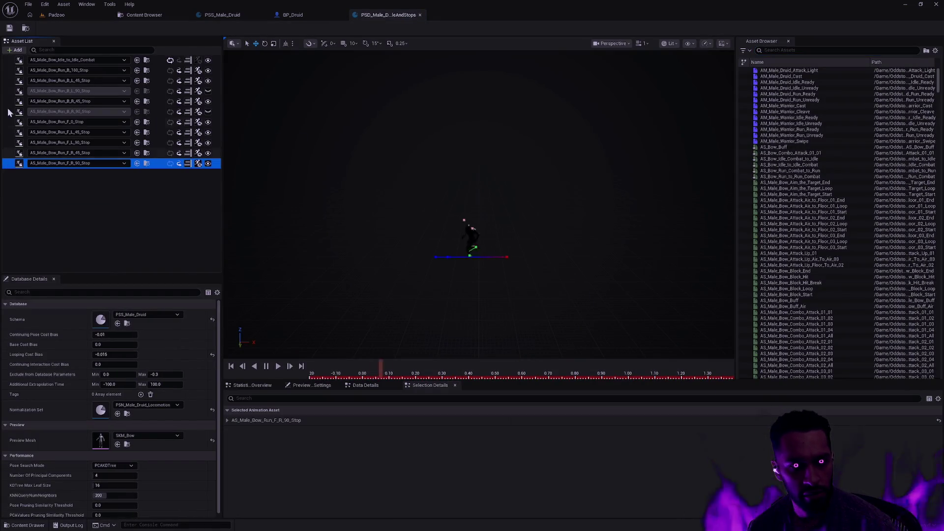
{"action": "left_click", "coordinate": [11, 60], "text": "shift"}
{"action": "left_click_drag", "start_coordinate": [486, 229], "coordinate": [486, 187]}
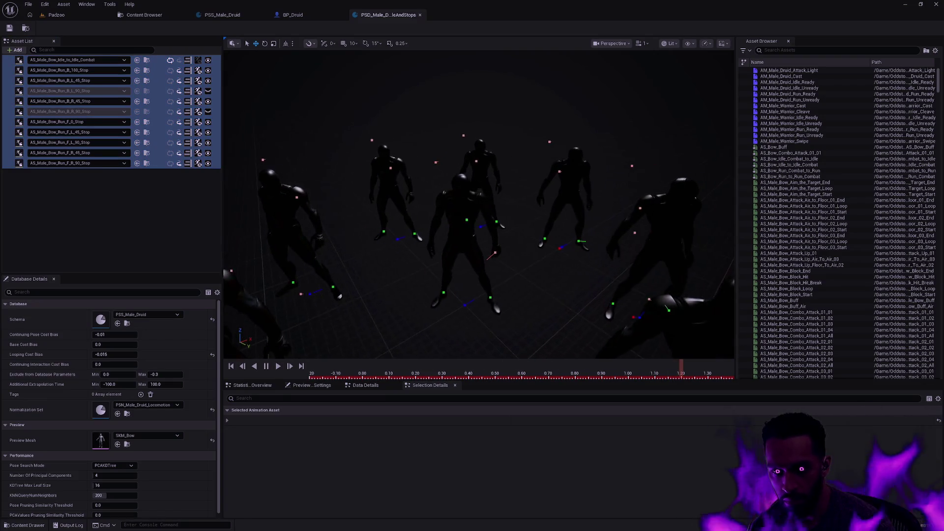
{"action": "left_click", "coordinate": [324, 378]}
{"action": "left_click_drag", "start_coordinate": [364, 373], "coordinate": [608, 372]}
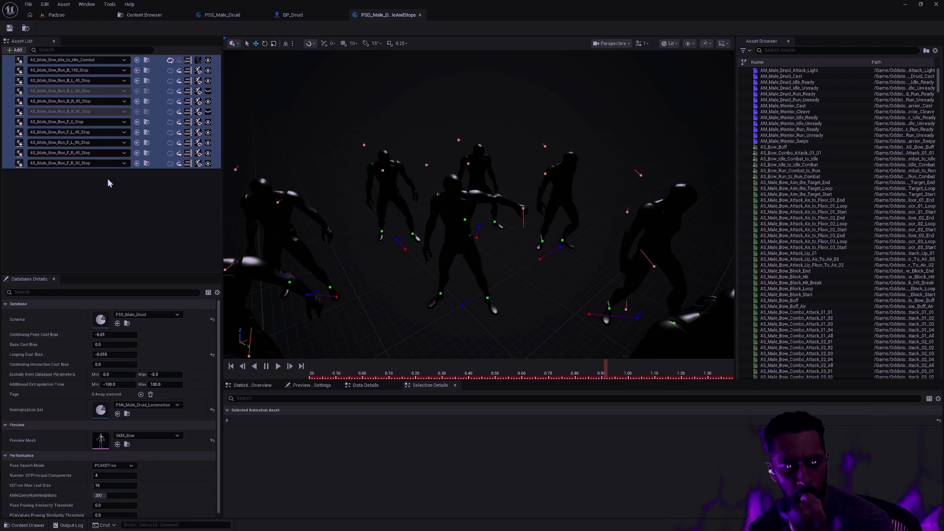
{"action": "left_click", "coordinate": [180, 16]}
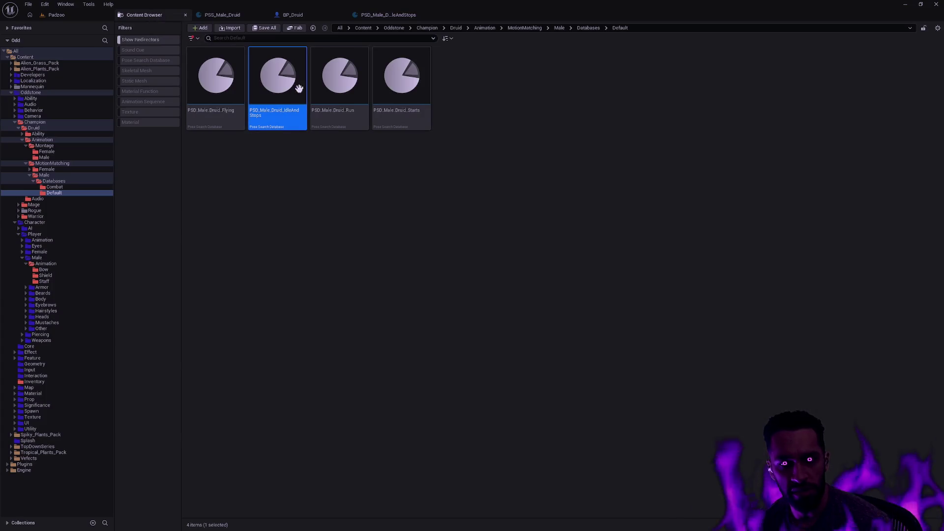
{"action": "left_click", "coordinate": [394, 16]}
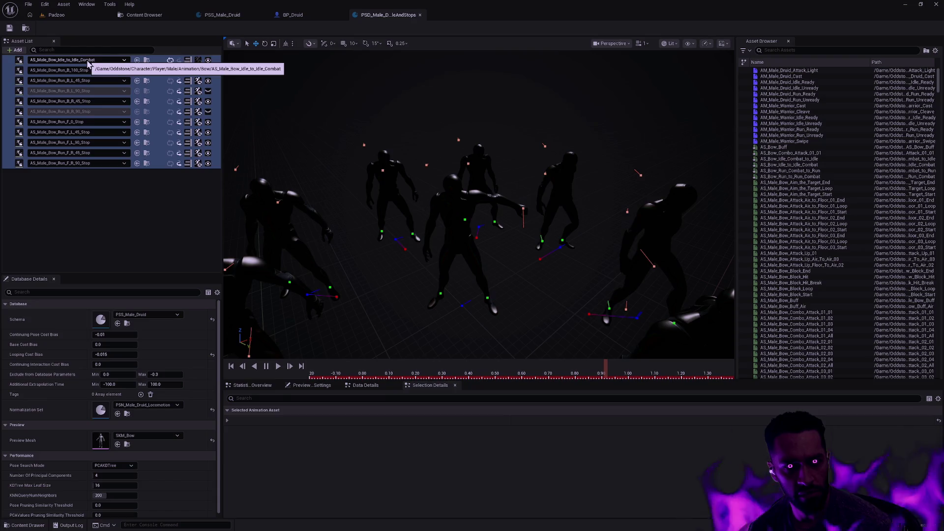
Replace the first entry with AS_Male_Bow_Idle and preview it alone
{"action": "left_click", "coordinate": [89, 61]}
{"action": "scroll", "coordinate": [114, 155], "scroll_direction": "up", "scroll_amount": 2}
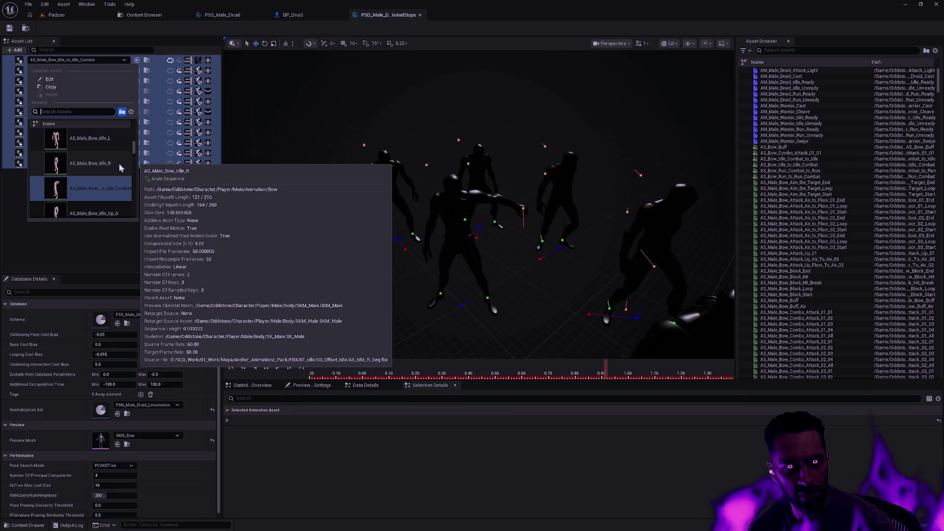
{"action": "scroll", "coordinate": [117, 167], "scroll_direction": "up", "scroll_amount": 1}
{"action": "scroll", "coordinate": [117, 172], "scroll_direction": "up", "scroll_amount": 4}
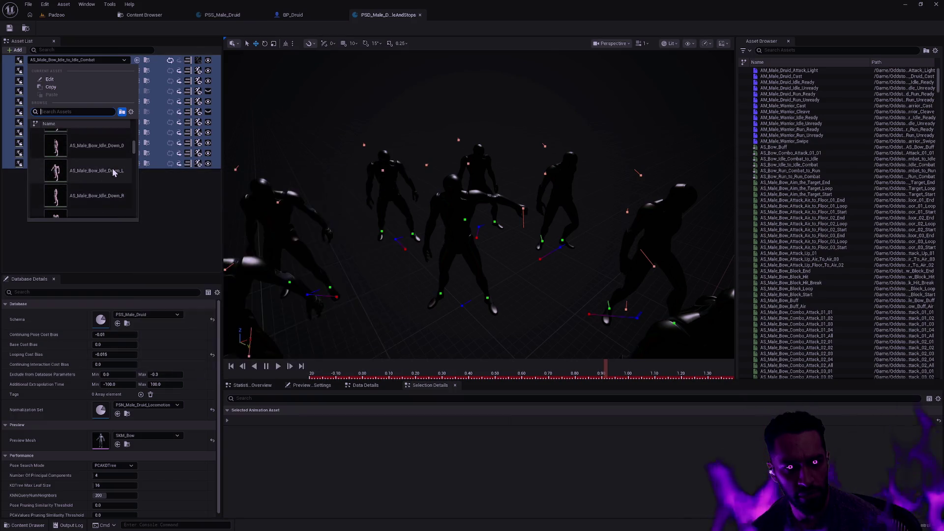
{"action": "scroll", "coordinate": [117, 171], "scroll_direction": "up", "scroll_amount": 4}
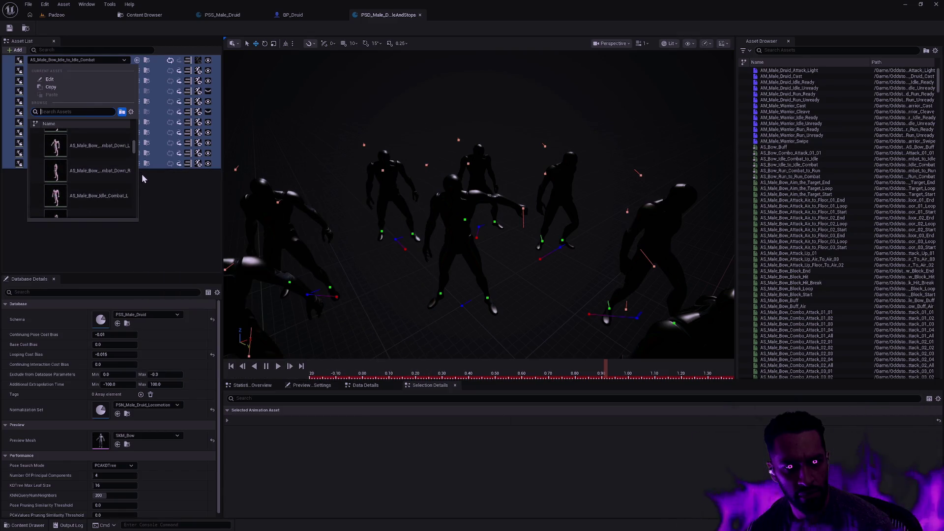
{"action": "type", "text": "AS_Ma"}
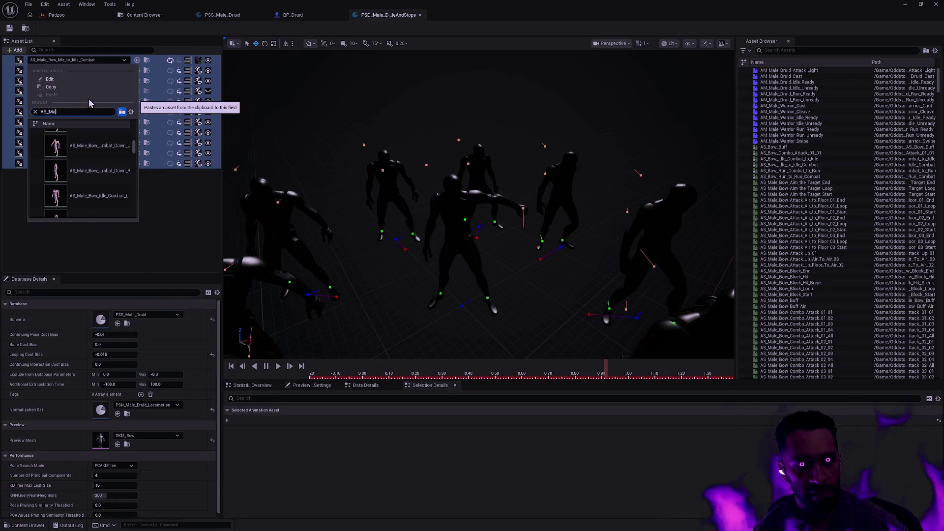
{"action": "type", "text": "le_Bow_"}
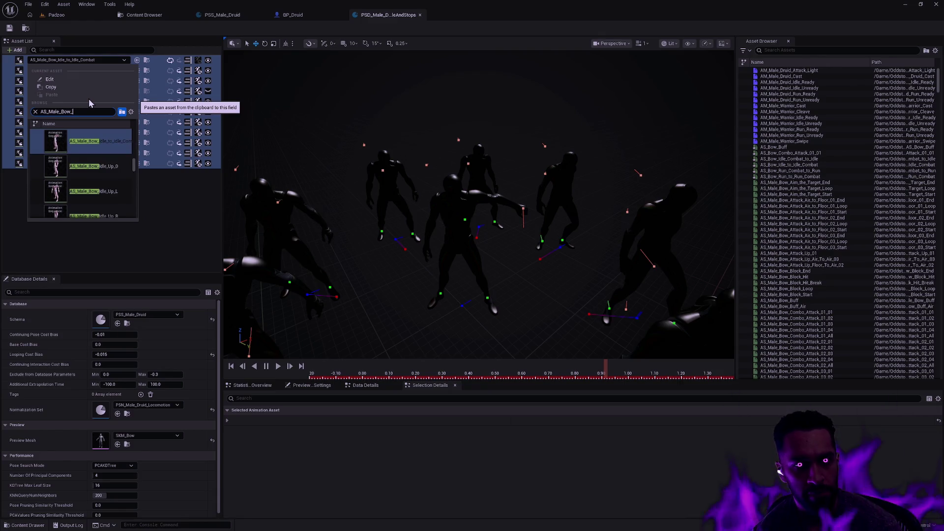
{"action": "type", "text": "Idle_"}
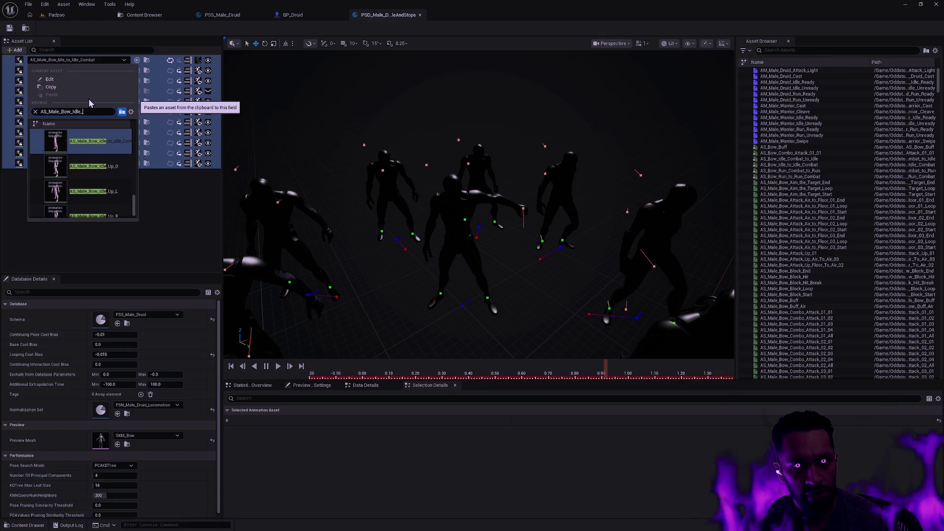
{"action": "key", "text": "BackSpace"}
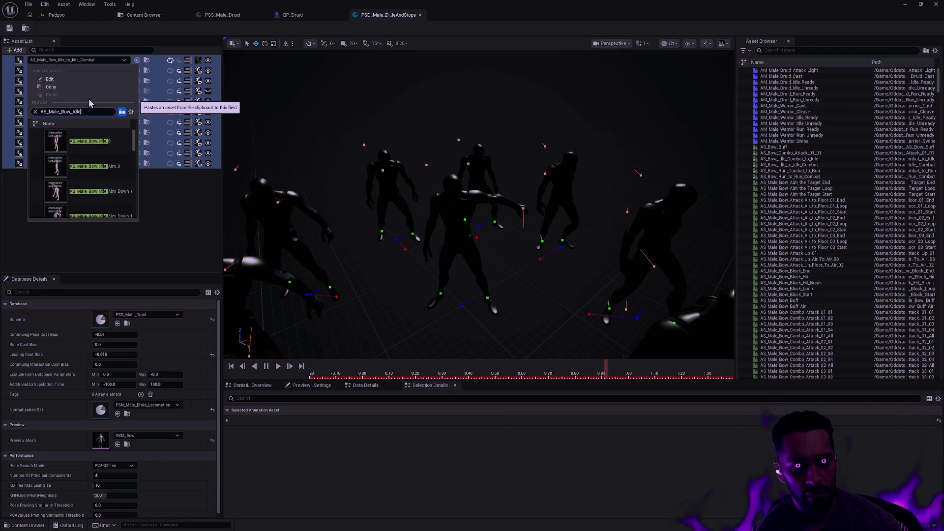
{"action": "left_click", "coordinate": [93, 142]}
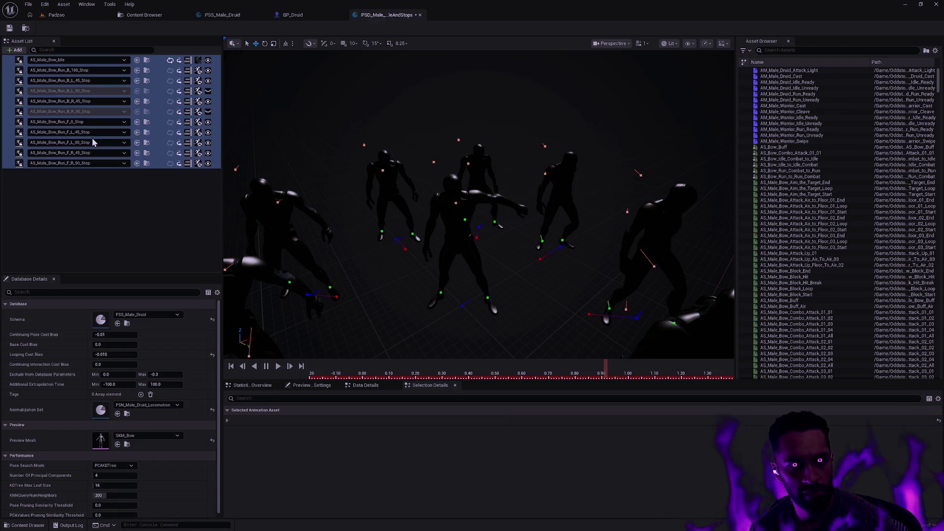
{"action": "mouse_move", "coordinate": [321, 379]}
{"action": "left_mouse_down"}
{"action": "mouse_move", "coordinate": [417, 374]}
{"action": "mouse_move", "coordinate": [397, 367]}
{"action": "mouse_move", "coordinate": [615, 370]}
{"action": "mouse_move", "coordinate": [560, 370]}
{"action": "left_mouse_up"}
{"action": "left_click", "coordinate": [10, 61]}
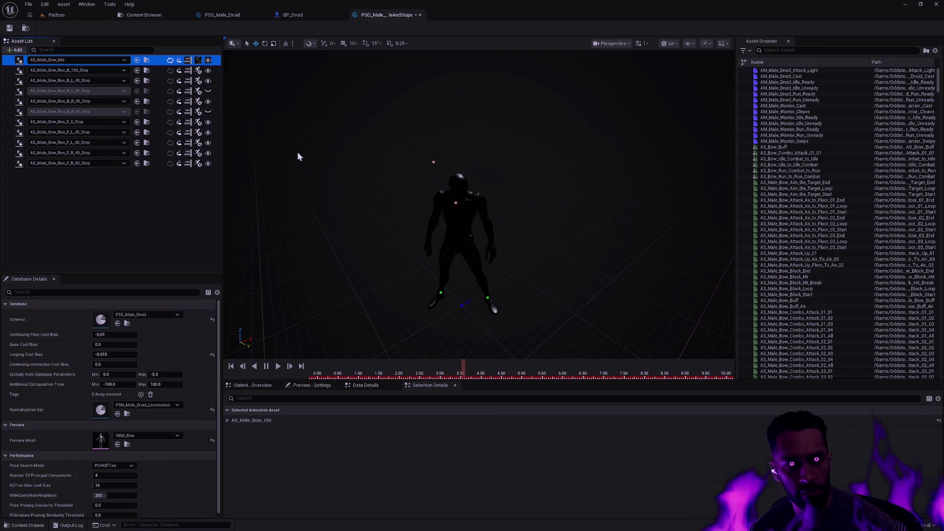
Save the current database and open PSD_Male_Druid_Combat_IdleAndStops from Databases/Combat
{"action": "left_click", "coordinate": [10, 28]}
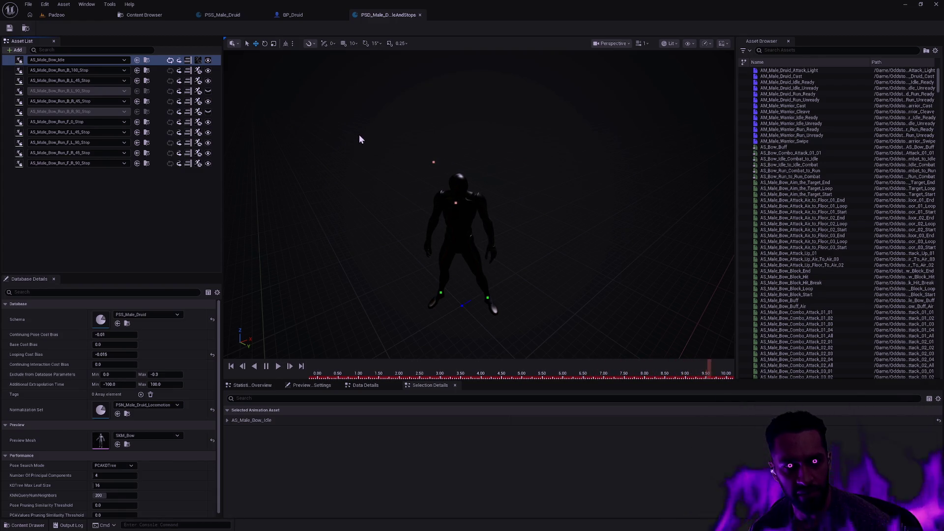
{"action": "key", "text": "ctrl+space"}
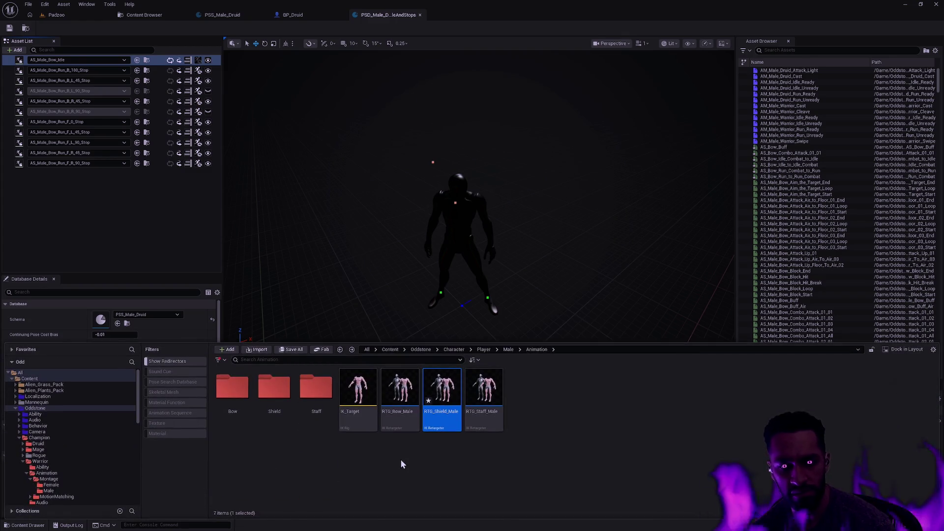
{"action": "left_click", "coordinate": [143, 15]}
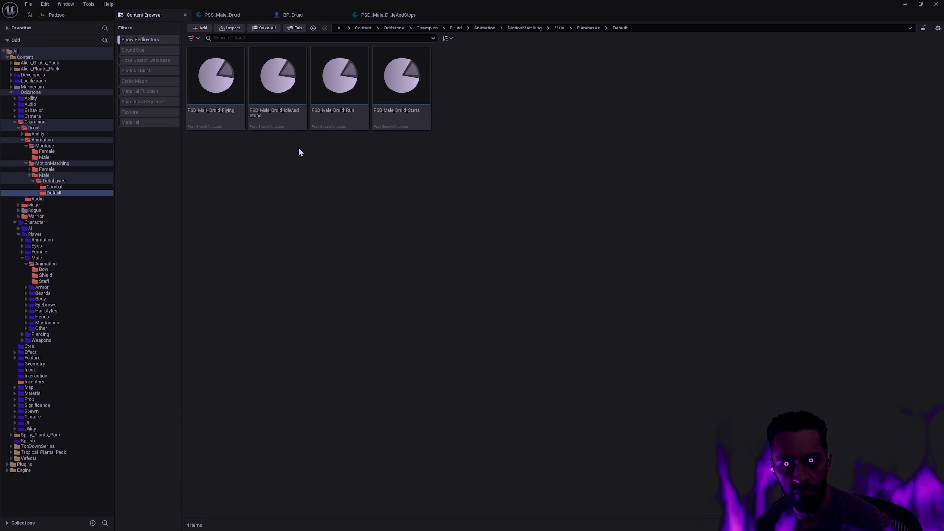
{"action": "left_click", "coordinate": [408, 16]}
{"action": "key", "text": "ctrl+space"}
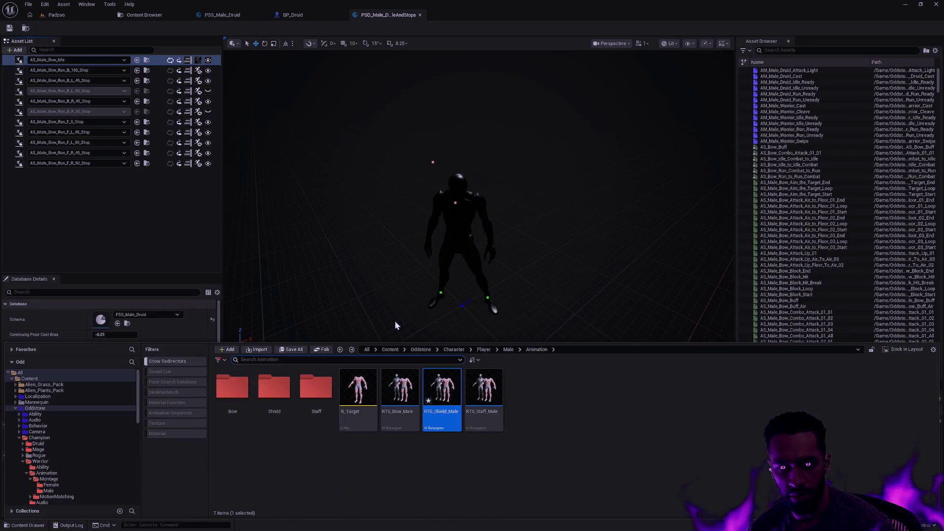
{"action": "left_click", "coordinate": [143, 15]}
{"action": "key", "text": "BackSpace"}
{"action": "double_click", "coordinate": [218, 90]}
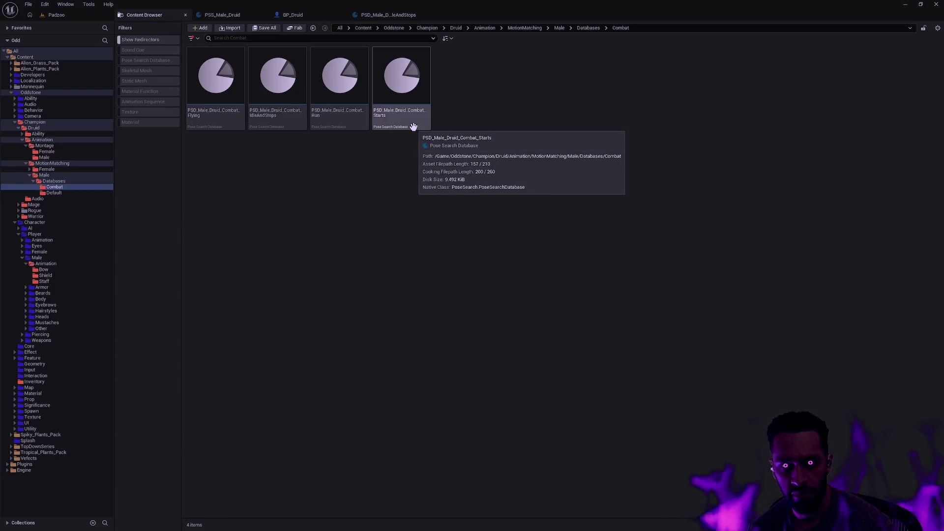
{"action": "left_click", "coordinate": [284, 118]}
{"action": "double_click", "coordinate": [287, 125]}
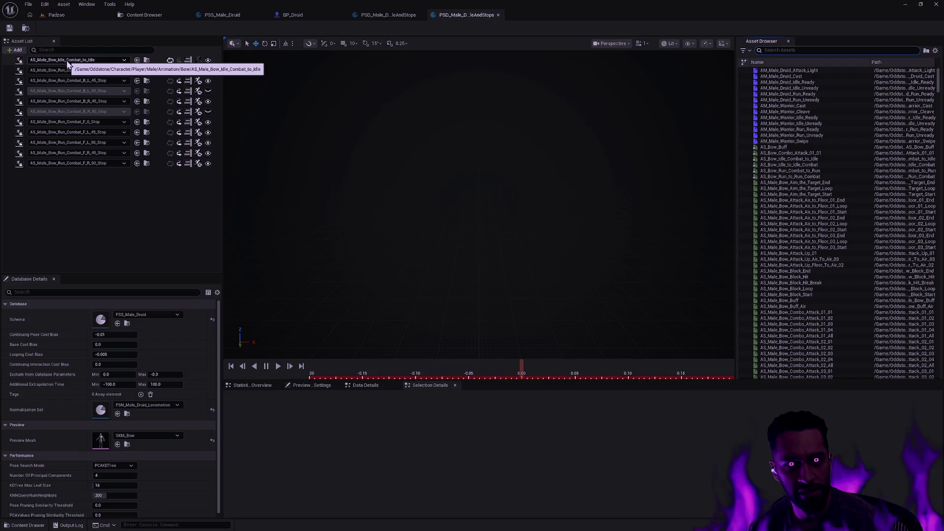
Replace the first entry's animation with AS_Male_Bow_Idle_Combat and return to BP_Druid
{"action": "left_click", "coordinate": [8, 63]}
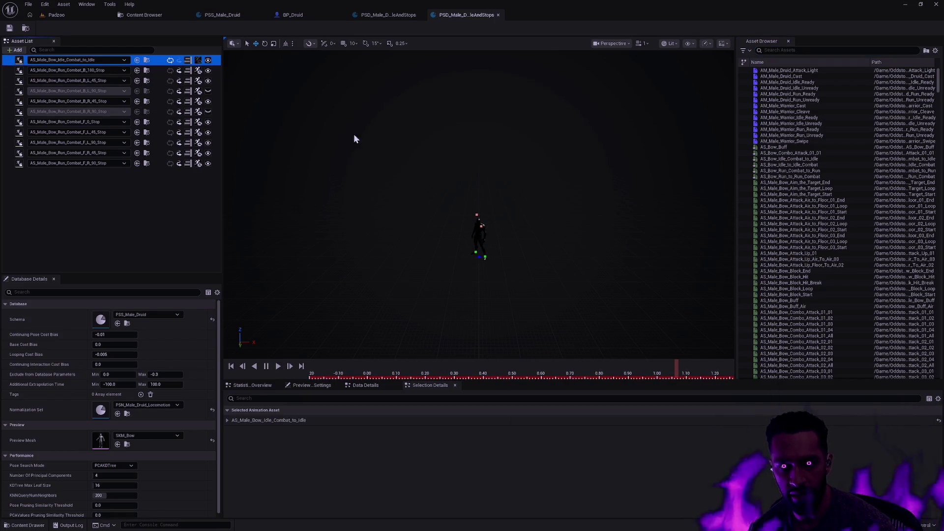
{"action": "scroll", "coordinate": [489, 240], "scroll_direction": "up", "scroll_amount": 3}
{"action": "scroll", "coordinate": [485, 227], "scroll_direction": "down", "scroll_amount": 3}
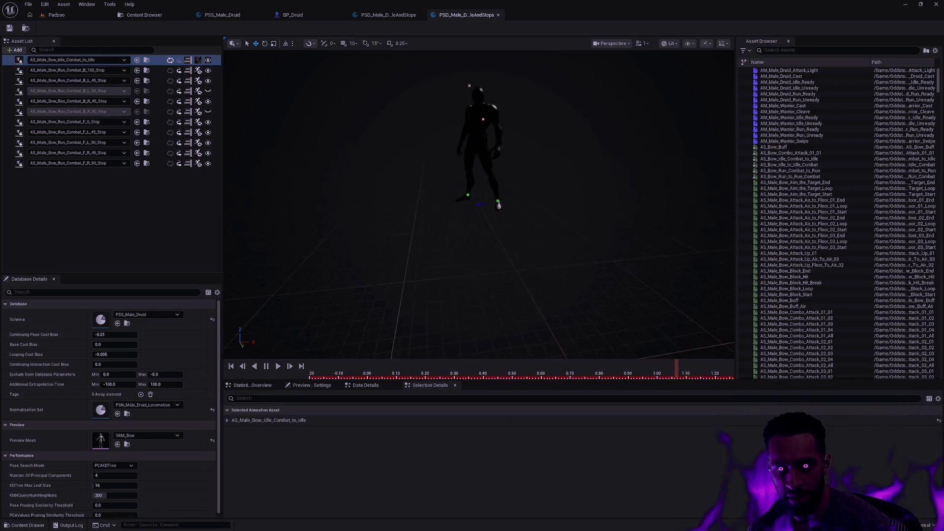
{"action": "scroll", "coordinate": [448, 256], "scroll_direction": "up", "scroll_amount": 3}
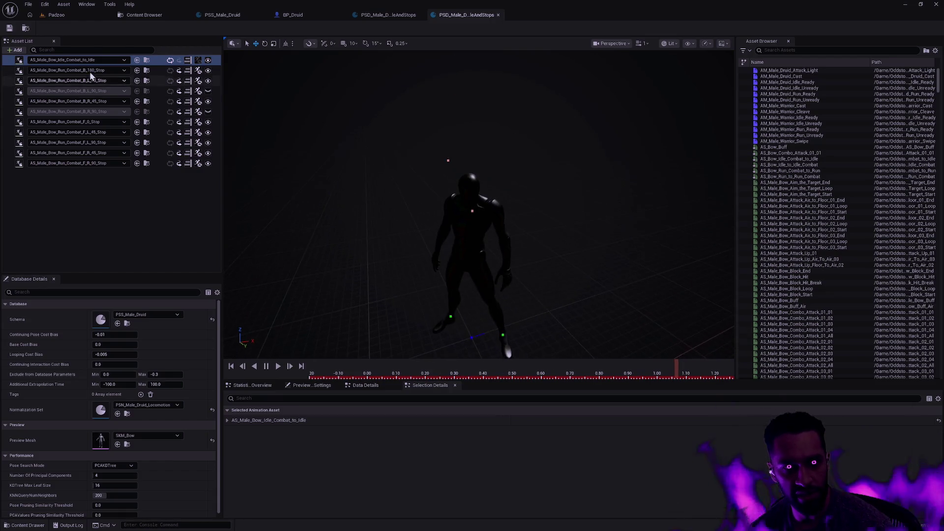
{"action": "left_click", "coordinate": [78, 60]}
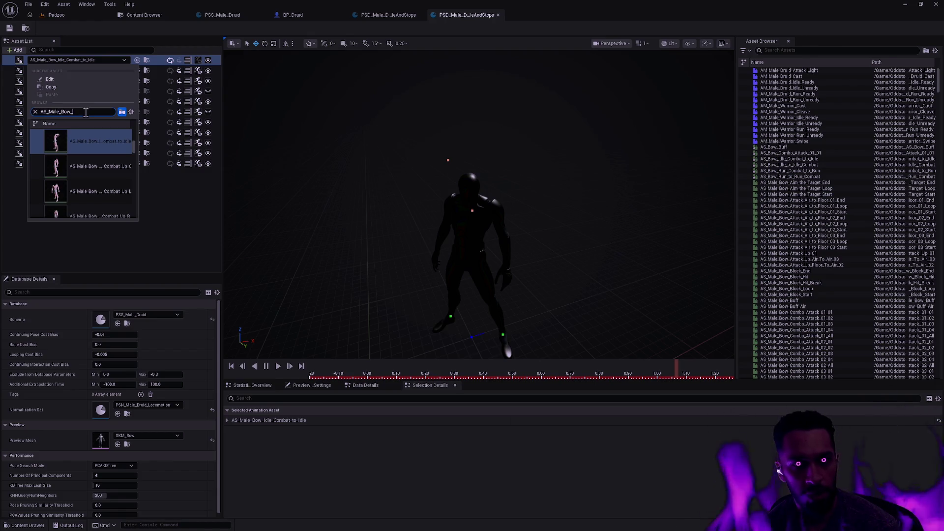
{"action": "type", "text": "I"}
{"action": "type", "text": "t"}
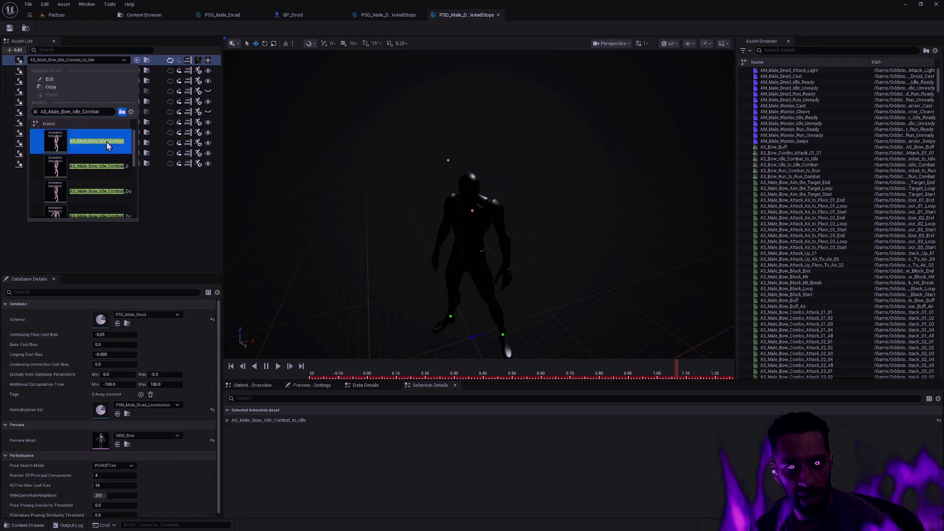
{"action": "left_click", "coordinate": [106, 141]}
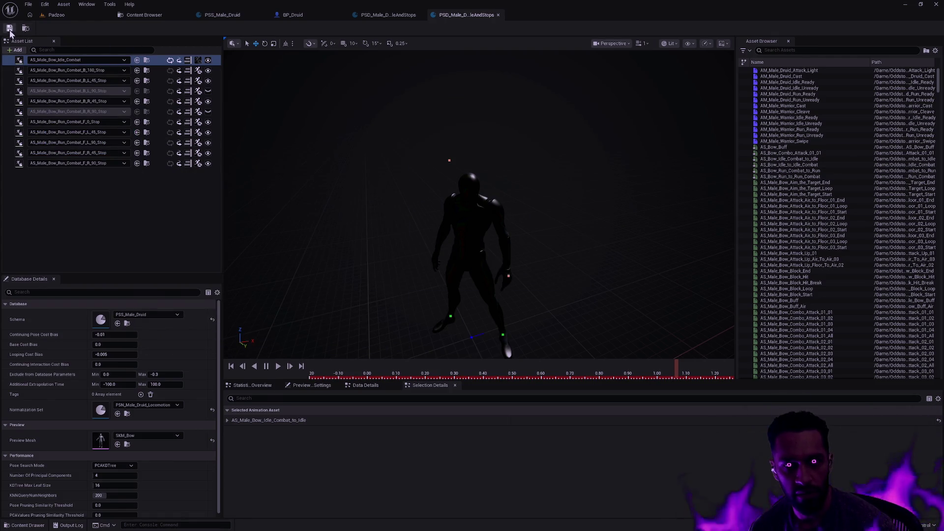
{"action": "left_click", "coordinate": [295, 14]}
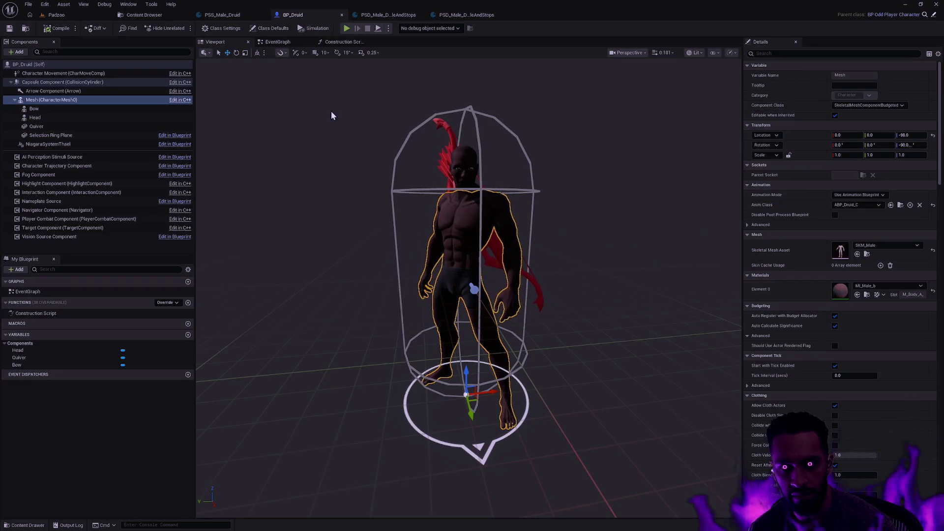
Deselect the druid mesh, orbit the preview, then play the Padzoo level in the editor
{"action": "left_click", "coordinate": [371, 133]}
{"action": "left_click_drag", "start_coordinate": [560, 245], "coordinate": [545, 275]}
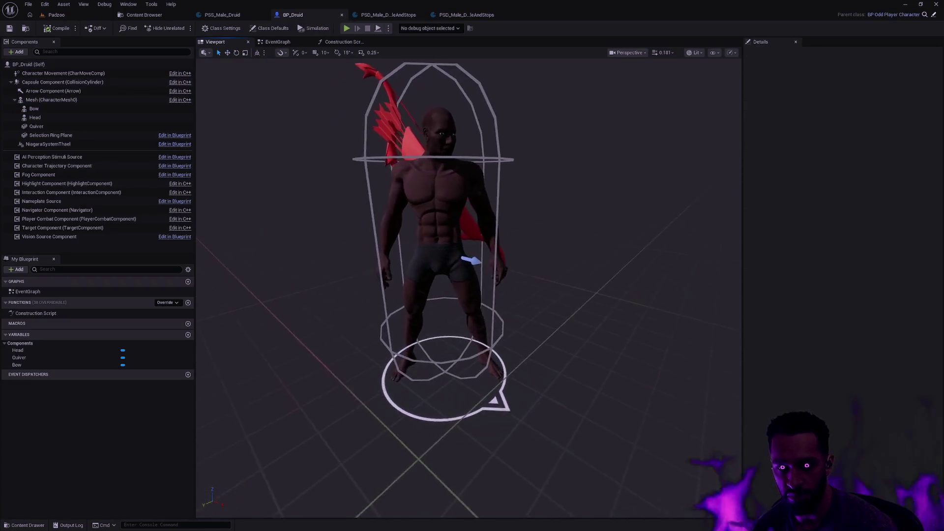
{"action": "left_click", "coordinate": [68, 15]}
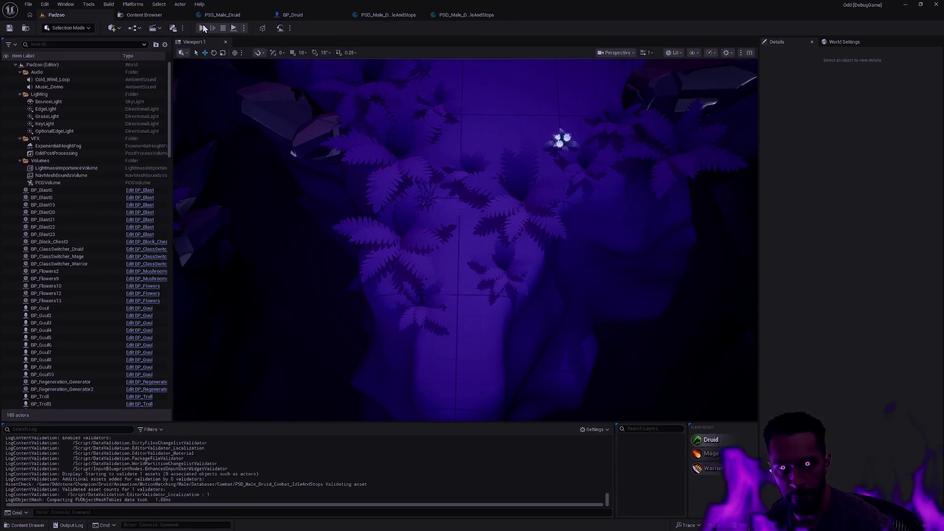
{"action": "left_click", "coordinate": [203, 29]}
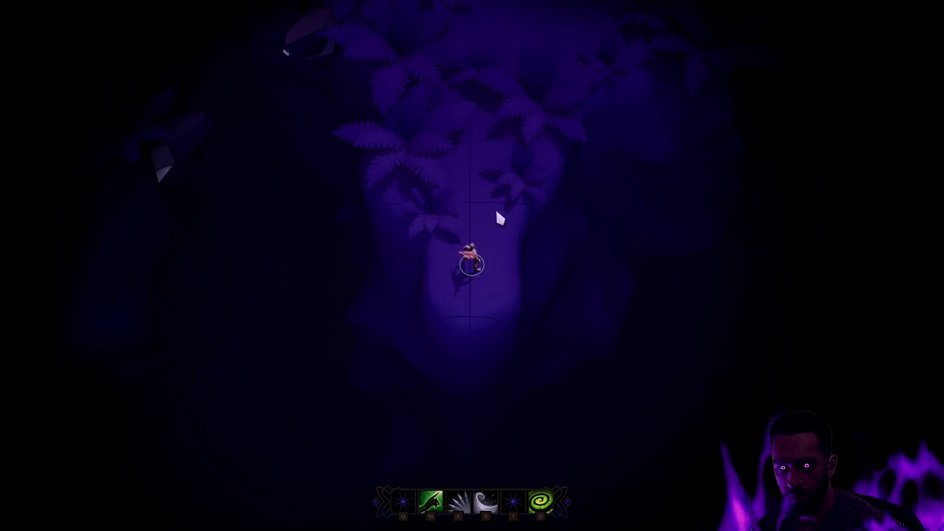
Walk Ani back and forth along the fern path with repeated move commands
{"action": "right_click", "coordinate": [495, 208]}
{"action": "right_click", "coordinate": [487, 168]}
{"action": "right_click", "coordinate": [477, 224]}
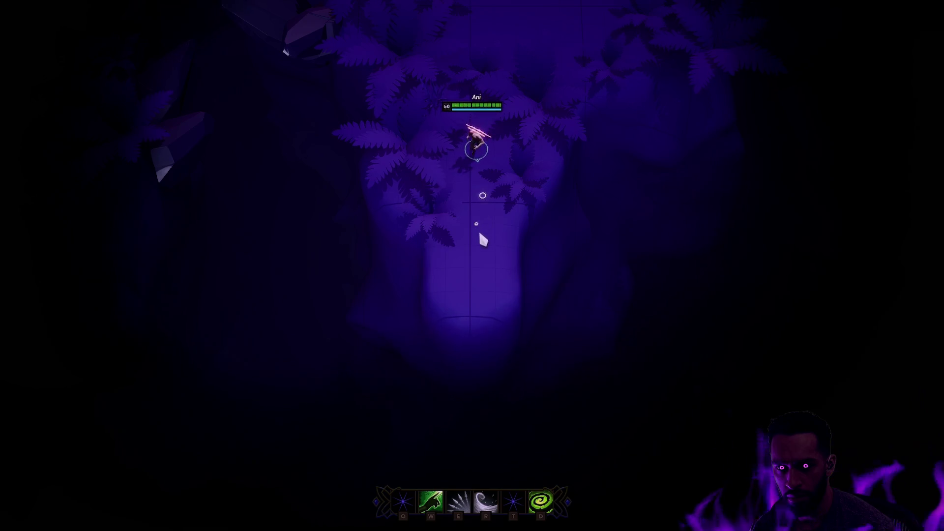
{"action": "right_click", "coordinate": [473, 287]}
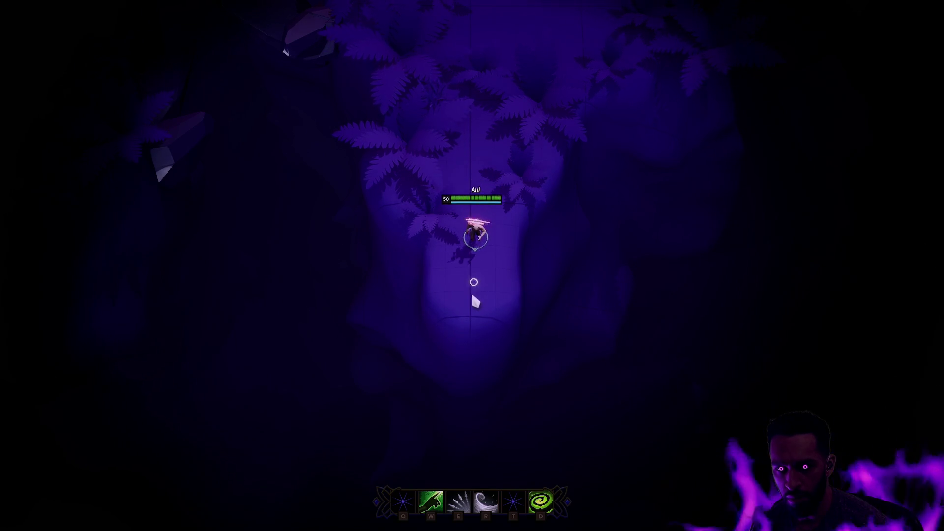
{"action": "right_click", "coordinate": [473, 123]}
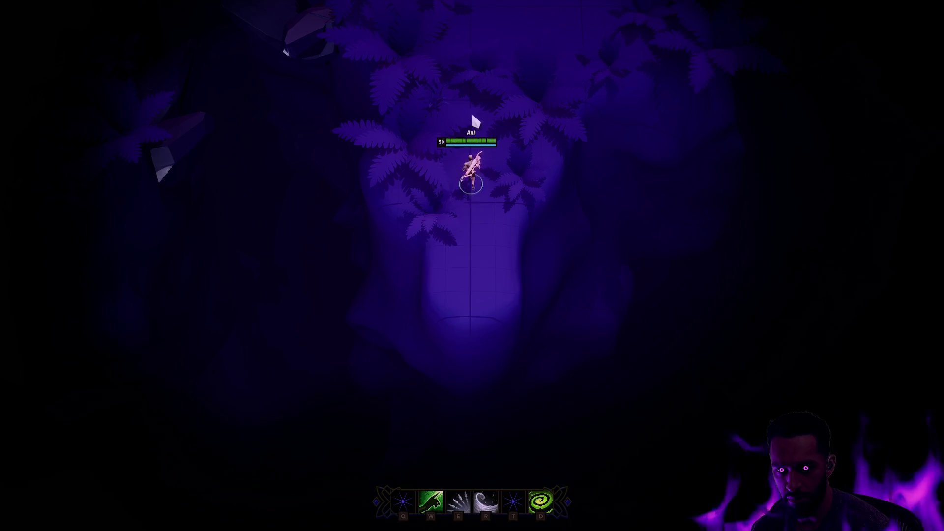
{"action": "right_click", "coordinate": [467, 253]}
{"action": "right_click", "coordinate": [470, 320]}
{"action": "right_click", "coordinate": [498, 102]}
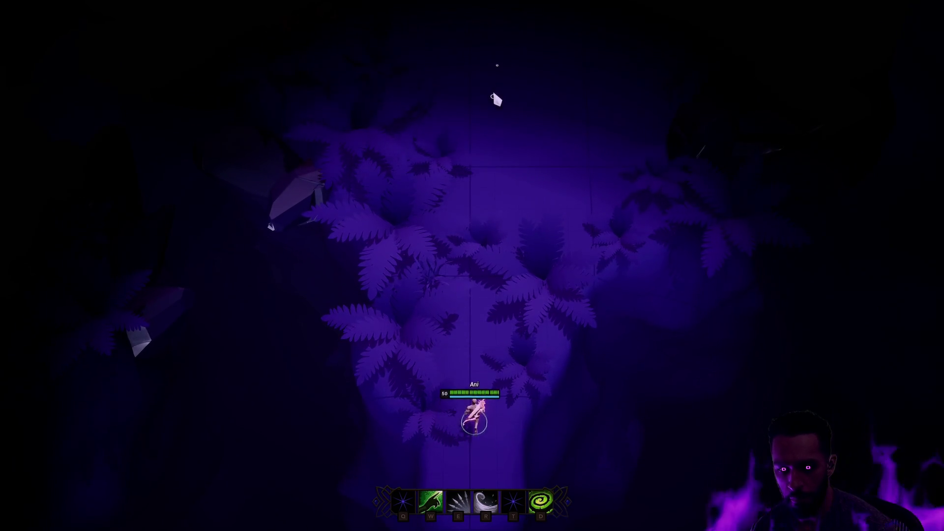
{"action": "right_click", "coordinate": [426, 340]}
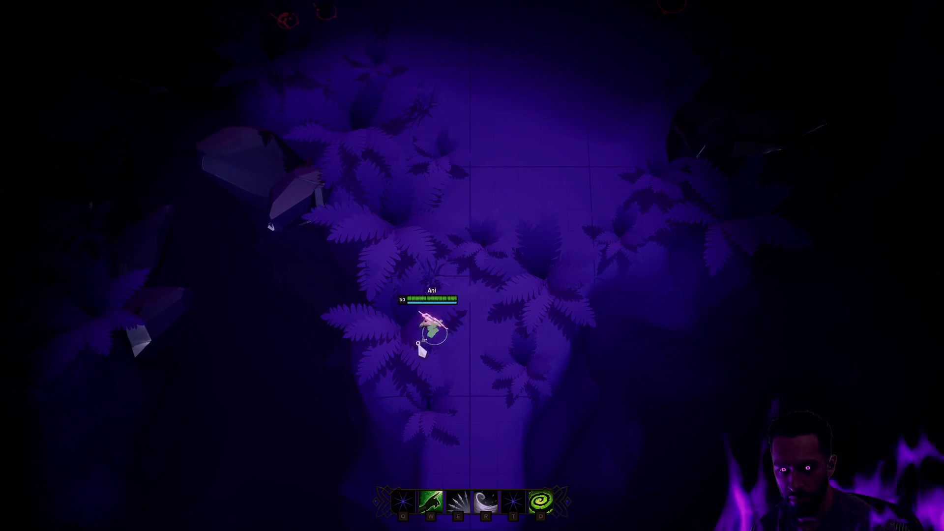
{"action": "right_click", "coordinate": [521, 288]}
{"action": "right_click", "coordinate": [580, 277]}
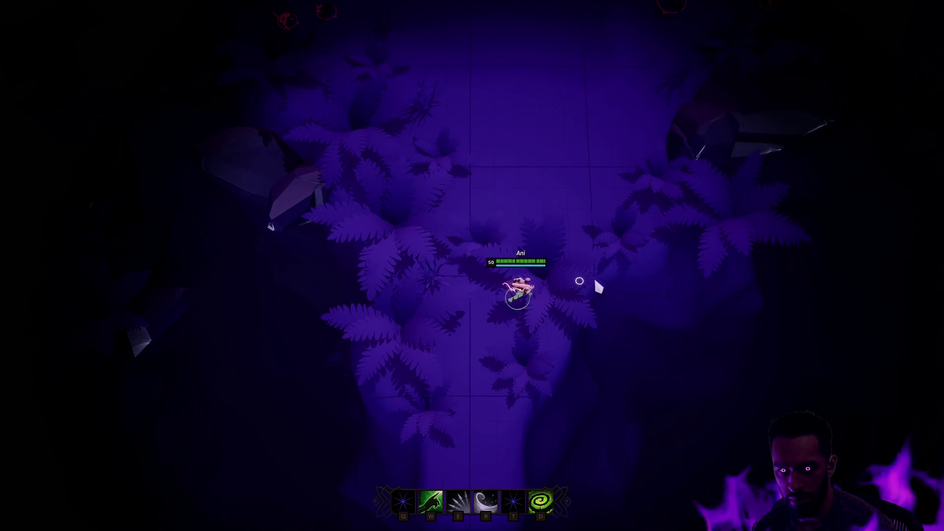
{"action": "right_click", "coordinate": [455, 300]}
{"action": "right_click", "coordinate": [483, 353]}
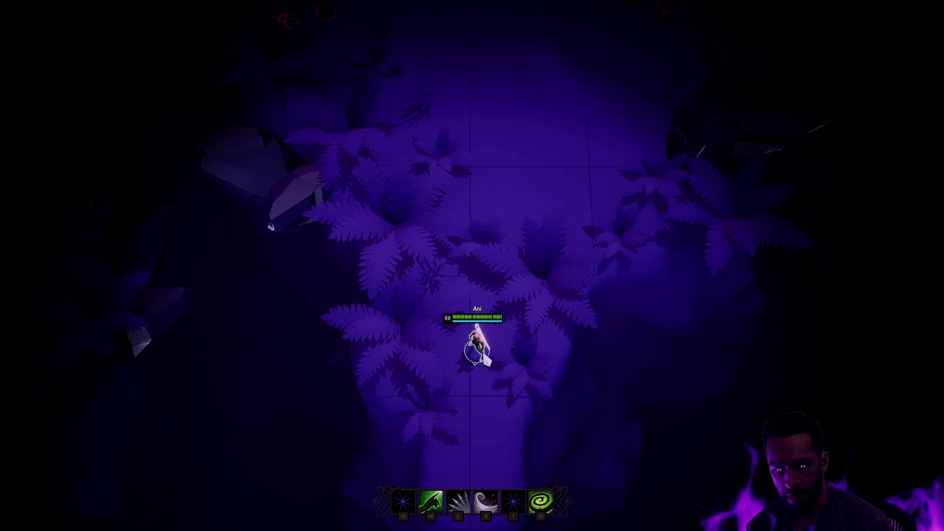
{"action": "right_click", "coordinate": [495, 273]}
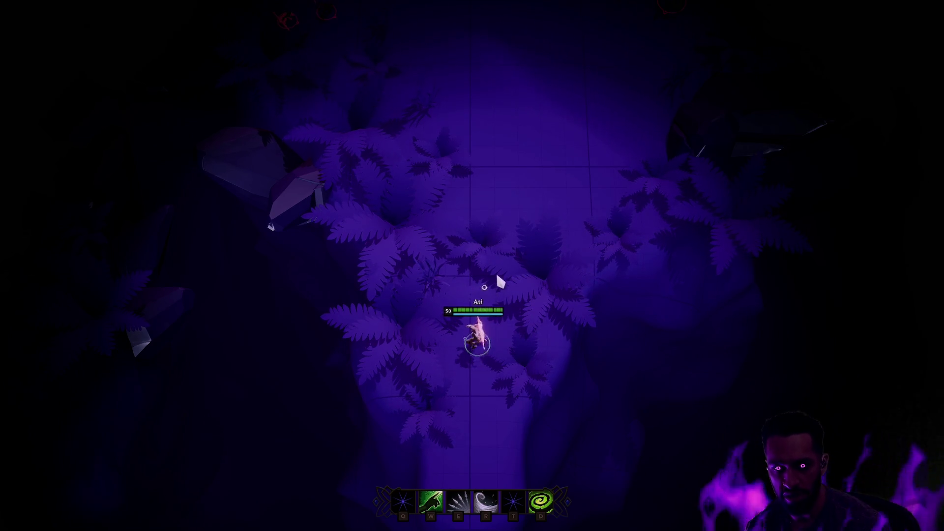
{"action": "right_click", "coordinate": [518, 171]}
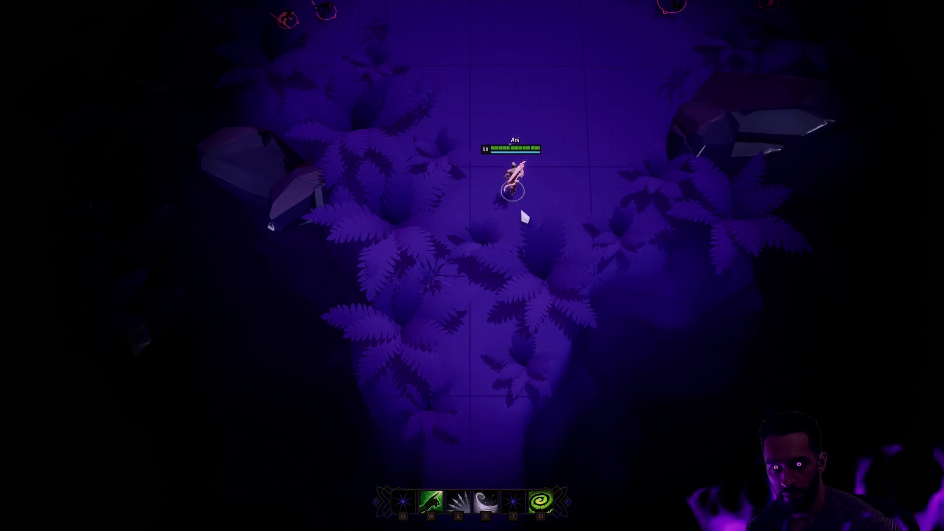
{"action": "right_click", "coordinate": [479, 270]}
{"action": "right_click", "coordinate": [441, 275]}
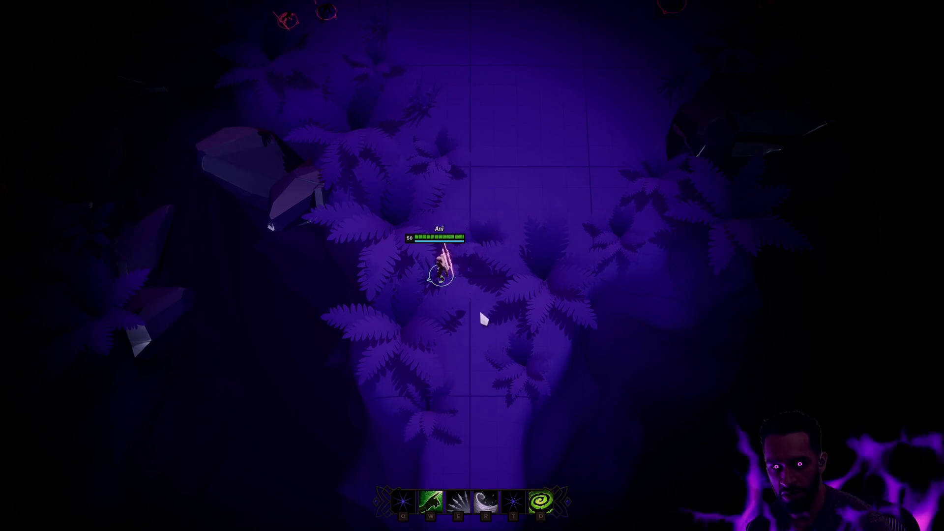
{"action": "right_click", "coordinate": [469, 325]}
{"action": "right_click", "coordinate": [566, 280]}
{"action": "right_click", "coordinate": [599, 280]}
{"action": "right_click", "coordinate": [489, 297]}
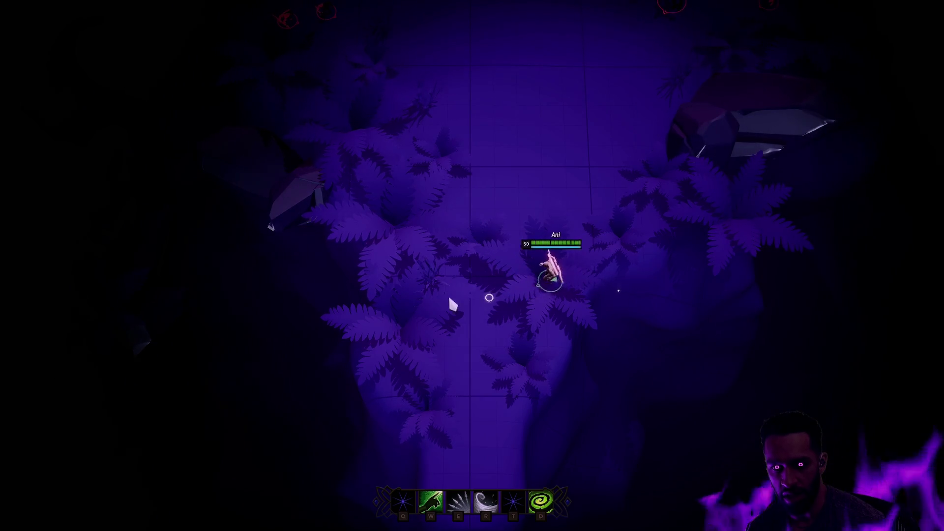
{"action": "right_click", "coordinate": [475, 293]}
{"action": "right_click", "coordinate": [499, 276]}
{"action": "right_click", "coordinate": [478, 441]}
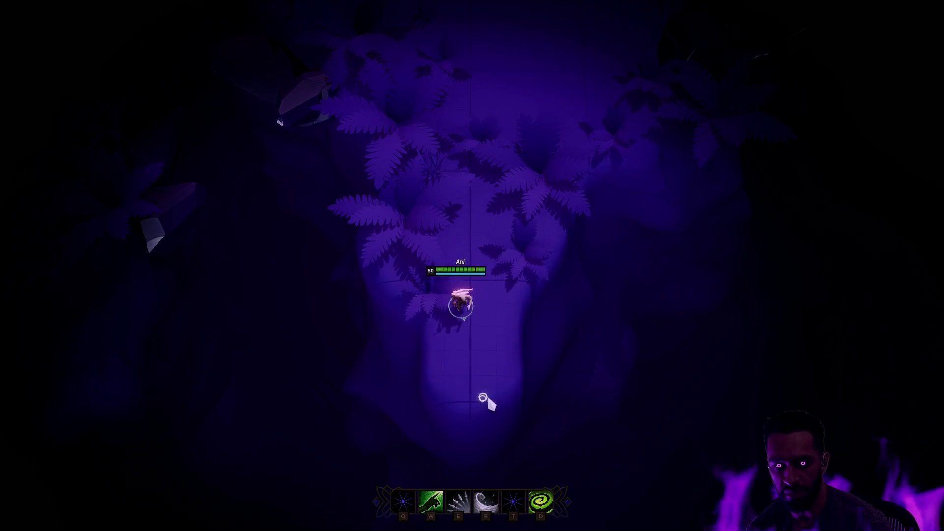
{"action": "right_click", "coordinate": [495, 123]}
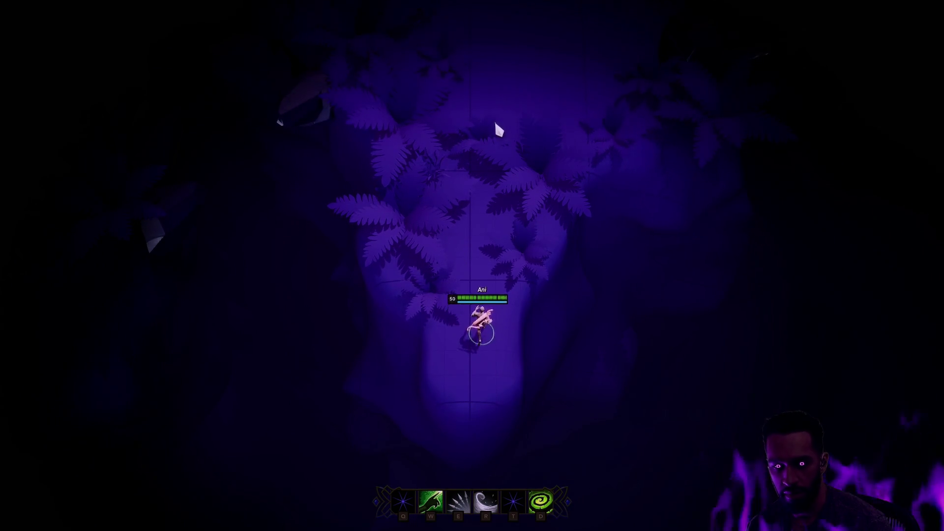
{"action": "right_click", "coordinate": [484, 320]}
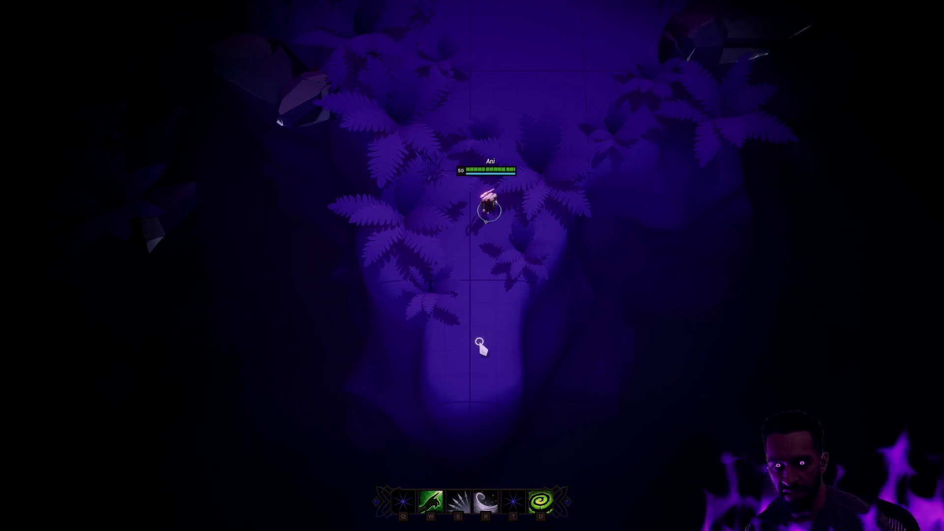
{"action": "right_click", "coordinate": [474, 392]}
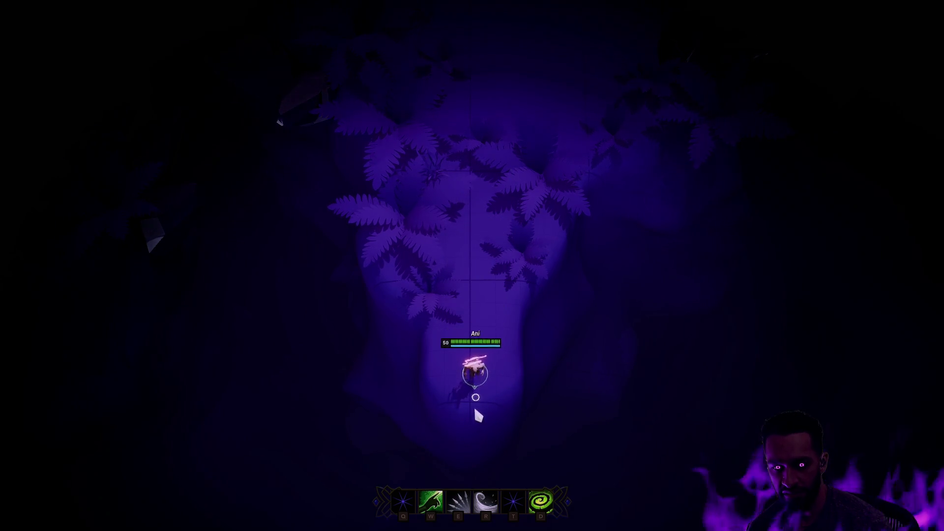
{"action": "right_click", "coordinate": [485, 296]}
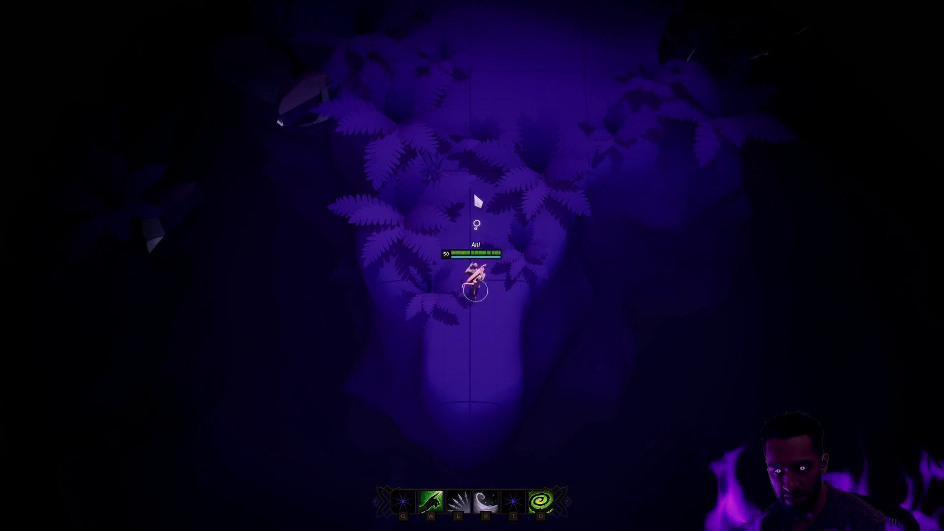
{"action": "right_click", "coordinate": [472, 380]}
{"action": "right_click", "coordinate": [477, 407]}
{"action": "right_click", "coordinate": [470, 172]}
{"action": "right_click", "coordinate": [481, 159]}
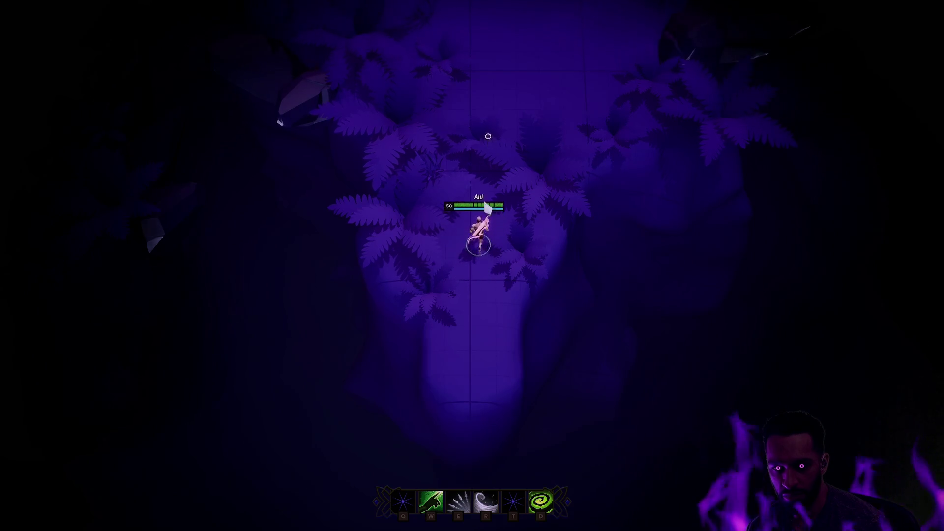
{"action": "right_click", "coordinate": [464, 341]}
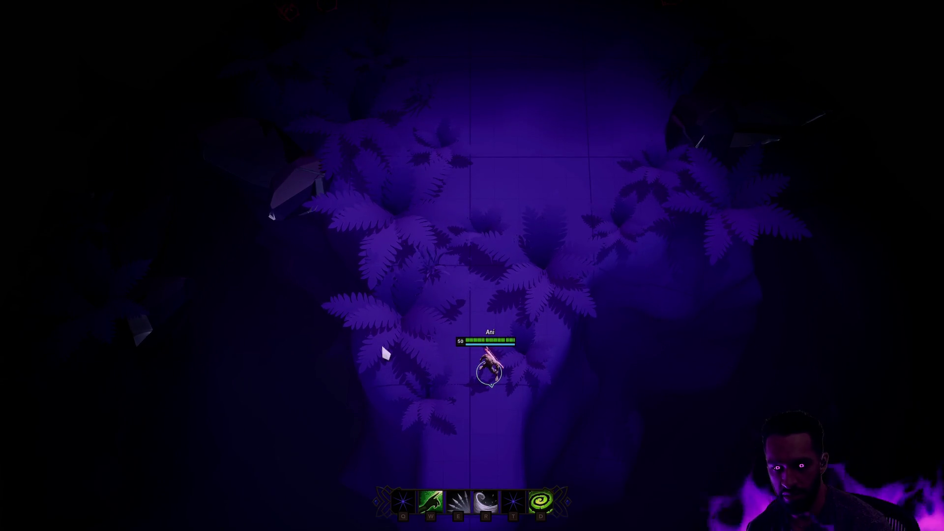
Cast the E ability twice while pacing the path, then head Ani toward the arena
{"action": "key", "text": "e"}
{"action": "right_click", "coordinate": [509, 435]}
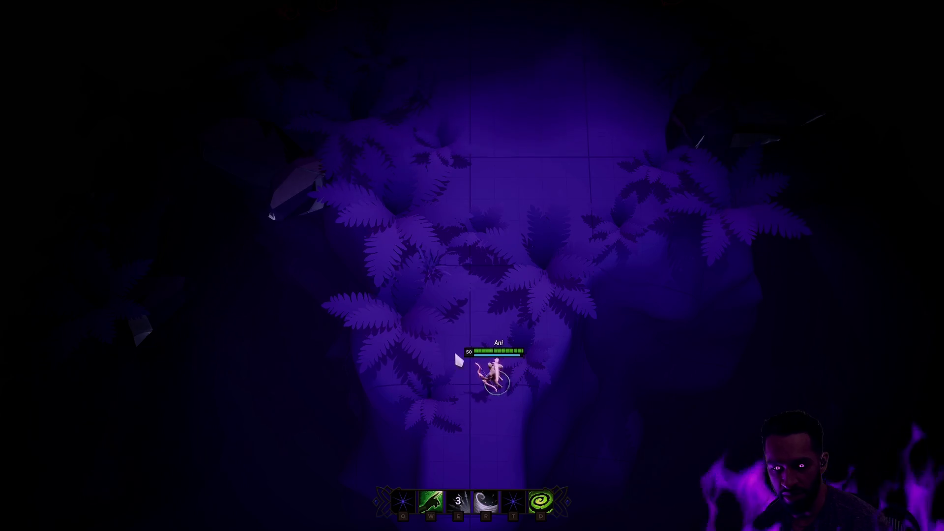
{"action": "key", "text": "space"}
{"action": "right_click", "coordinate": [456, 449]}
{"action": "right_click", "coordinate": [489, 261]}
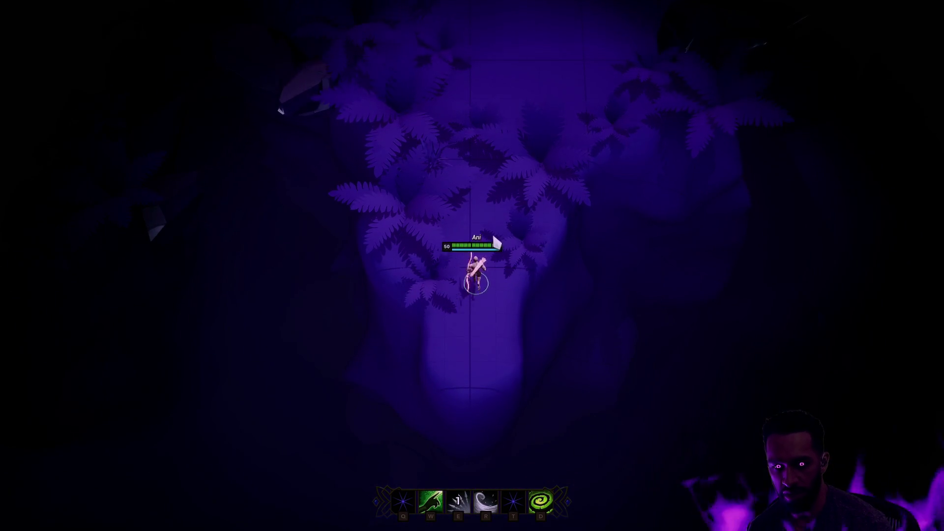
{"action": "right_click", "coordinate": [487, 166]}
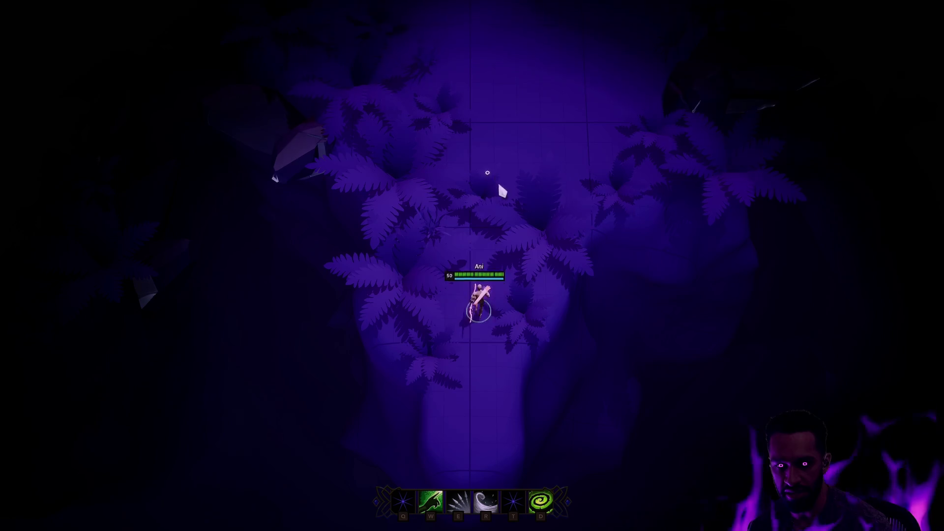
{"action": "right_click", "coordinate": [482, 447]}
{"action": "right_click", "coordinate": [493, 99]}
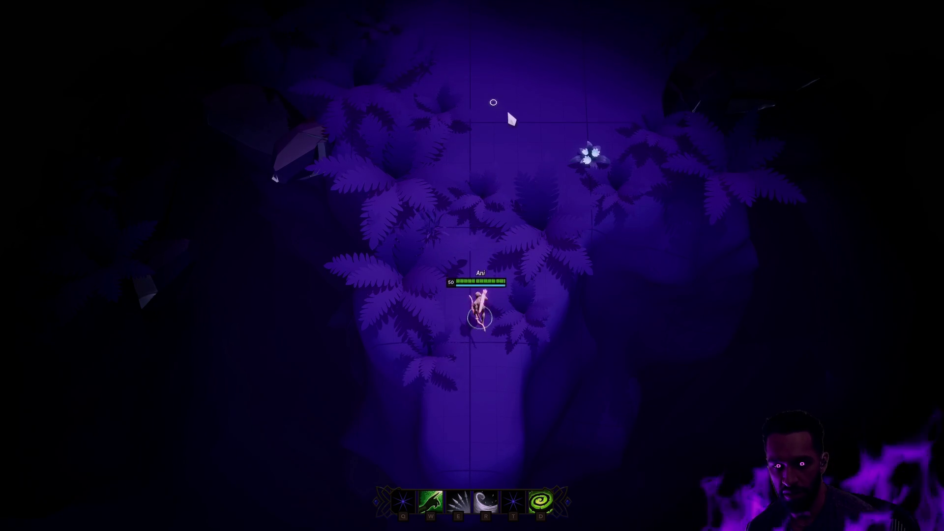
{"action": "right_click", "coordinate": [506, 302]}
{"action": "right_click", "coordinate": [491, 329]}
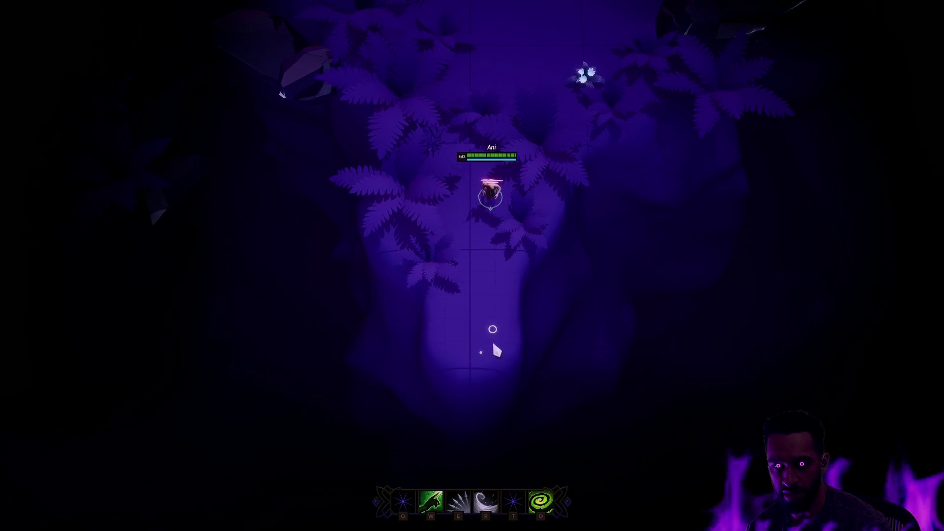
{"action": "right_click", "coordinate": [485, 360]}
{"action": "right_click", "coordinate": [477, 372]}
{"action": "right_click", "coordinate": [497, 112]}
{"action": "key", "text": "e"}
{"action": "right_click", "coordinate": [489, 89]}
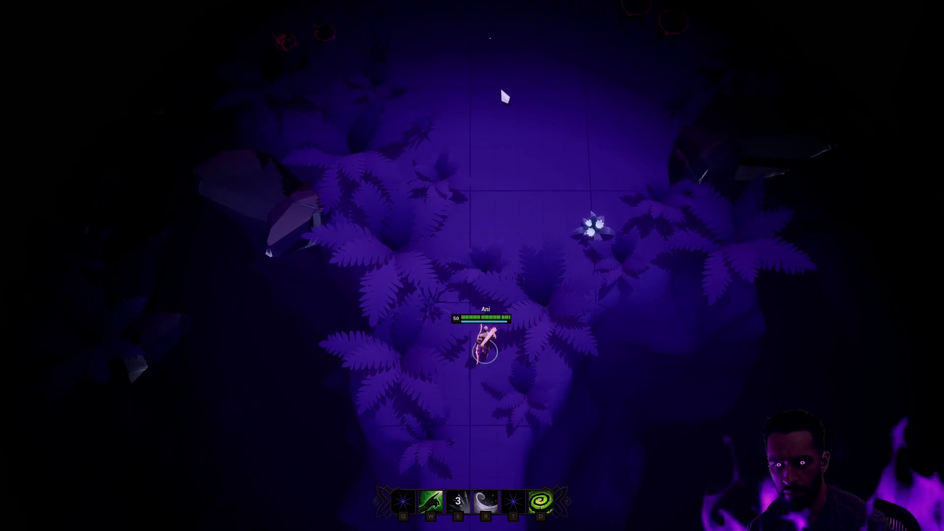
{"action": "right_click", "coordinate": [473, 335]}
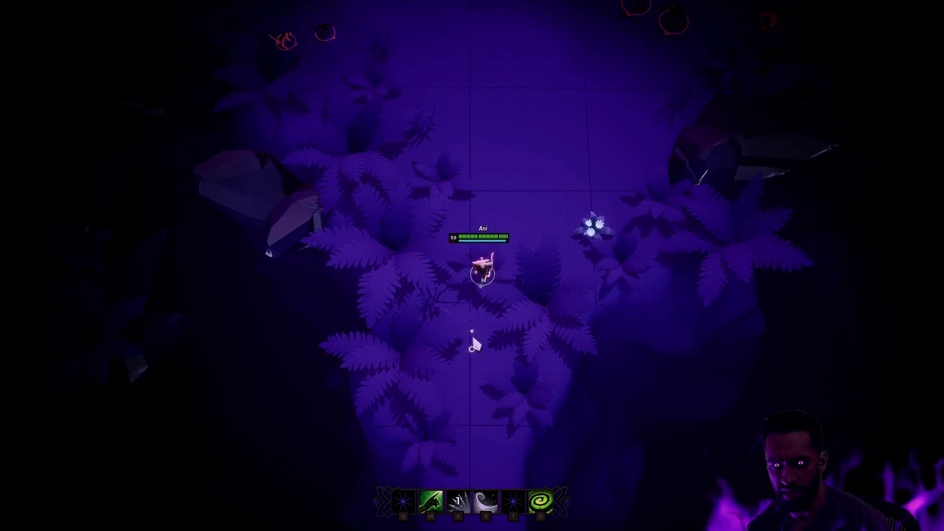
{"action": "right_click", "coordinate": [472, 451]}
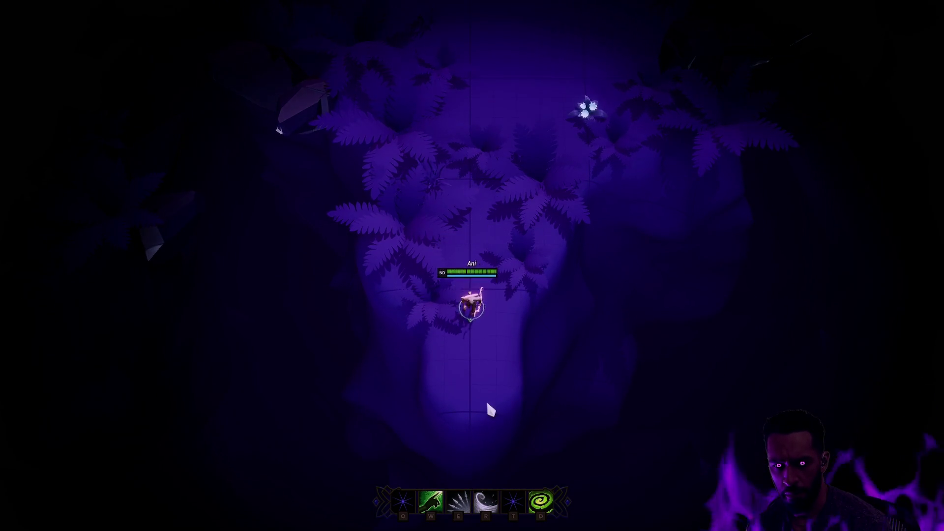
{"action": "right_click", "coordinate": [489, 110]}
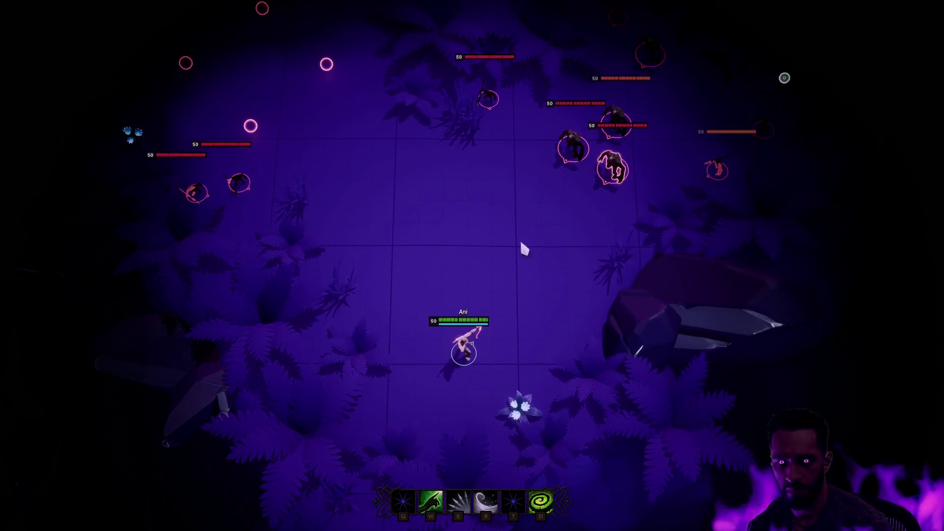
Fight the level-50 enemy group with E and R abilities while moving Ani around
{"action": "key", "text": "e"}
{"action": "right_click", "coordinate": [379, 359]}
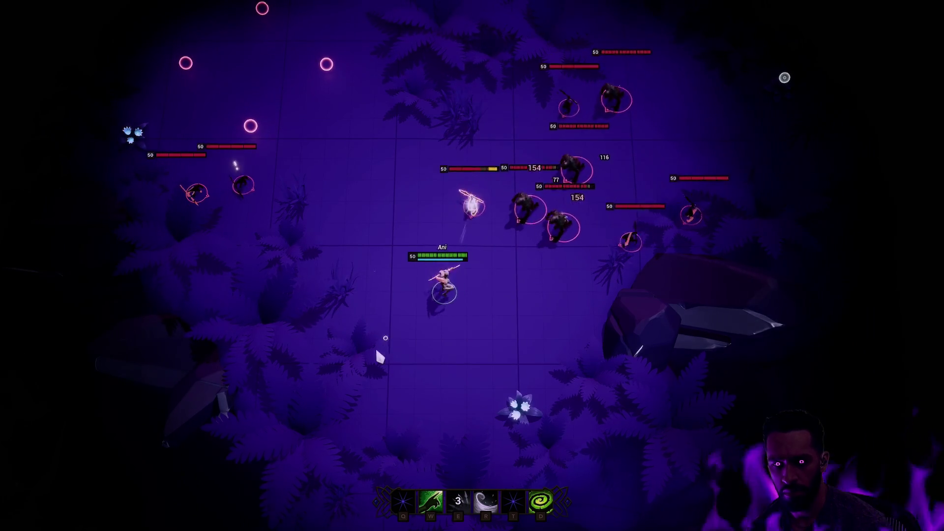
{"action": "right_click", "coordinate": [460, 479]}
{"action": "right_click", "coordinate": [374, 131]}
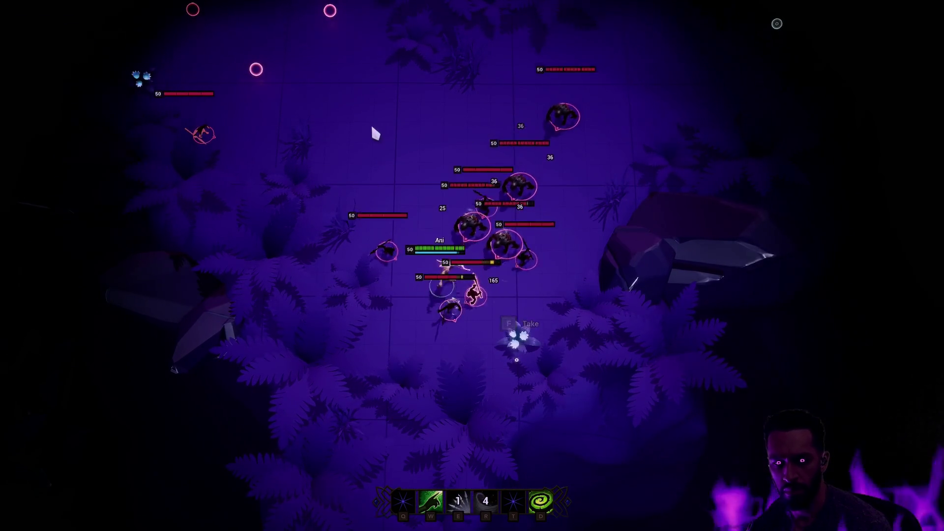
{"action": "key", "text": "r"}
{"action": "right_click", "coordinate": [431, 133]}
{"action": "key", "text": "e"}
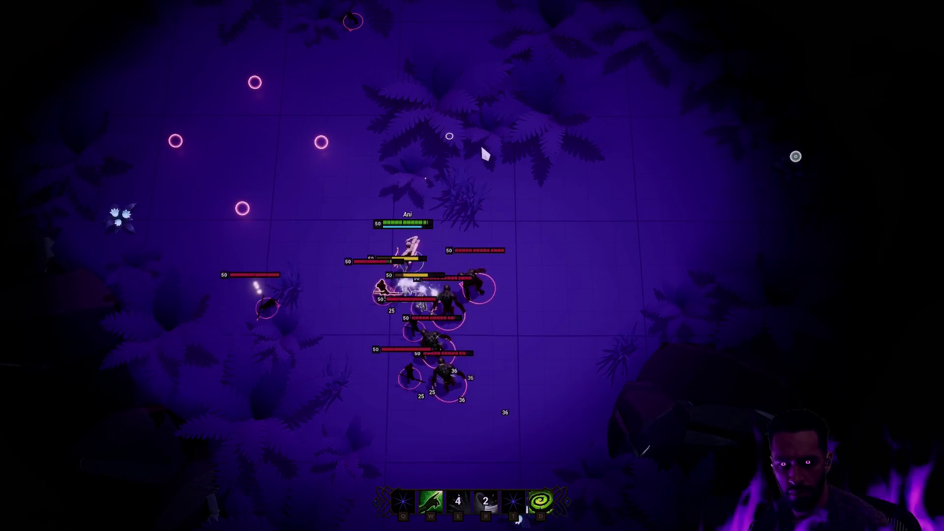
{"action": "right_click", "coordinate": [651, 236]}
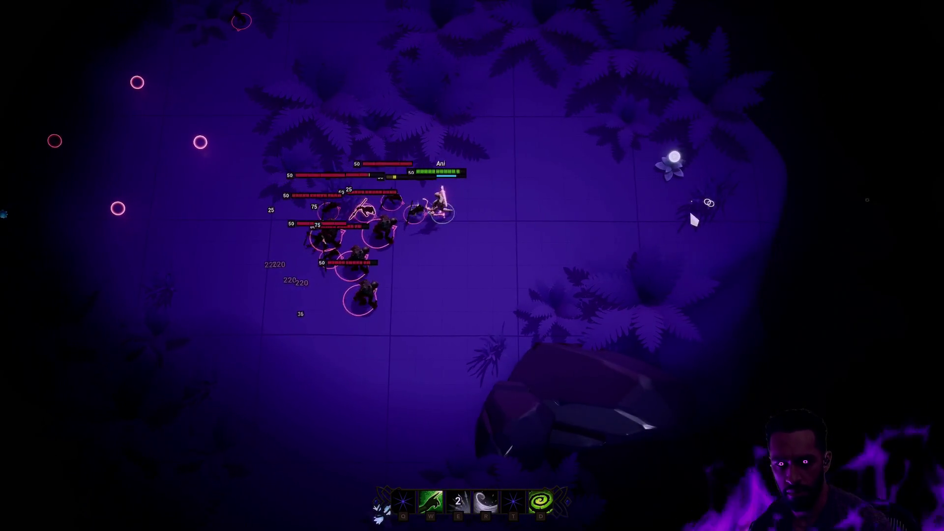
{"action": "right_click", "coordinate": [705, 164]}
{"action": "right_click", "coordinate": [461, 113]}
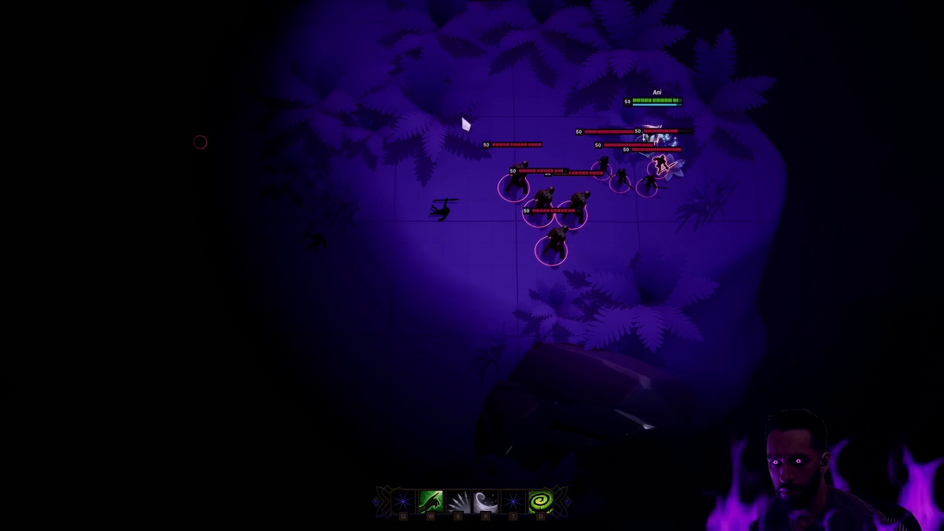
{"action": "key", "text": "r"}
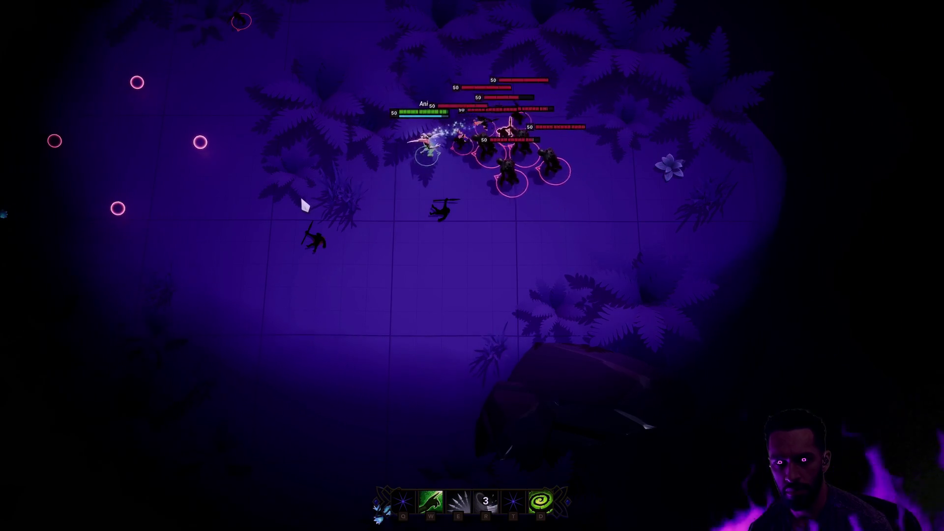
{"action": "right_click", "coordinate": [321, 313]}
{"action": "right_click", "coordinate": [344, 399]}
{"action": "key", "text": "e"}
{"action": "right_click", "coordinate": [383, 400]}
{"action": "right_click", "coordinate": [511, 328]}
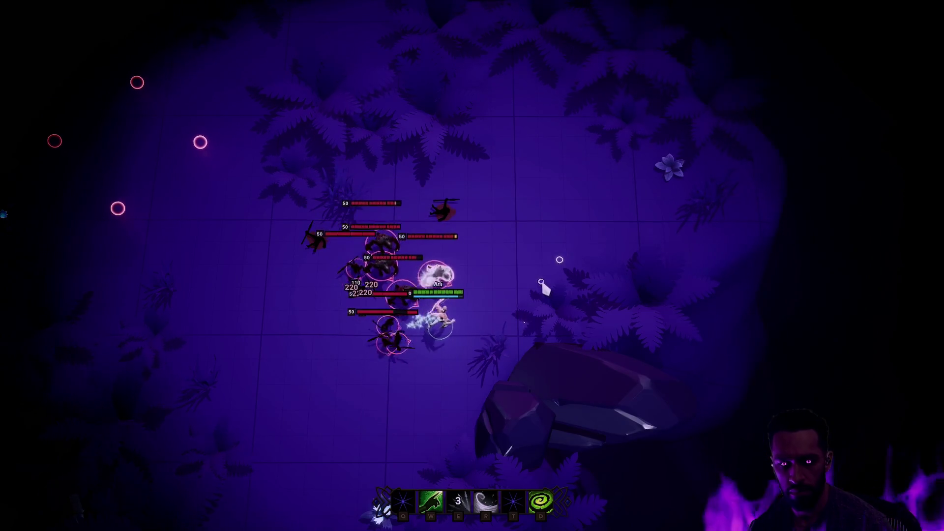
{"action": "key", "text": "r"}
{"action": "right_click", "coordinate": [631, 177]}
{"action": "right_click", "coordinate": [453, 104]}
{"action": "right_click", "coordinate": [402, 115]}
Keep kiting and dashing the druid through enemies with E and R, then stop playing
{"action": "key", "text": "e"}
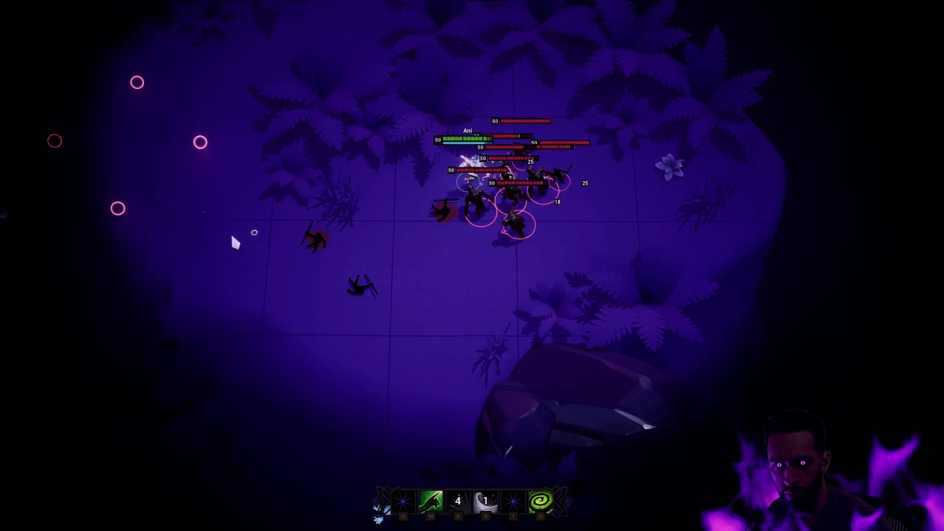
{"action": "right_click", "coordinate": [29, 256]}
{"action": "right_click", "coordinate": [113, 257]}
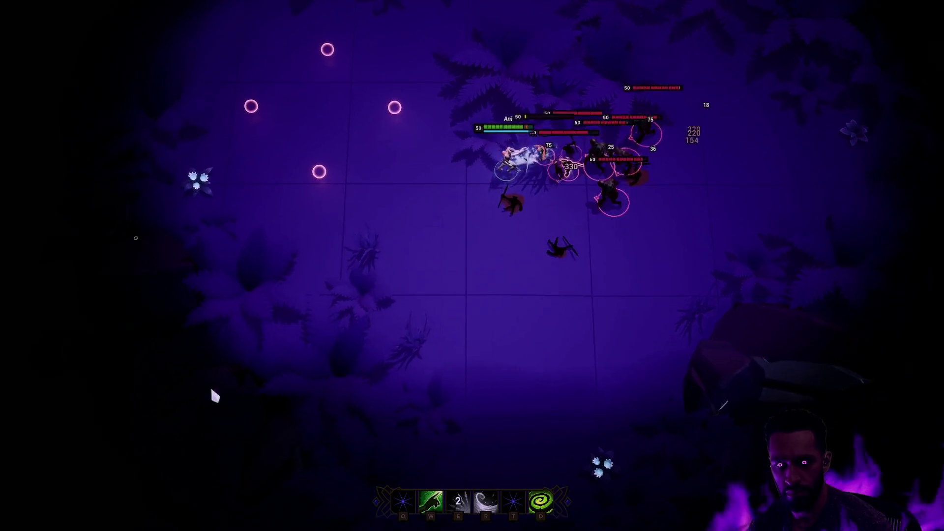
{"action": "right_click", "coordinate": [251, 393]}
{"action": "right_click", "coordinate": [503, 348]}
{"action": "right_click", "coordinate": [506, 376]}
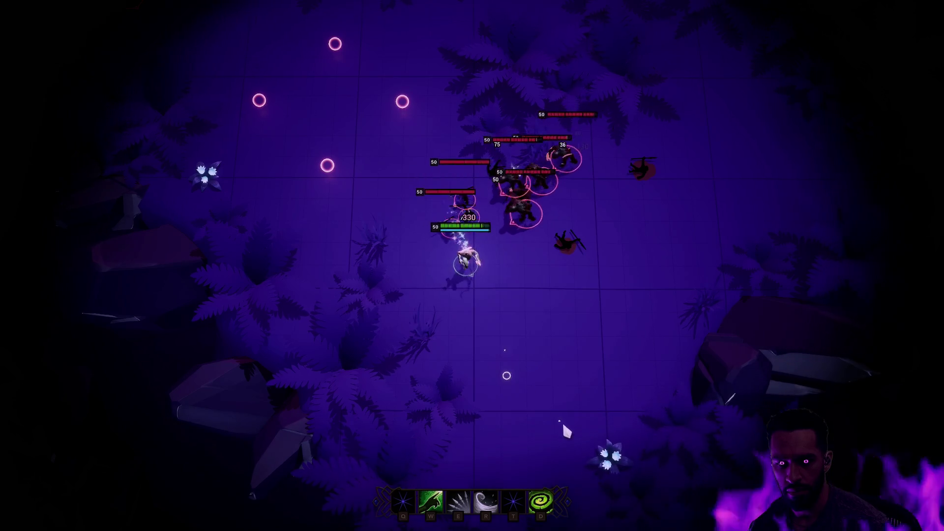
{"action": "key", "text": "e"}
{"action": "right_click", "coordinate": [511, 393]}
{"action": "right_click", "coordinate": [555, 433]}
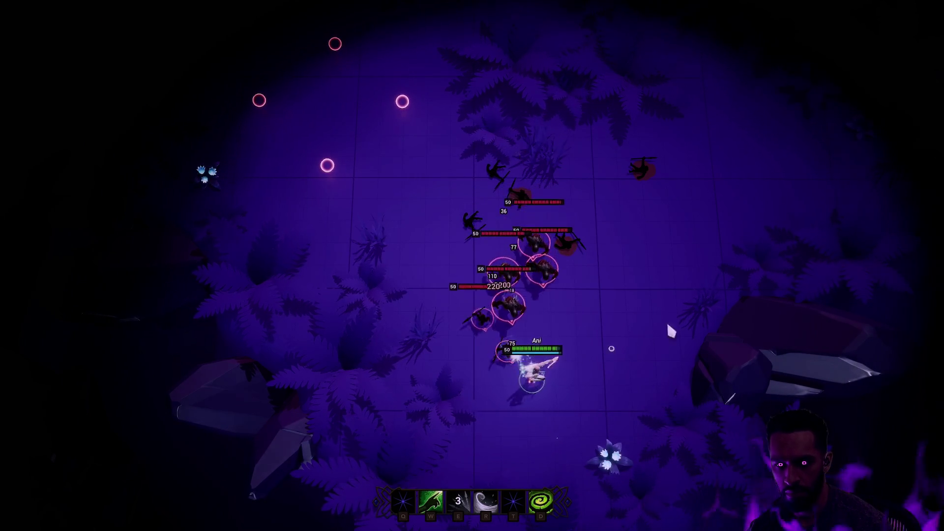
{"action": "key", "text": "r"}
{"action": "right_click", "coordinate": [601, 398]}
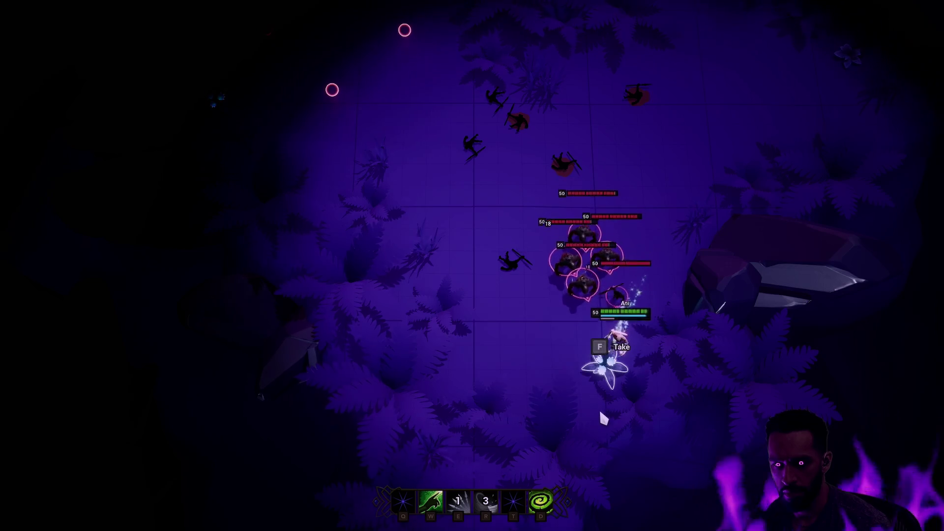
{"action": "right_click", "coordinate": [556, 400]}
{"action": "right_click", "coordinate": [414, 278]}
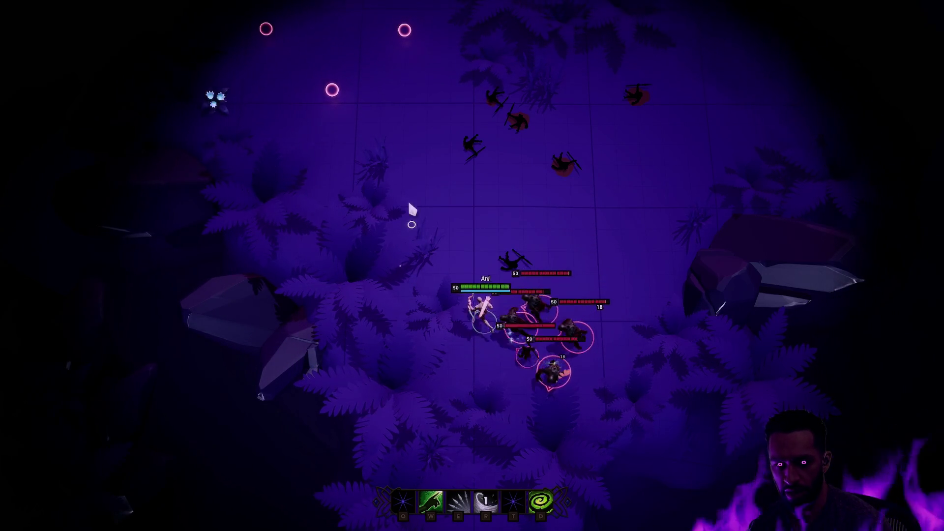
{"action": "right_click", "coordinate": [428, 135]}
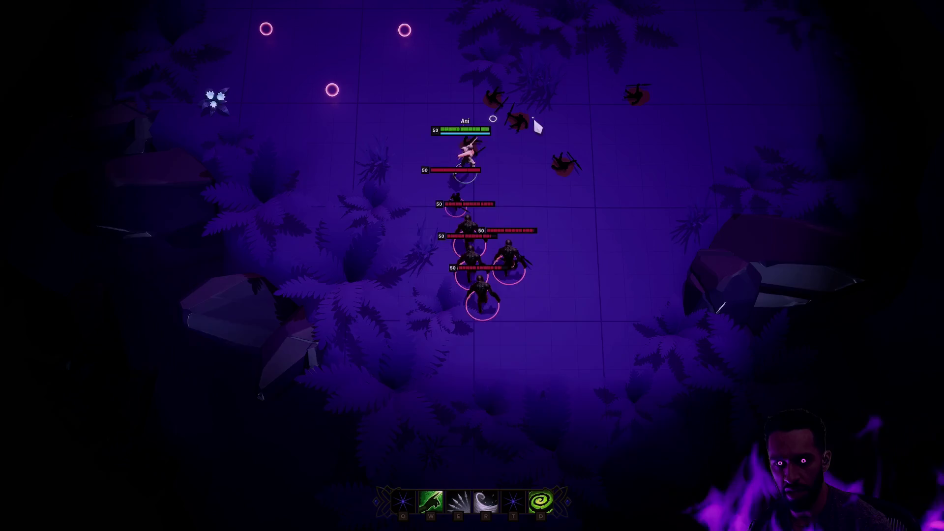
{"action": "right_click", "coordinate": [532, 113]}
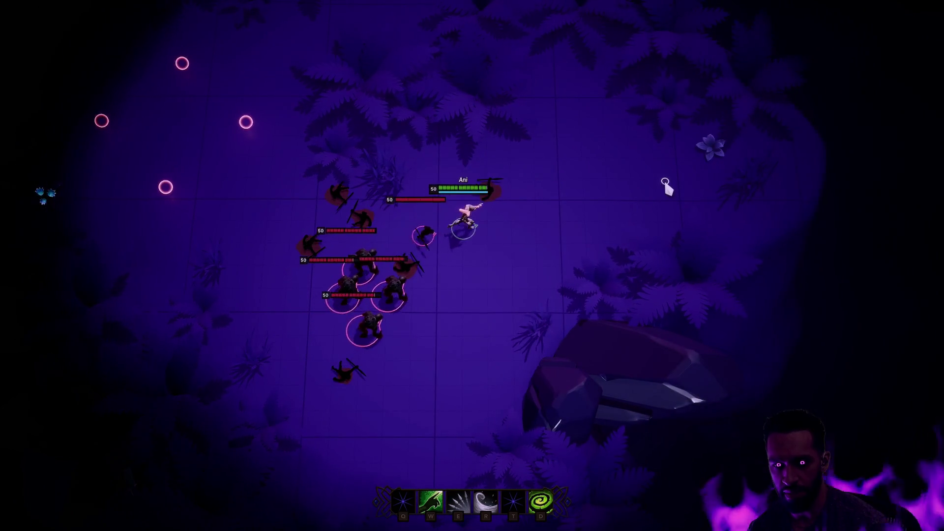
{"action": "key", "text": "e"}
{"action": "right_click", "coordinate": [652, 216]}
{"action": "right_click", "coordinate": [701, 204]}
{"action": "right_click", "coordinate": [565, 97]}
{"action": "right_click", "coordinate": [464, 138]}
{"action": "key", "text": "Escape"}
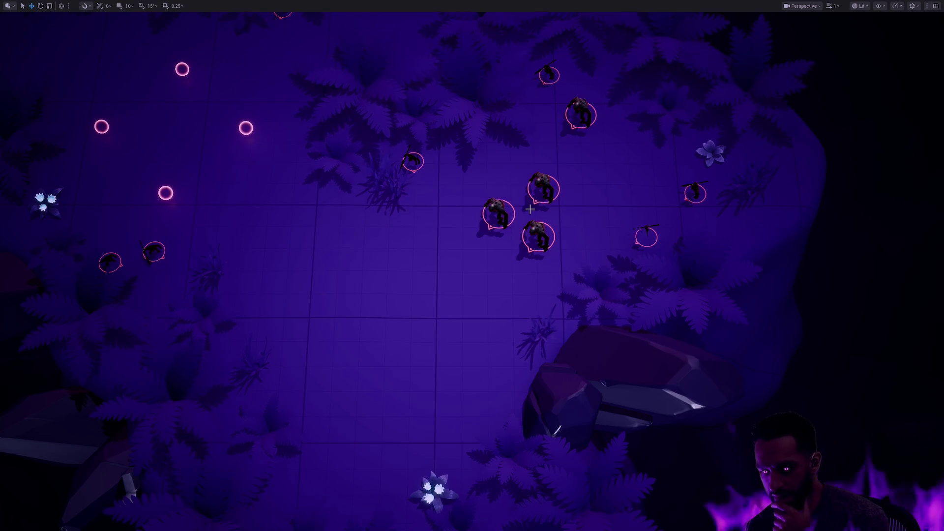
Restore the full editor layout and select RTG_Bow_Male in the Male Animation folder
{"action": "key", "text": "F11"}
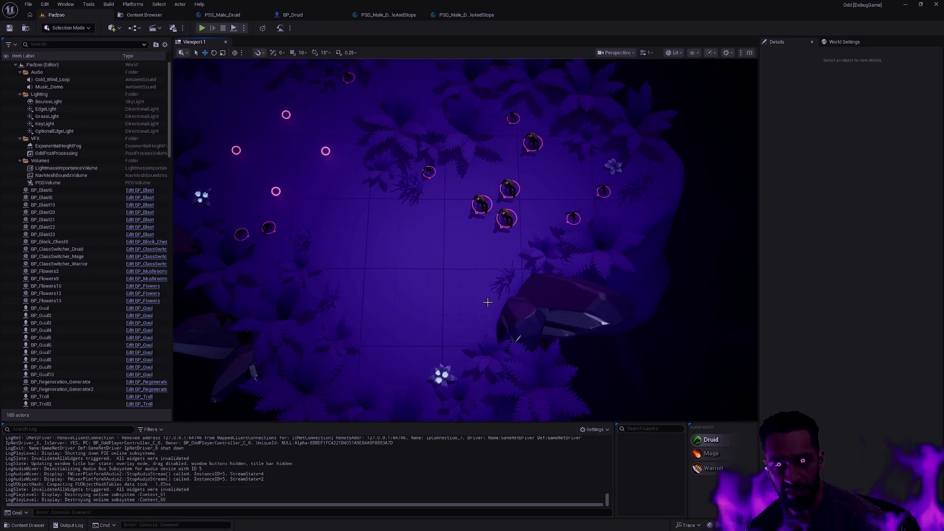
{"action": "key", "text": "ctrl+space"}
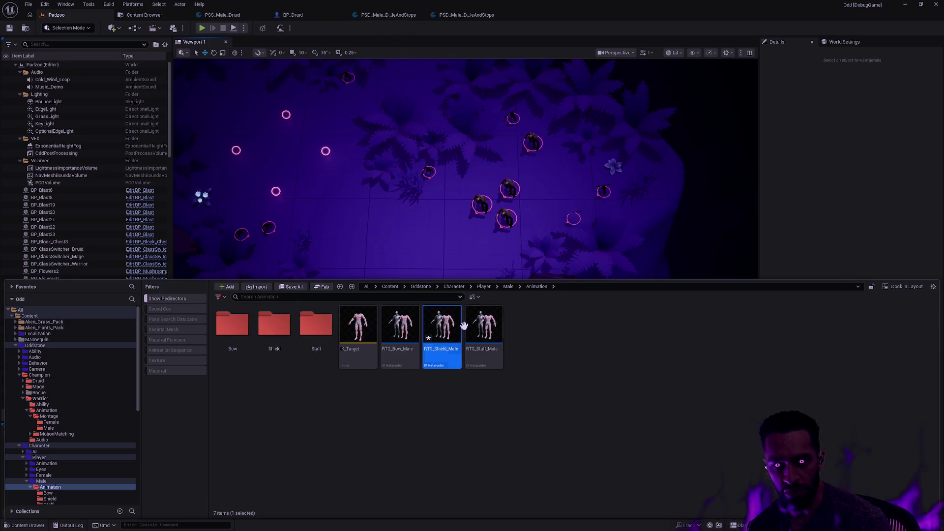
{"action": "left_click", "coordinate": [407, 355]}
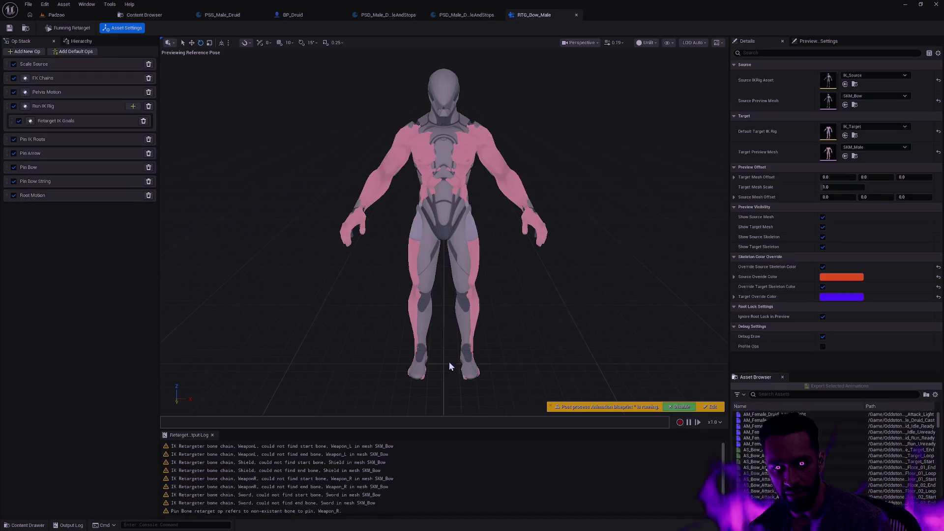
Open RTG_Shield_Male and RTG_Staff_Male alongside RTG_Bow_Male, returning to the Bow retargeter
{"action": "key", "text": "ctrl+space"}
{"action": "left_click", "coordinate": [451, 388]}
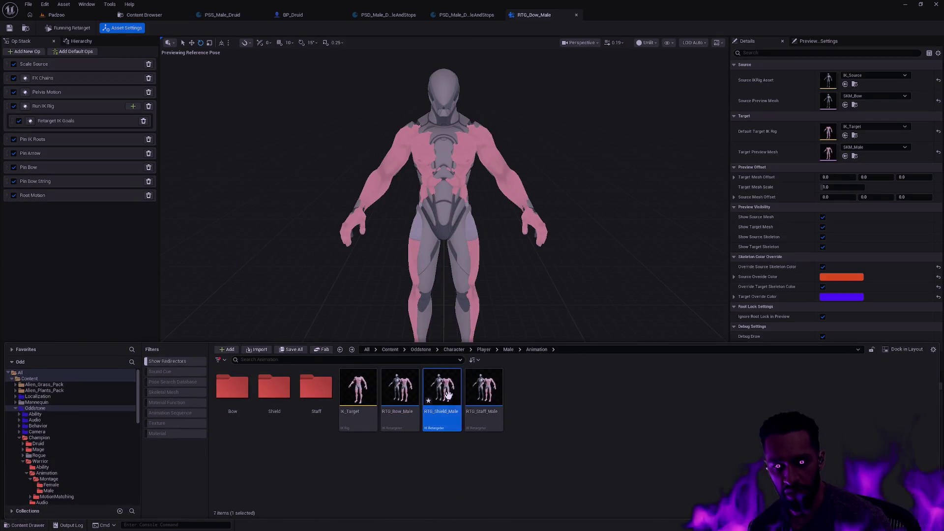
{"action": "double_click", "coordinate": [455, 392]}
{"action": "key", "text": "ctrl+space"}
{"action": "left_click", "coordinate": [486, 391]}
{"action": "double_click", "coordinate": [486, 391]}
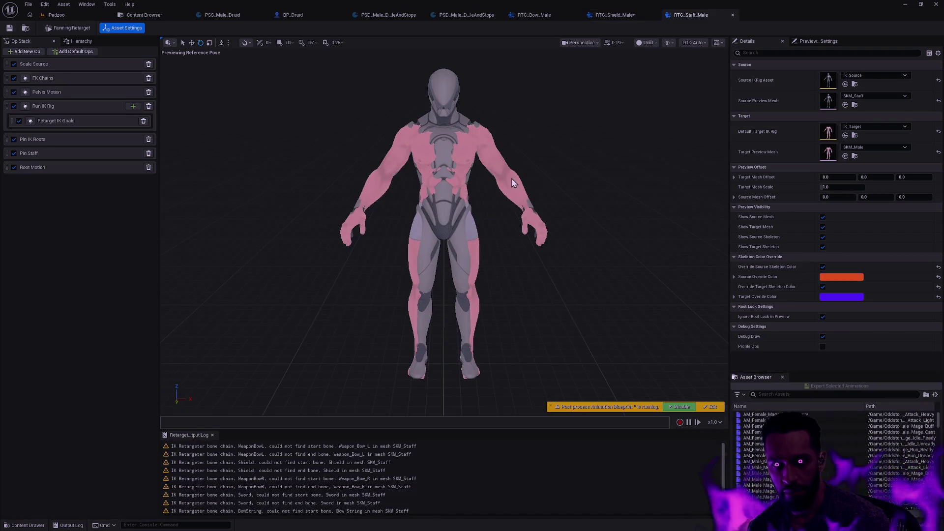
{"action": "left_click", "coordinate": [615, 15]}
{"action": "left_click", "coordinate": [534, 14]}
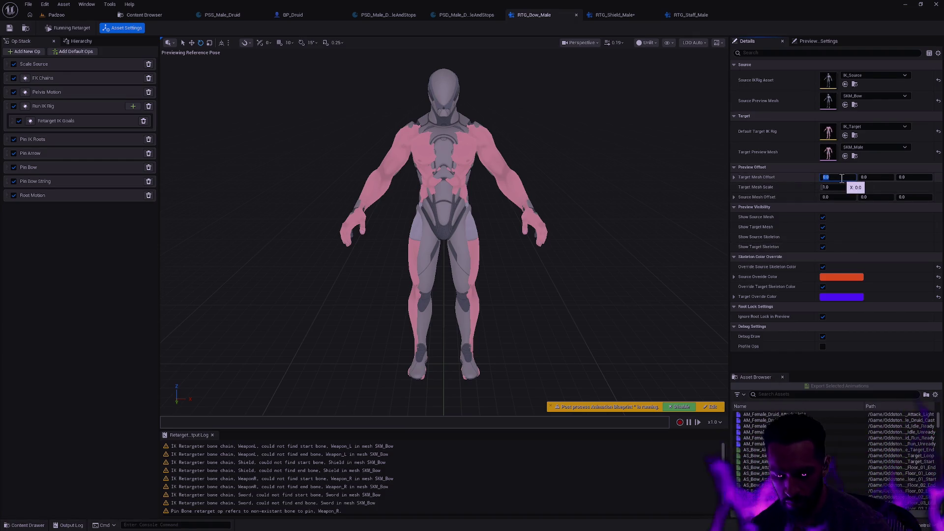
{"action": "type", "text": "50"}
Set RTG_Bow_Male's Target Mesh Offset X to 55 and Source Mesh Offset X to -55
{"action": "key", "text": "Tab"}
{"action": "key", "text": "Tab"}
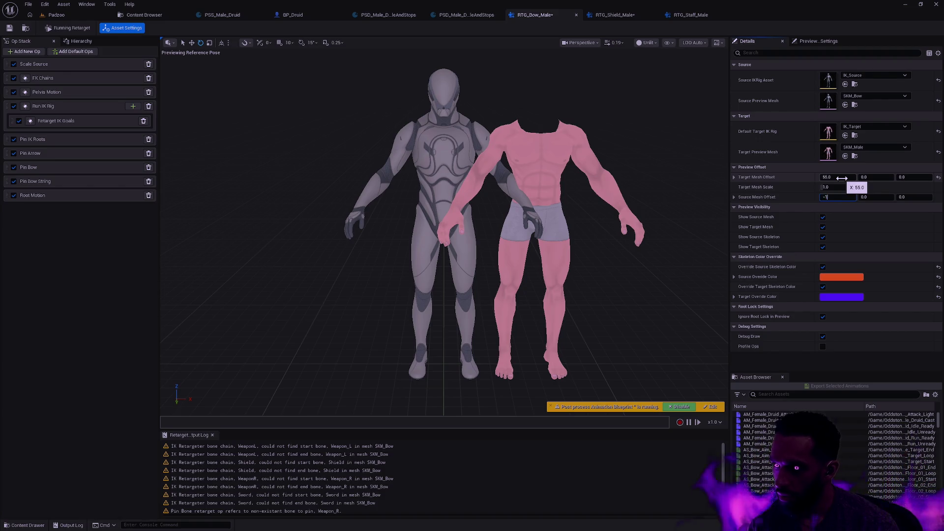
{"action": "type", "text": "1"}
{"action": "key", "text": "Return"}
{"action": "type", "text": "-55"}
{"action": "key", "text": "Return"}
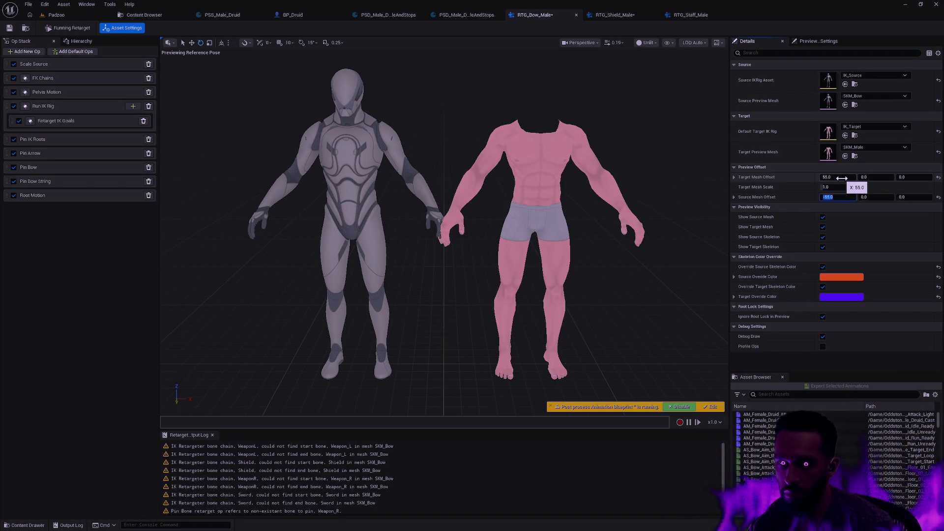
Apply the same 55 / -55 mesh offsets in RTG_Staff_Male
{"action": "key", "text": "ctrl+Tab"}
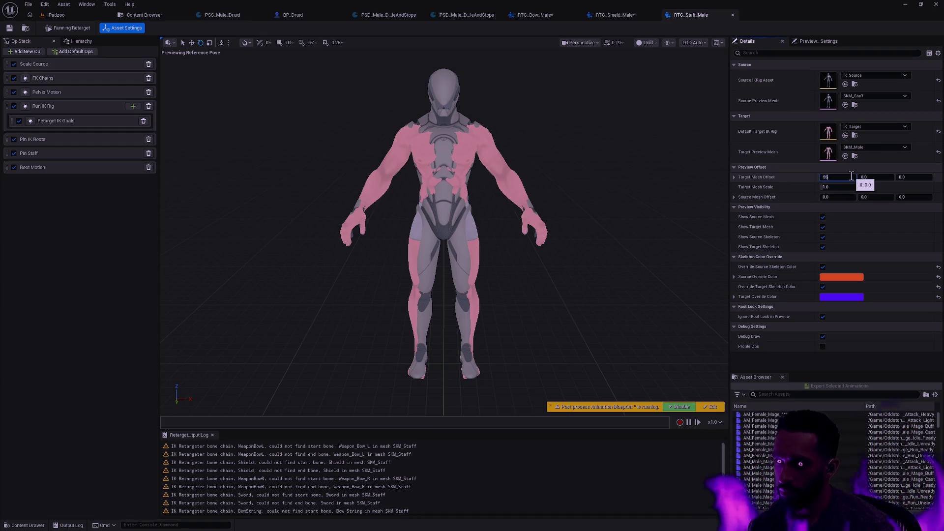
{"action": "key", "text": "Tab"}
{"action": "type", "text": "55"}
{"action": "key", "text": "Return"}
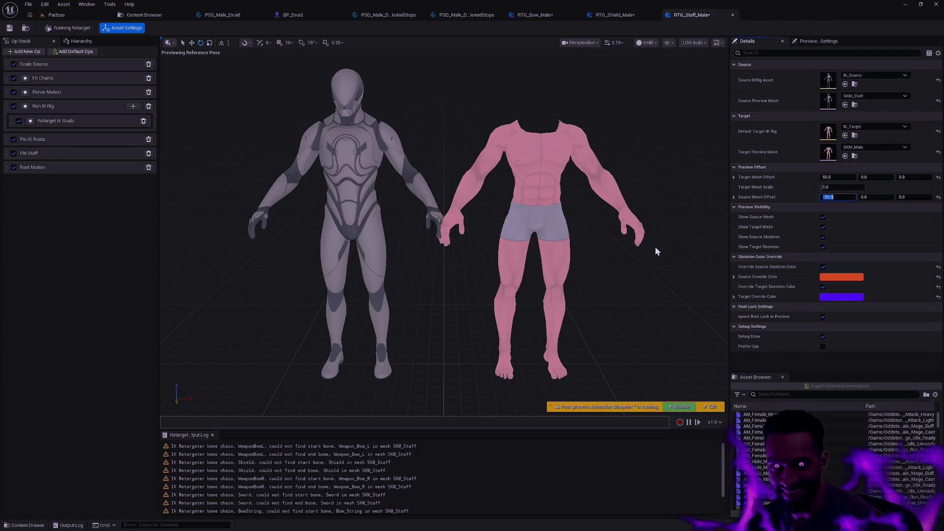
In RTG_Bow_Male, move the Root Motion op up past Pin IK Roots to sit right after Scale Source
{"action": "left_click_drag", "start_coordinate": [655, 246], "coordinate": [703, 248]}
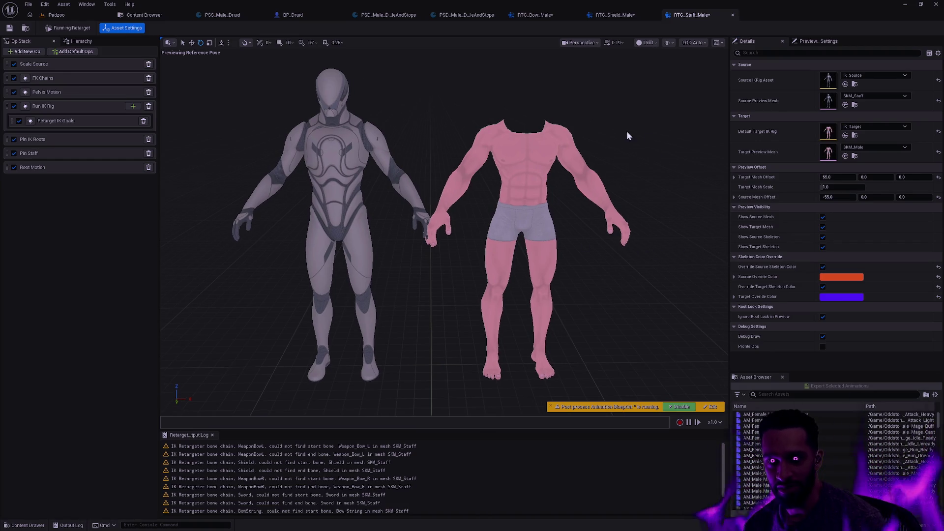
{"action": "left_click", "coordinate": [627, 17]}
{"action": "left_click_drag", "start_coordinate": [576, 194], "coordinate": [627, 317]}
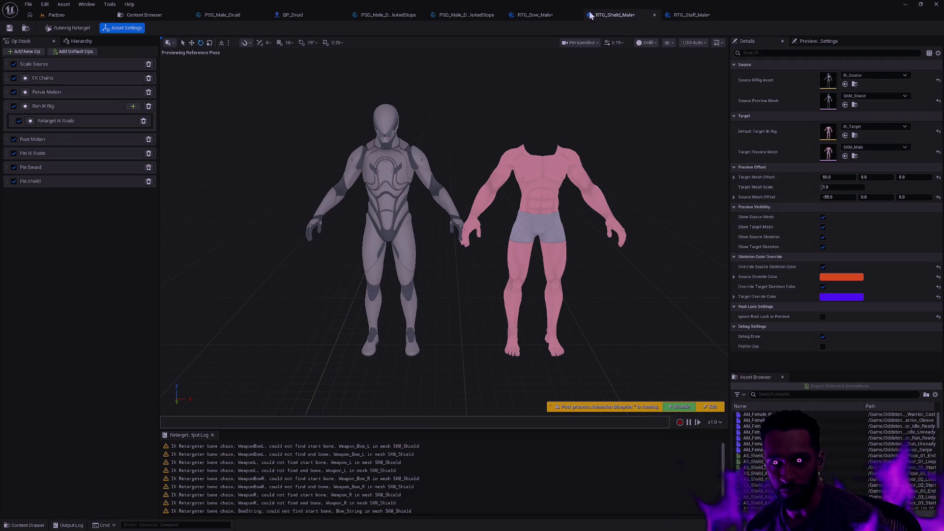
{"action": "left_click", "coordinate": [550, 18]}
{"action": "left_click_drag", "start_coordinate": [7, 196], "coordinate": [12, 150]}
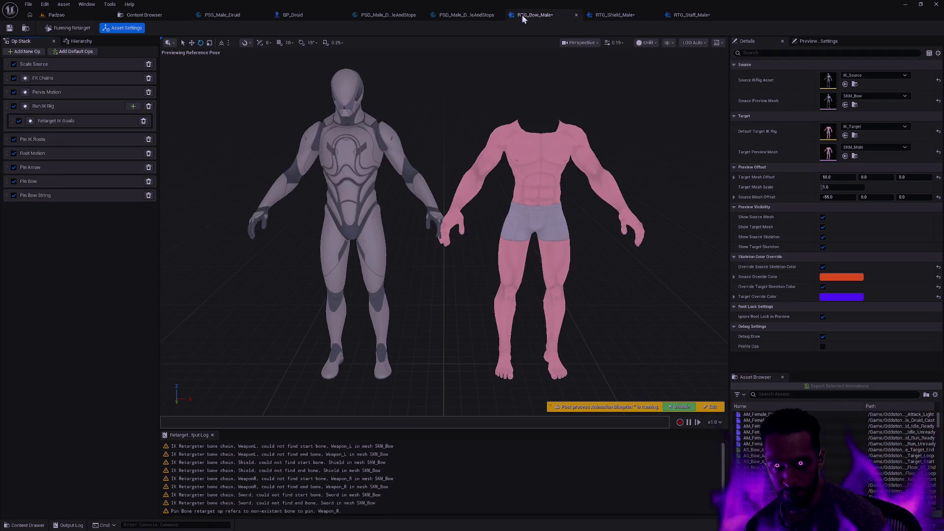
{"action": "left_click_drag", "start_coordinate": [9, 154], "coordinate": [8, 138]}
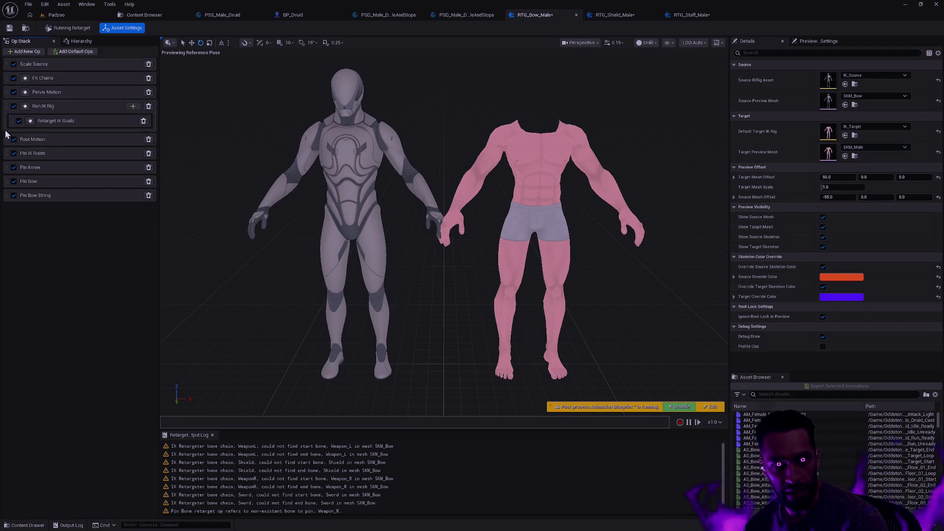
{"action": "mouse_move", "coordinate": [8, 140]}
{"action": "left_mouse_down"}
{"action": "mouse_move", "coordinate": [10, 148]}
{"action": "mouse_move", "coordinate": [13, 74]}
{"action": "left_mouse_up"}
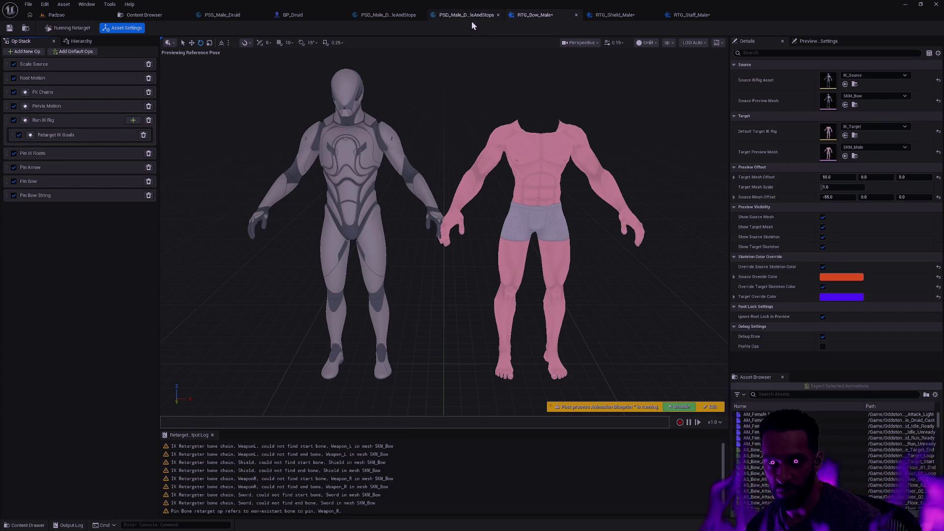
Move RTG_Shield_Male's Root Motion op up to sit directly below Scale Source as well
{"action": "left_click", "coordinate": [625, 14]}
{"action": "left_click_drag", "start_coordinate": [8, 143], "coordinate": [13, 74]}
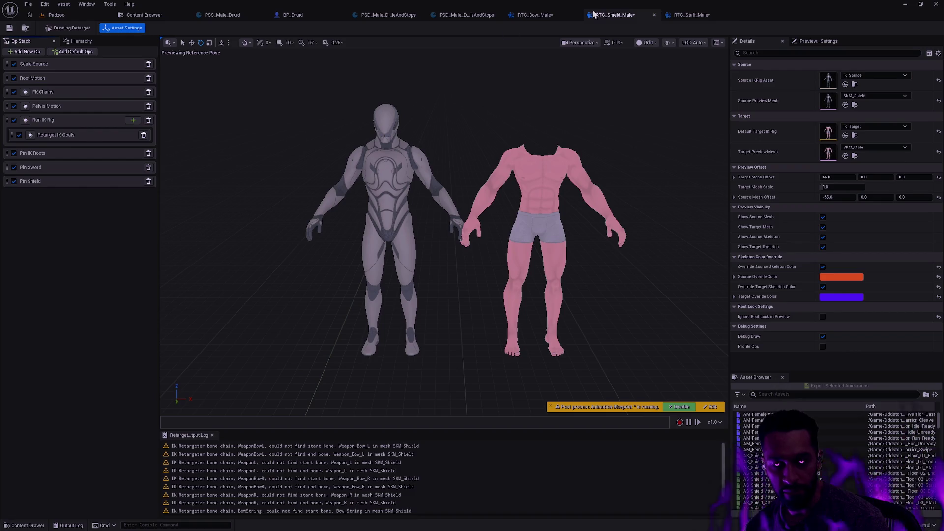
{"action": "left_click", "coordinate": [694, 18]}
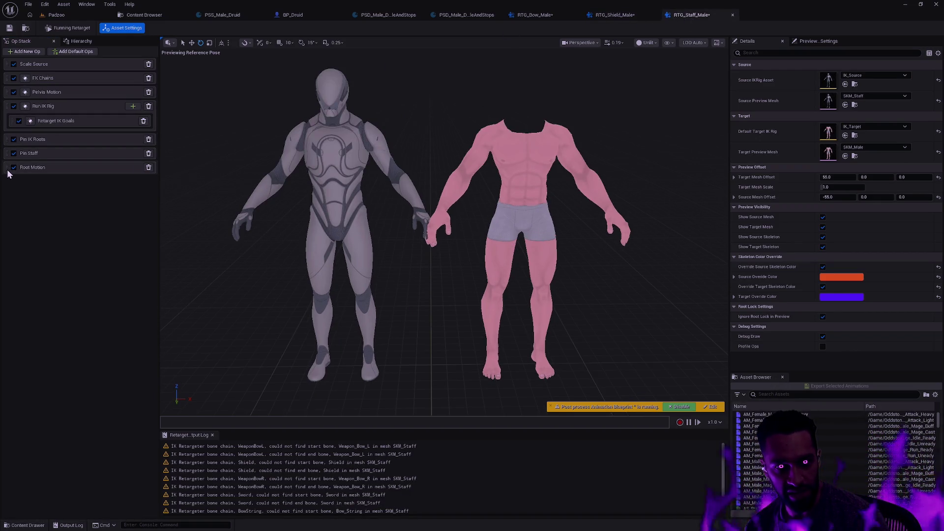